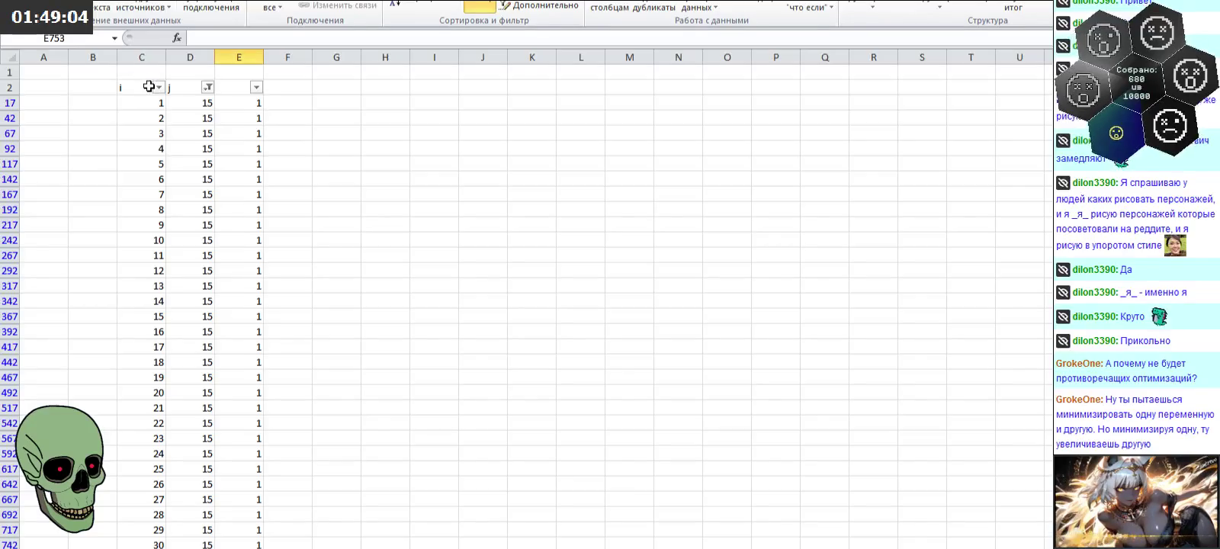
Step: Reset the i filter to show all values, leaving the column E filter unchanged
{"action": "left_click", "coordinate": [95, 228]}
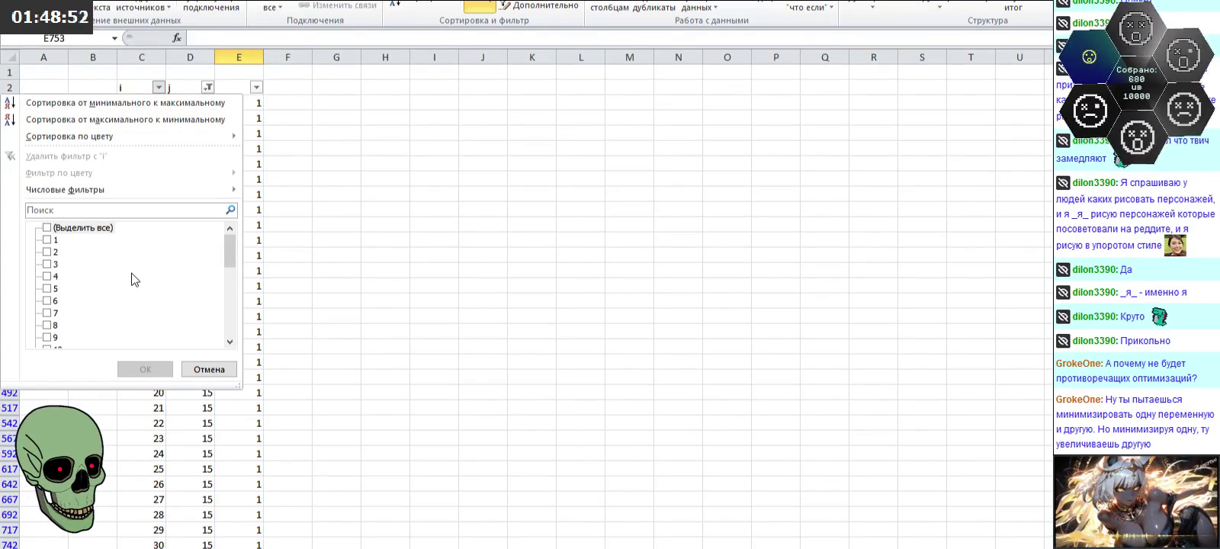
{"action": "left_click", "coordinate": [80, 228]}
{"action": "left_click", "coordinate": [145, 369]}
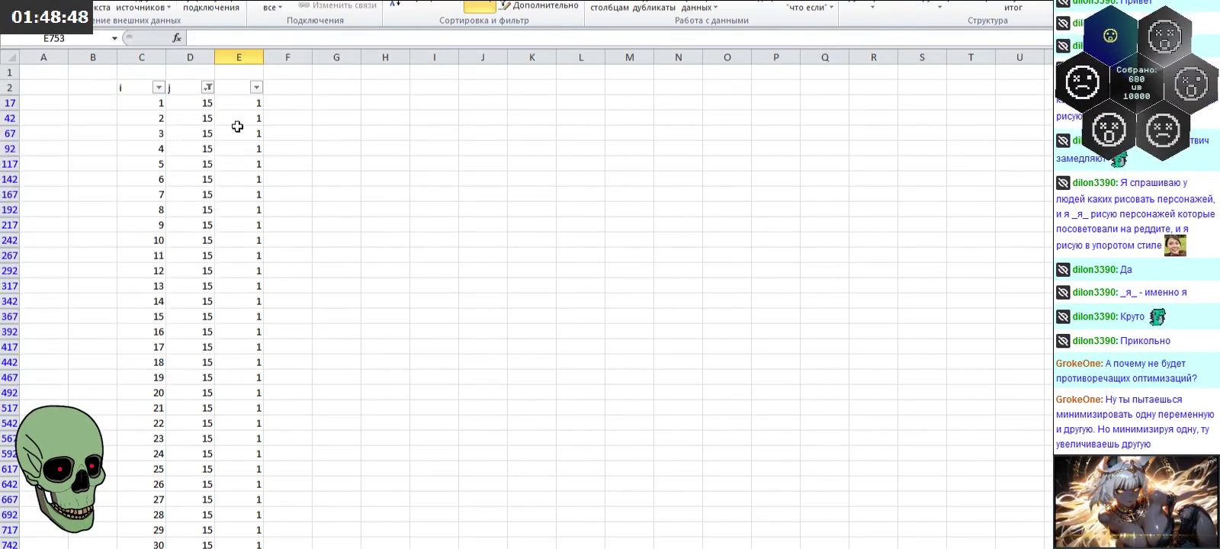
{"action": "left_click", "coordinate": [255, 88]}
{"action": "left_click", "coordinate": [174, 374]}
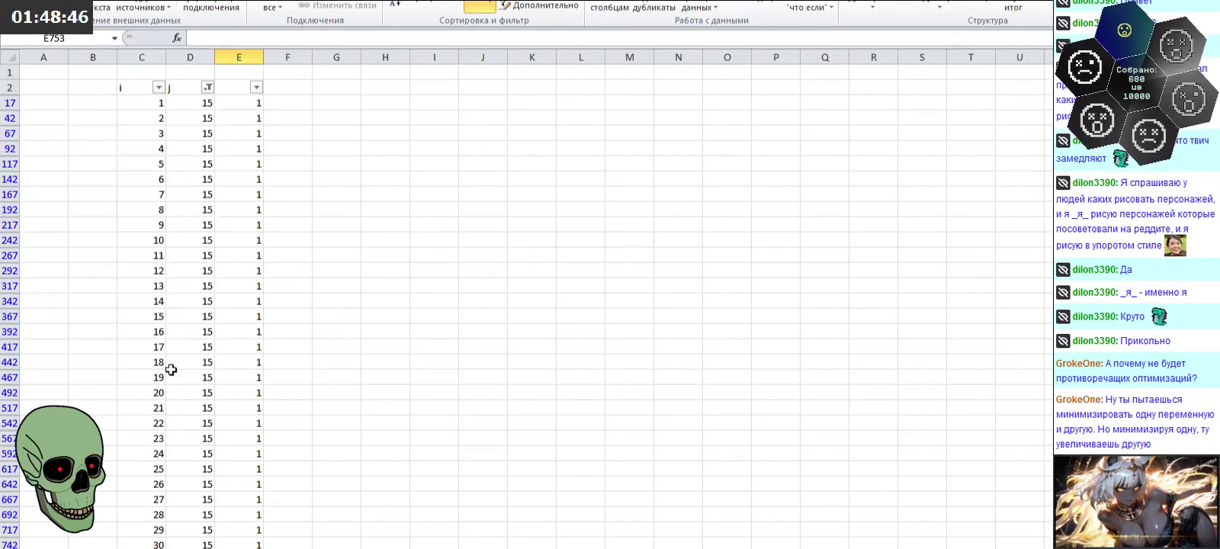
Step: Untick every value in the i filter, then tick i value 28
{"action": "left_click", "coordinate": [158, 87]}
{"action": "left_click", "coordinate": [57, 228]}
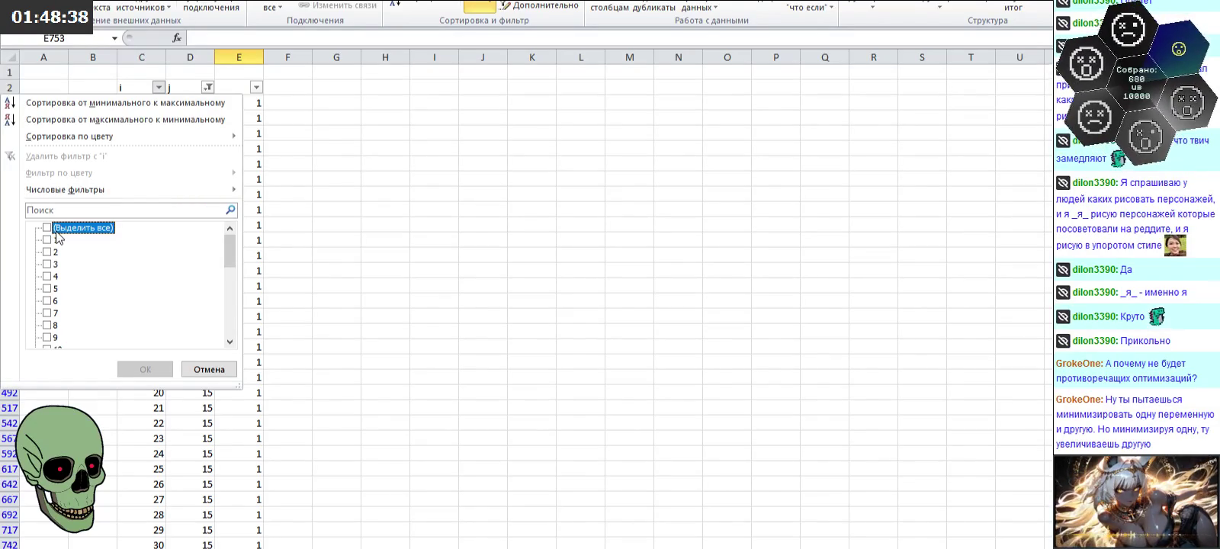
{"action": "scroll", "coordinate": [61, 301], "scroll_direction": "down", "scroll_amount": 4}
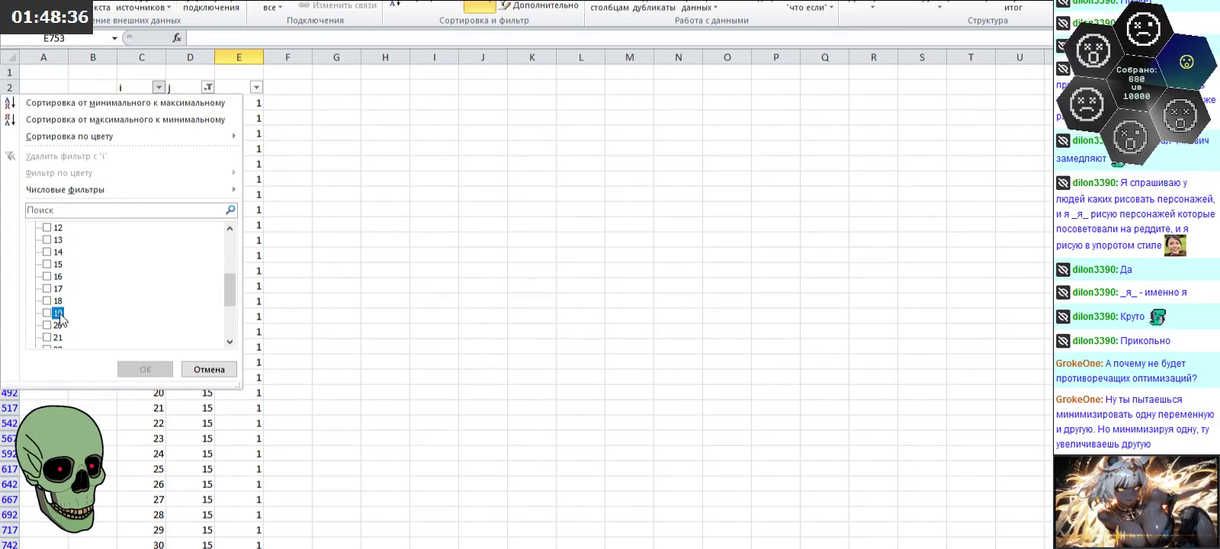
{"action": "left_click", "coordinate": [59, 317]}
{"action": "scroll", "coordinate": [77, 341], "scroll_direction": "down", "scroll_amount": 3}
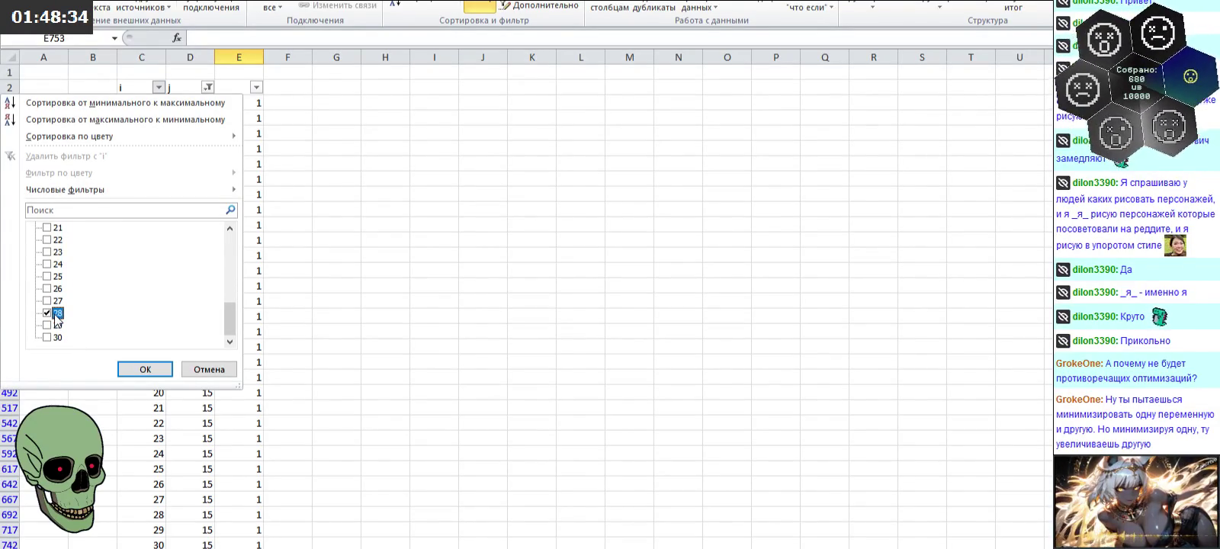
{"action": "scroll", "coordinate": [57, 312], "scroll_direction": "up", "scroll_amount": 2}
{"action": "scroll", "coordinate": [57, 313], "scroll_direction": "up", "scroll_amount": 2}
Step: Add i values 14, 19, 20–22, 10 and 11, and apply the filter
{"action": "left_click", "coordinate": [56, 289]}
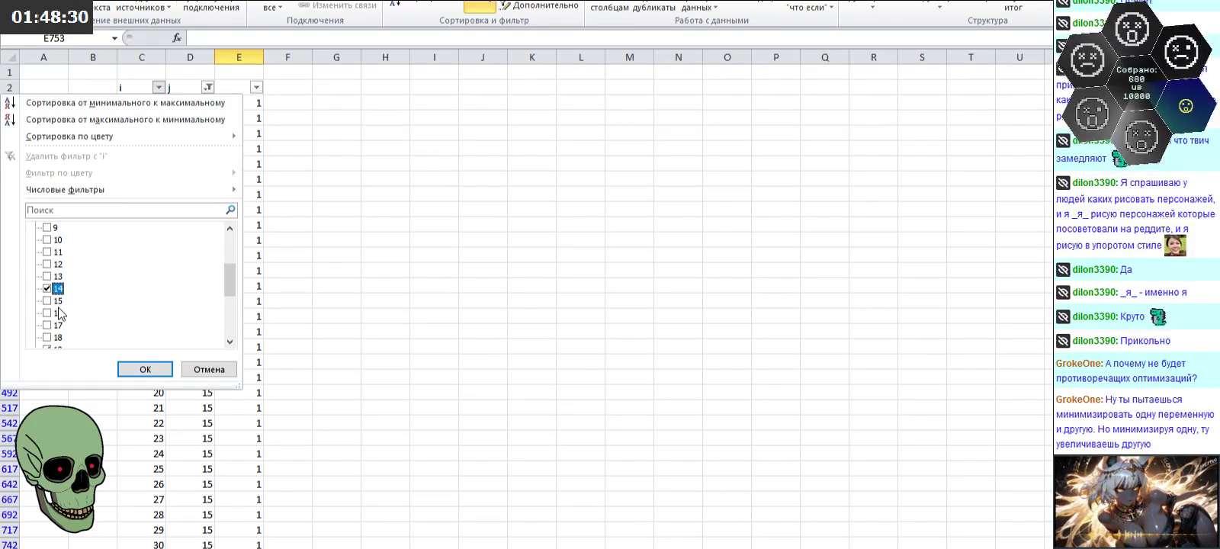
{"action": "scroll", "coordinate": [59, 315], "scroll_direction": "down", "scroll_amount": 1}
{"action": "left_click", "coordinate": [60, 314]}
{"action": "scroll", "coordinate": [57, 297], "scroll_direction": "down", "scroll_amount": 2}
{"action": "left_click", "coordinate": [47, 251]}
{"action": "left_click", "coordinate": [47, 264]}
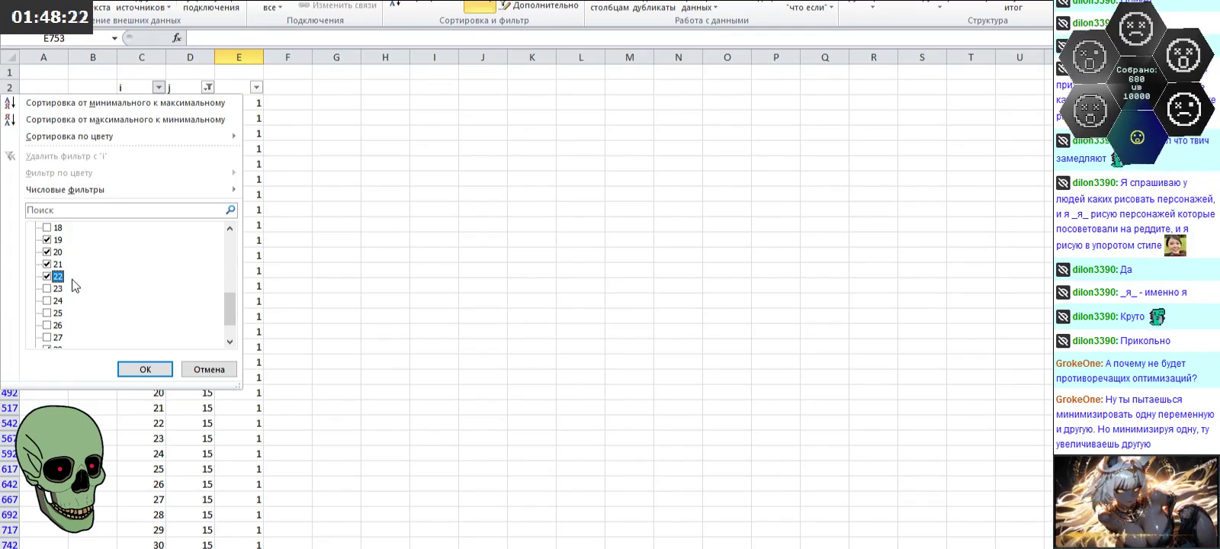
{"action": "scroll", "coordinate": [75, 286], "scroll_direction": "up", "scroll_amount": 3}
{"action": "left_click", "coordinate": [48, 252]}
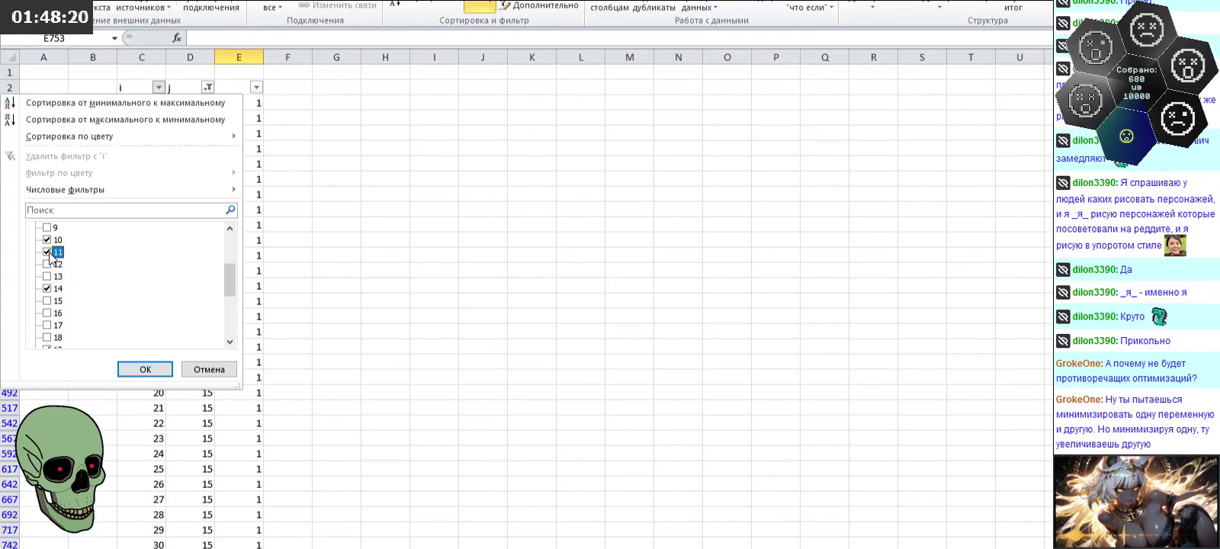
{"action": "left_click", "coordinate": [136, 370]}
Step: Enter 0 in each visible column E cell, then clear the i filter
{"action": "left_click", "coordinate": [237, 104]}
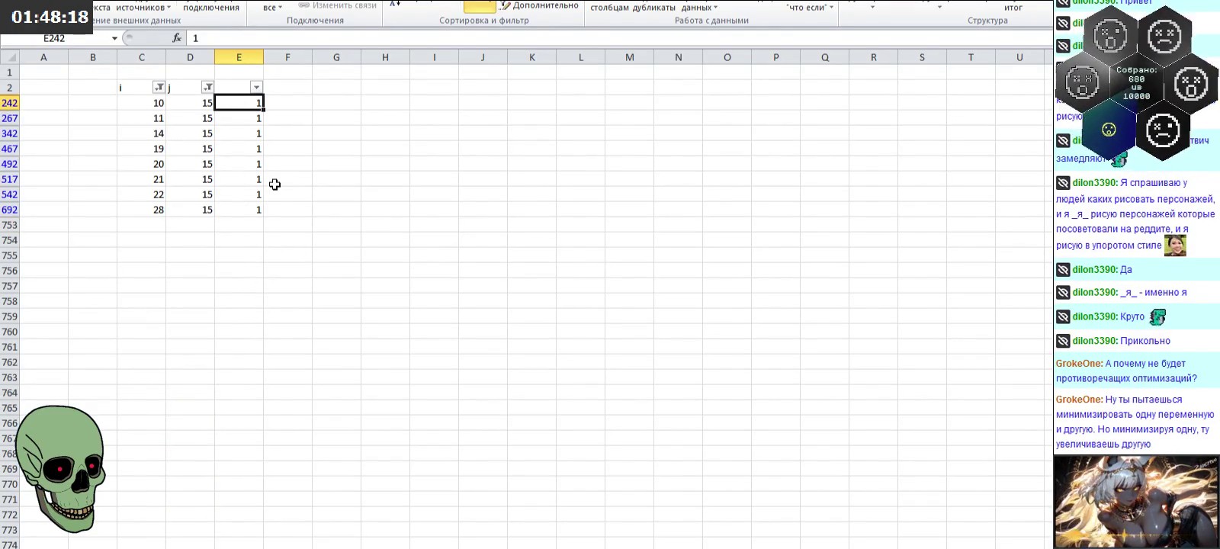
{"action": "type", "text": "0 0 0 0 0 0 0"}
{"action": "key", "text": "Return"}
{"action": "type", "text": "0"}
{"action": "key", "text": "Return"}
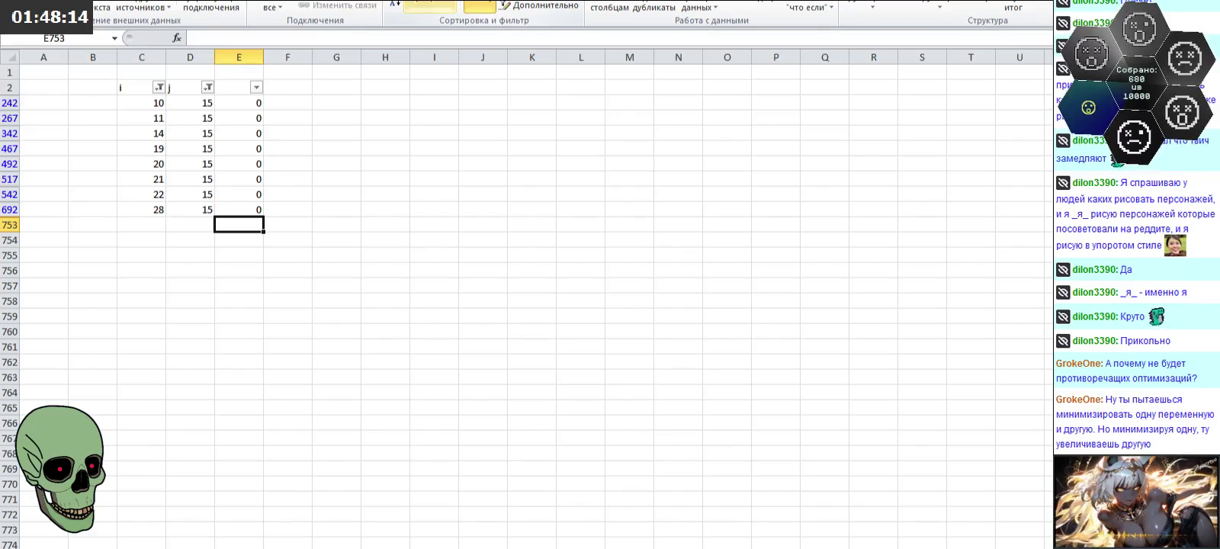
{"action": "left_click", "coordinate": [159, 86]}
{"action": "left_click", "coordinate": [145, 369]}
{"action": "left_click", "coordinate": [207, 87]}
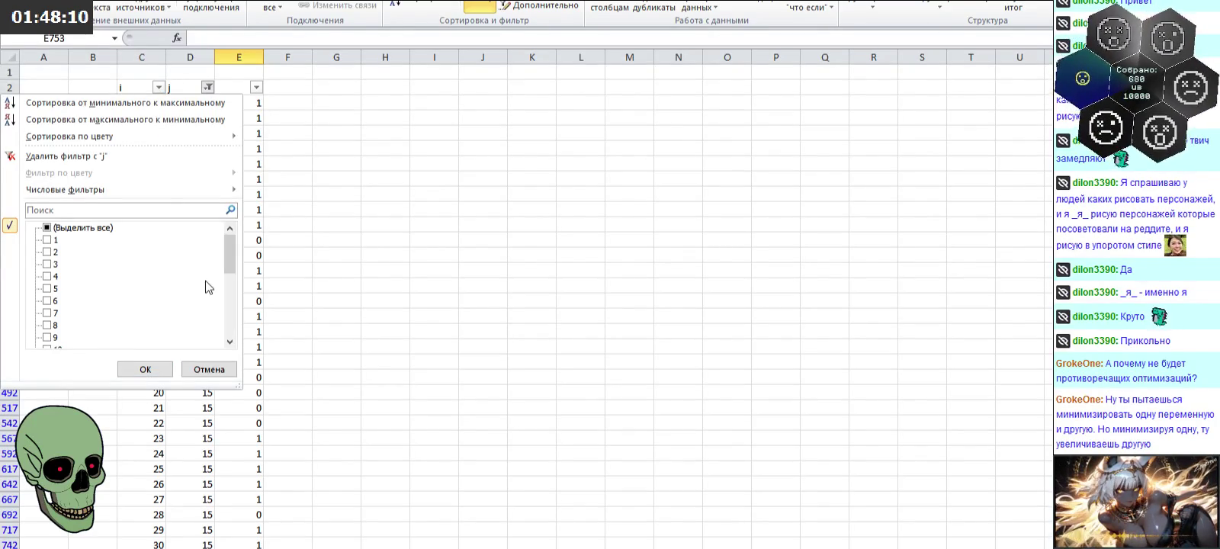
Step: Filter j to 16, then untick all i values and tick 23 and 24
{"action": "left_click_drag", "start_coordinate": [235, 260], "coordinate": [235, 299]}
{"action": "left_click", "coordinate": [46, 288]}
{"action": "left_click", "coordinate": [145, 369]}
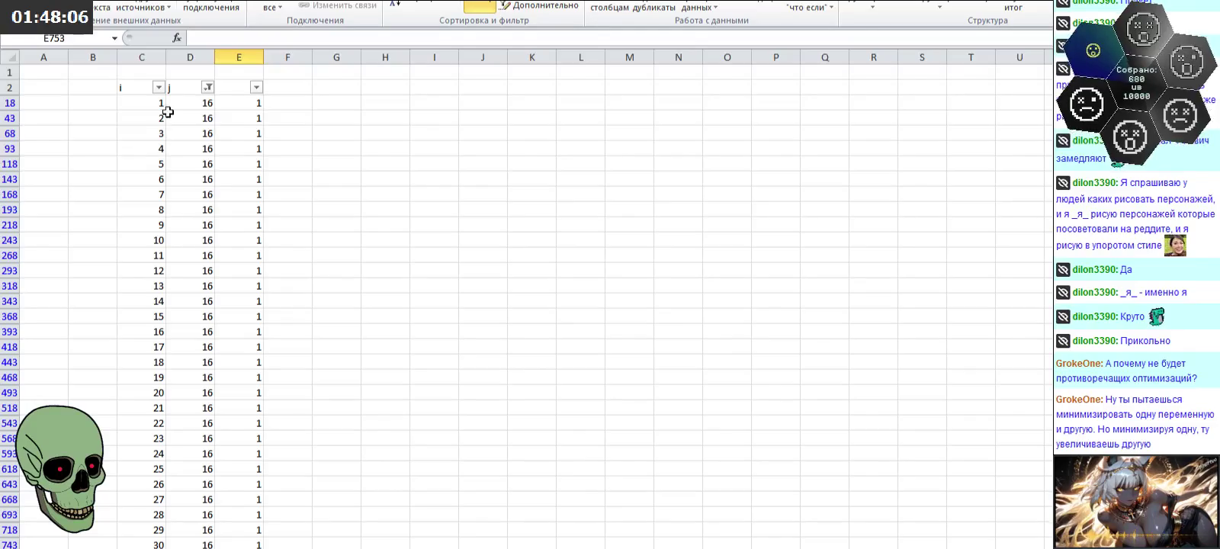
{"action": "left_click", "coordinate": [158, 87]}
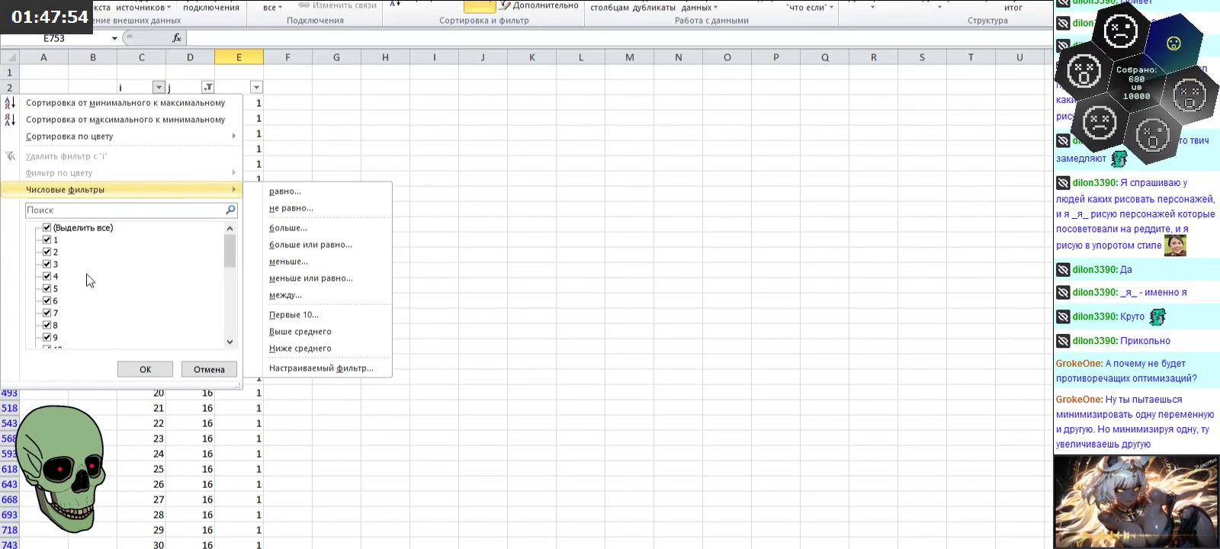
{"action": "left_click", "coordinate": [68, 228]}
{"action": "left_click_drag", "start_coordinate": [226, 251], "coordinate": [228, 345]}
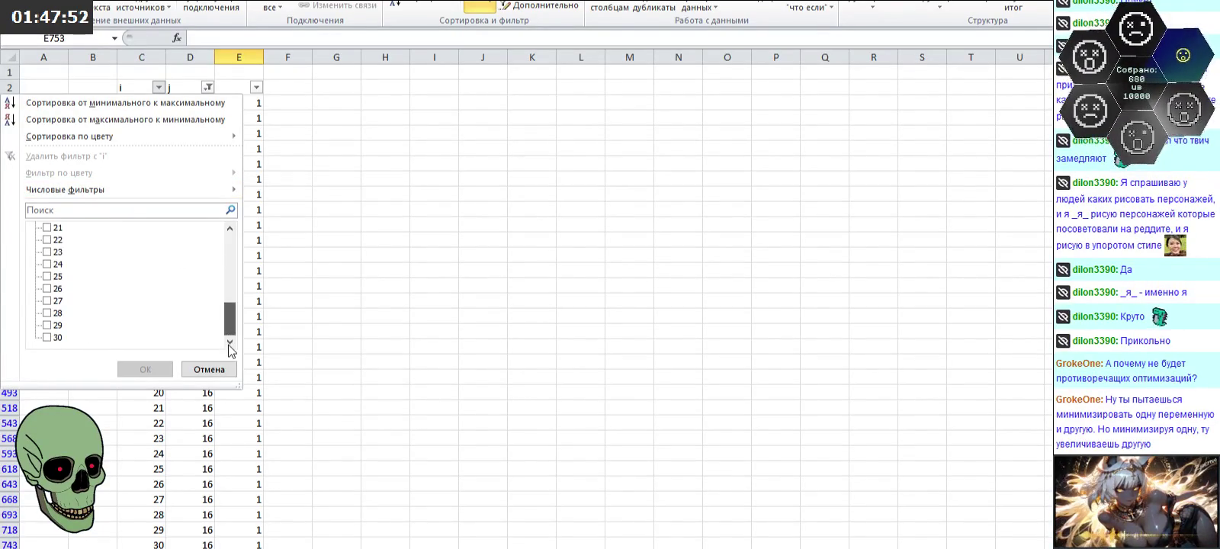
{"action": "left_click", "coordinate": [46, 263]}
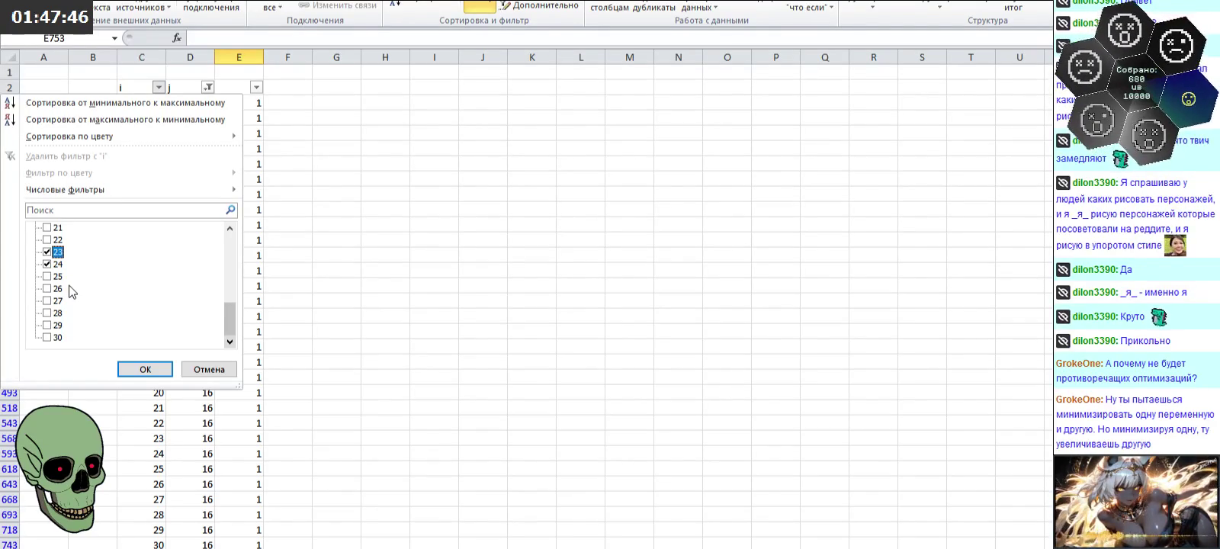
Step: Add i values 12, 15, 16 and 25 to the filter and apply it
{"action": "scroll", "coordinate": [68, 289], "scroll_direction": "up", "scroll_amount": 1}
{"action": "scroll", "coordinate": [67, 289], "scroll_direction": "up", "scroll_amount": 1}
{"action": "scroll", "coordinate": [67, 289], "scroll_direction": "up", "scroll_amount": 2}
{"action": "left_click", "coordinate": [48, 264]}
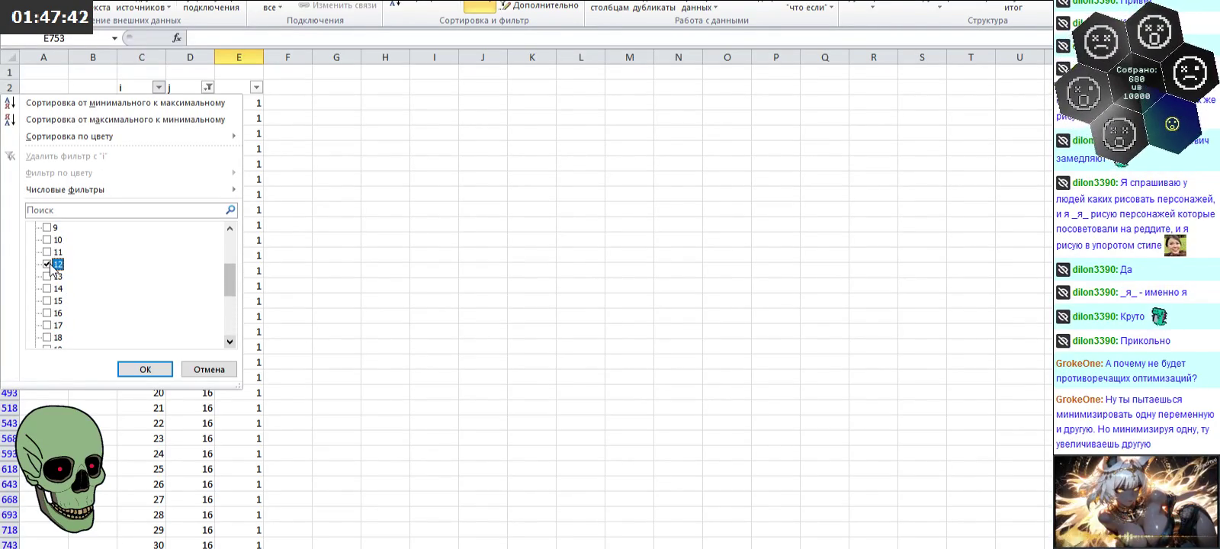
{"action": "scroll", "coordinate": [50, 266], "scroll_direction": "down", "scroll_amount": 1}
{"action": "left_click", "coordinate": [48, 263]}
{"action": "left_click", "coordinate": [49, 276]}
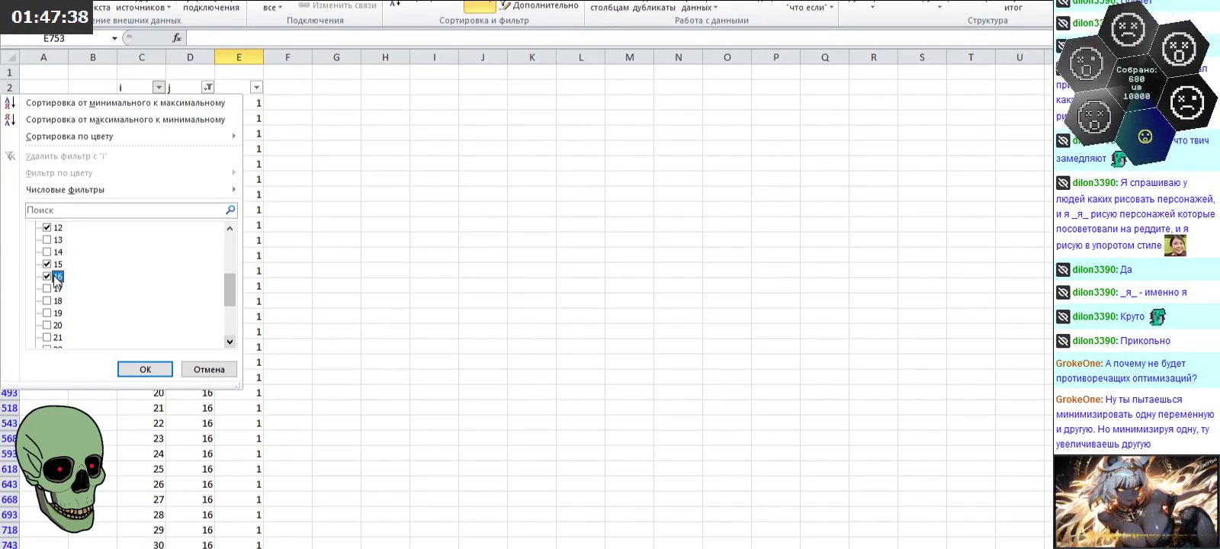
{"action": "scroll", "coordinate": [55, 278], "scroll_direction": "down", "scroll_amount": 2}
{"action": "left_click", "coordinate": [49, 288]}
{"action": "left_click", "coordinate": [49, 301]}
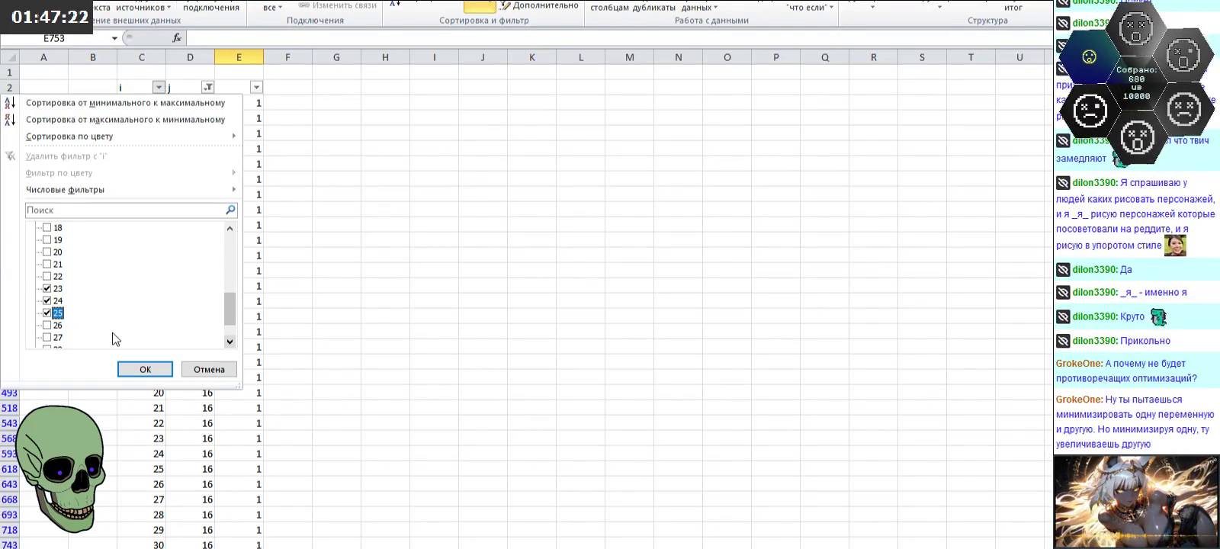
{"action": "left_click", "coordinate": [145, 369]}
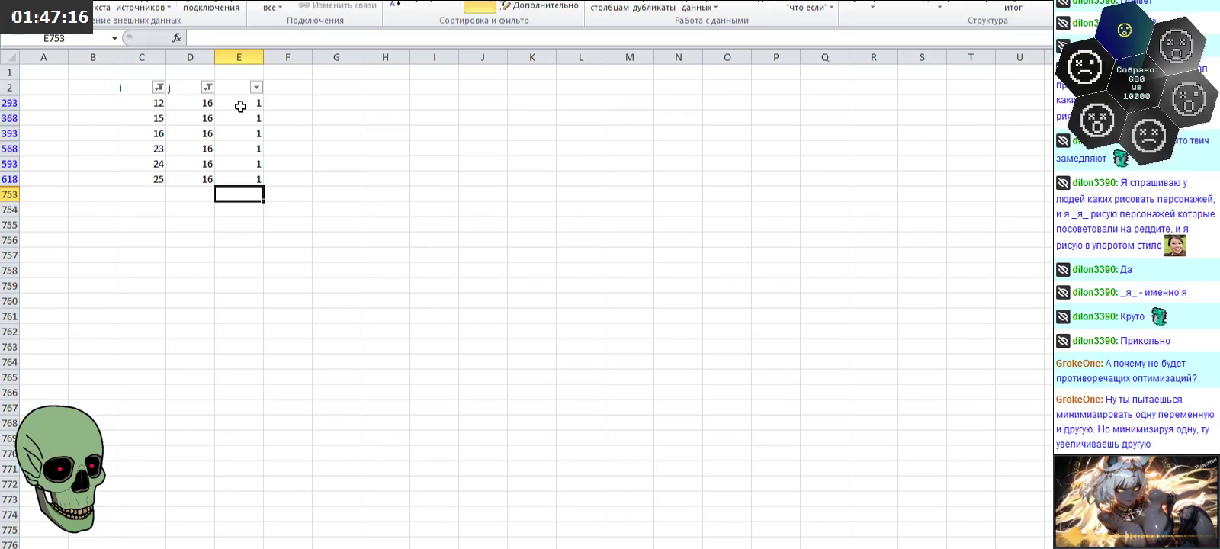
Step: Type 0 into each visible column E cell for the filtered j=16 rows
{"action": "left_click", "coordinate": [240, 106]}
{"action": "type", "text": "0"}
{"action": "key", "text": "Return"}
{"action": "type", "text": "0"}
{"action": "key", "text": "Return"}
{"action": "type", "text": "0"}
{"action": "key", "text": "Return"}
{"action": "type", "text": "0"}
{"action": "key", "text": "Return"}
{"action": "type", "text": "0 0"}
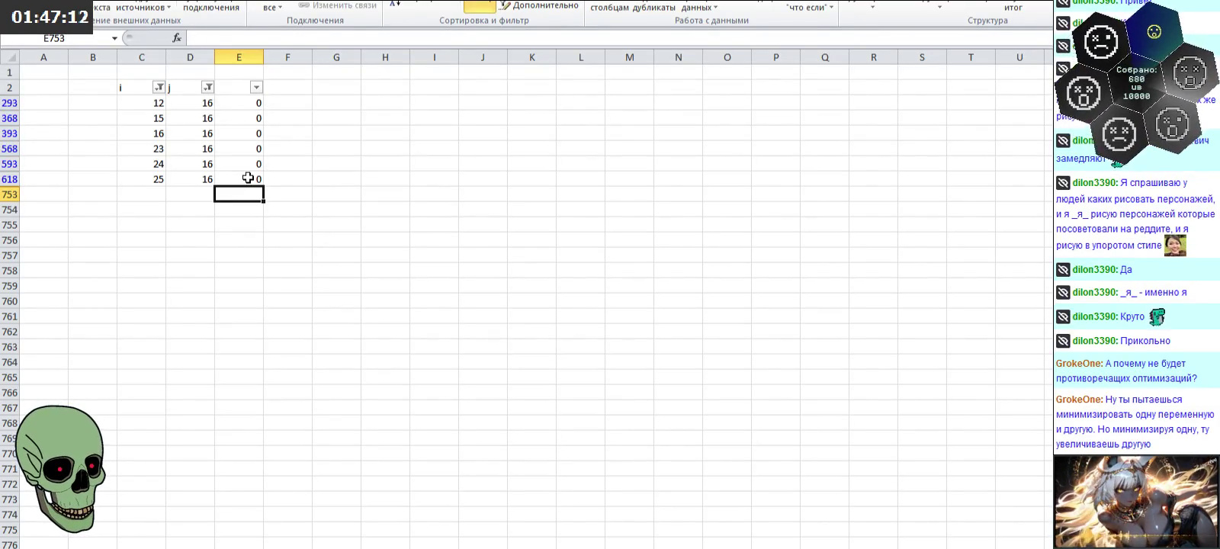
{"action": "left_click", "coordinate": [159, 87]}
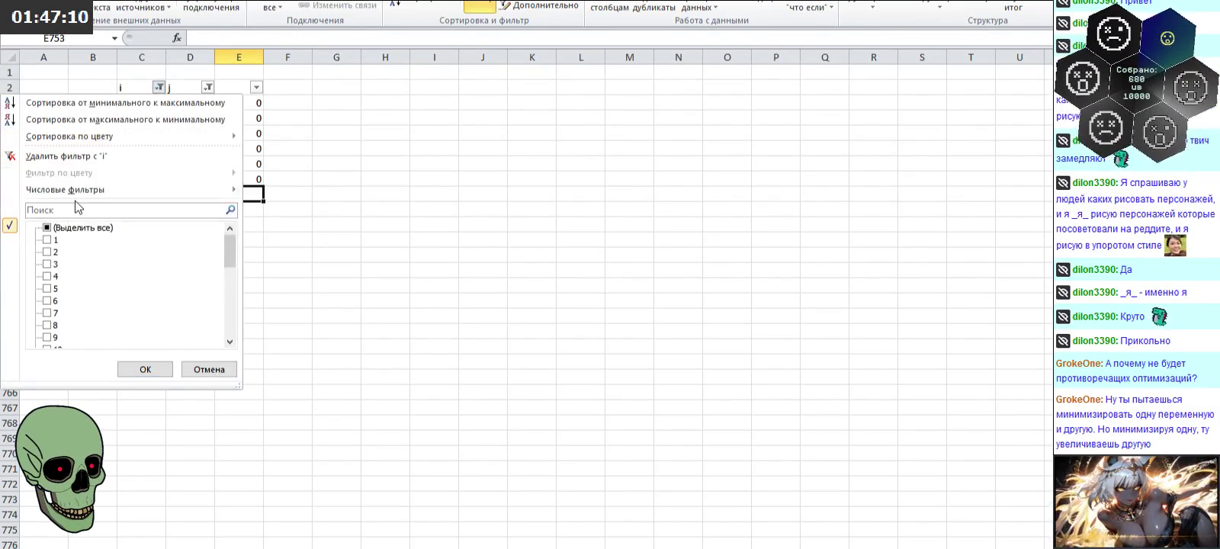
Step: Clear the i filter and filter column j to 17 only
{"action": "left_click", "coordinate": [77, 229]}
{"action": "left_click", "coordinate": [145, 369]}
{"action": "left_click", "coordinate": [208, 87]}
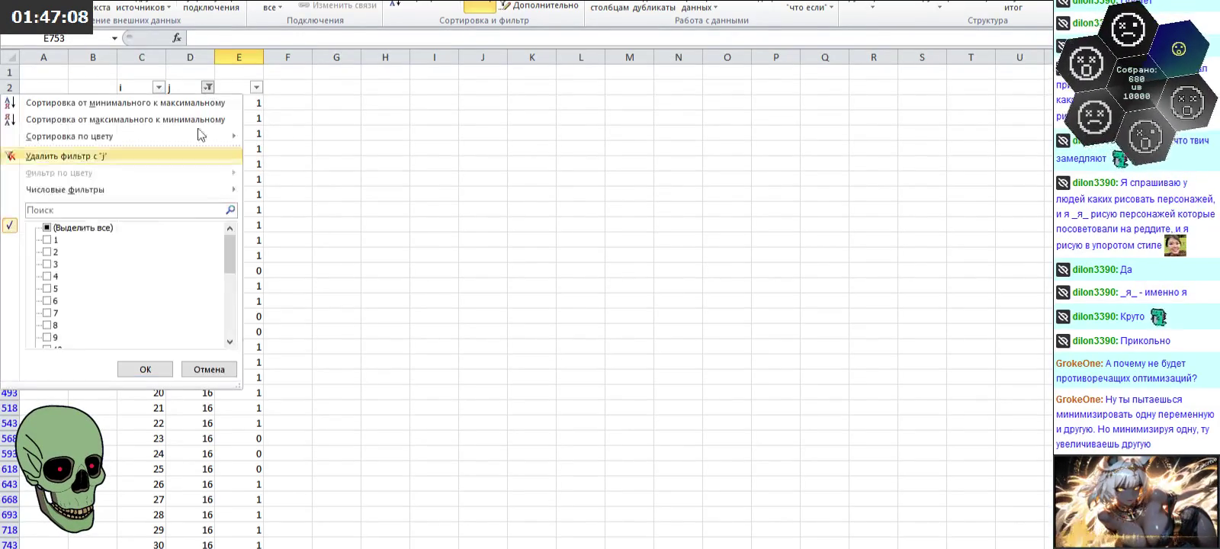
{"action": "left_click_drag", "start_coordinate": [228, 264], "coordinate": [229, 320]}
{"action": "left_click", "coordinate": [47, 239]}
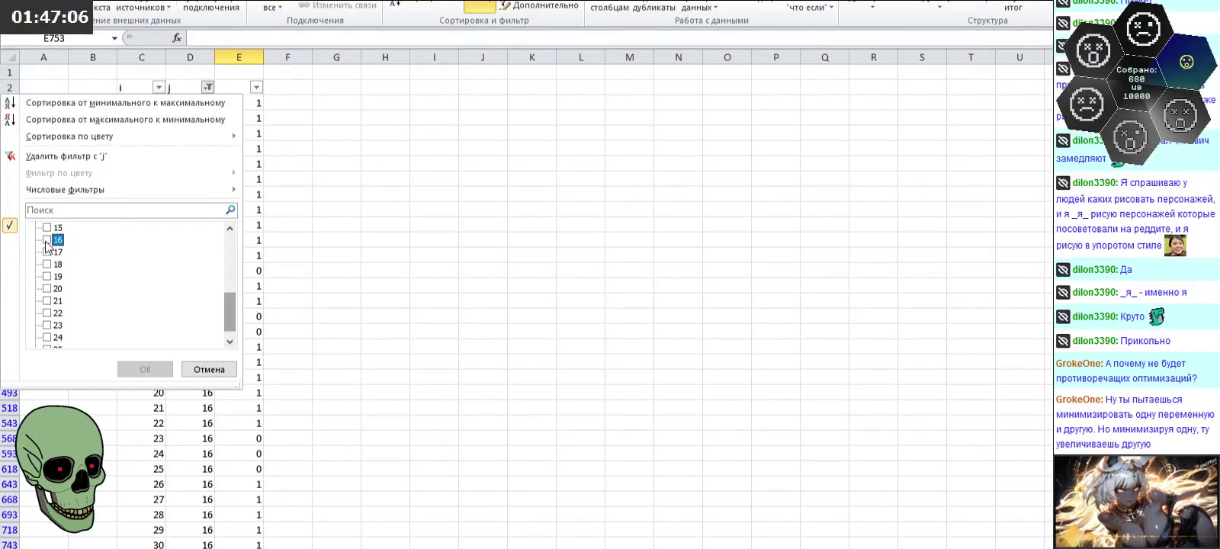
{"action": "left_click", "coordinate": [145, 369]}
Step: Filter column i to values 15–18 and 23–26
{"action": "left_click", "coordinate": [158, 87]}
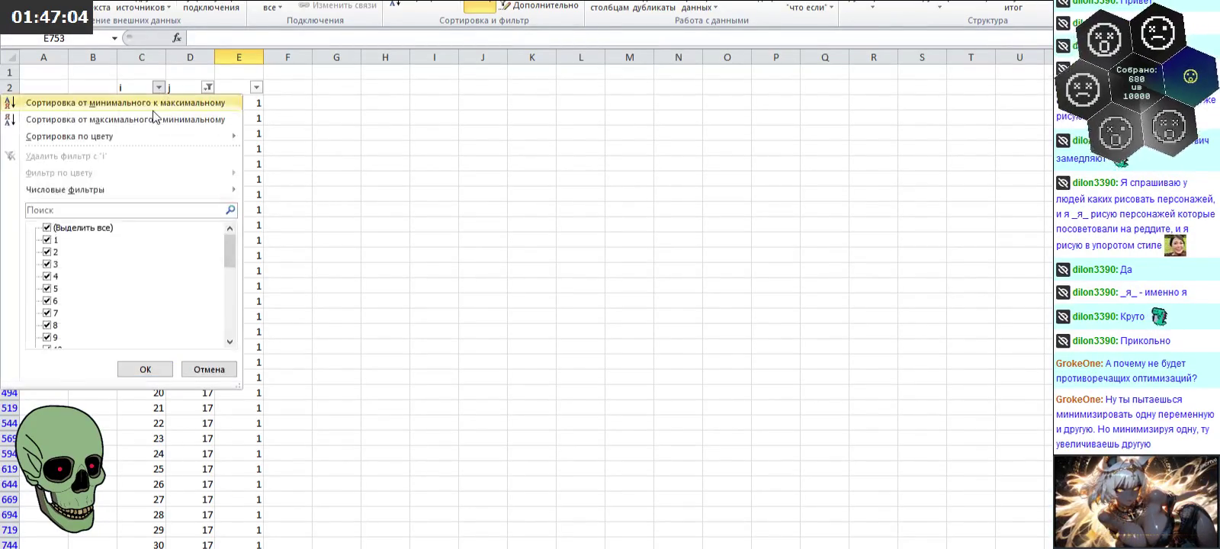
{"action": "left_click", "coordinate": [85, 228]}
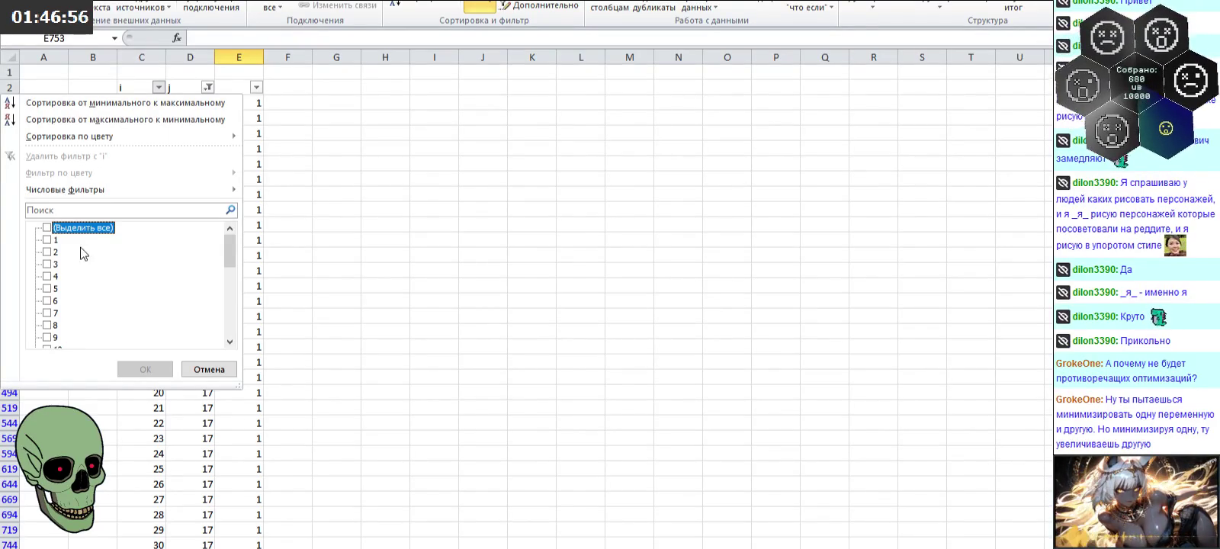
{"action": "scroll", "coordinate": [78, 279], "scroll_direction": "down", "scroll_amount": 4}
{"action": "scroll", "coordinate": [80, 280], "scroll_direction": "down", "scroll_amount": 3}
{"action": "left_click", "coordinate": [57, 252]}
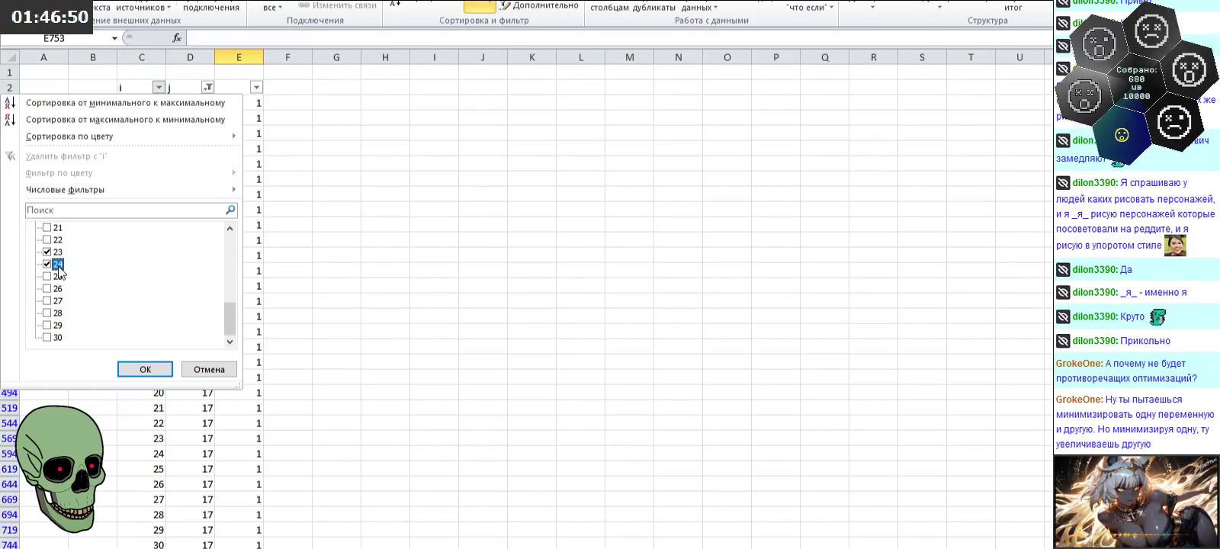
{"action": "scroll", "coordinate": [59, 271], "scroll_direction": "up", "scroll_amount": 3}
{"action": "left_click", "coordinate": [58, 265]}
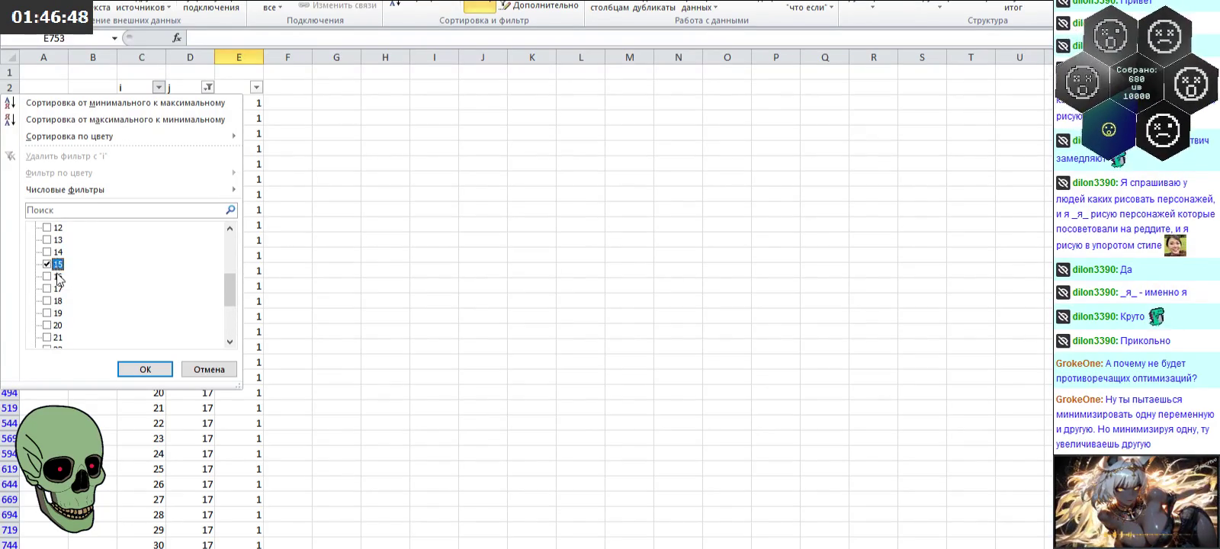
{"action": "scroll", "coordinate": [58, 282], "scroll_direction": "down", "scroll_amount": 3}
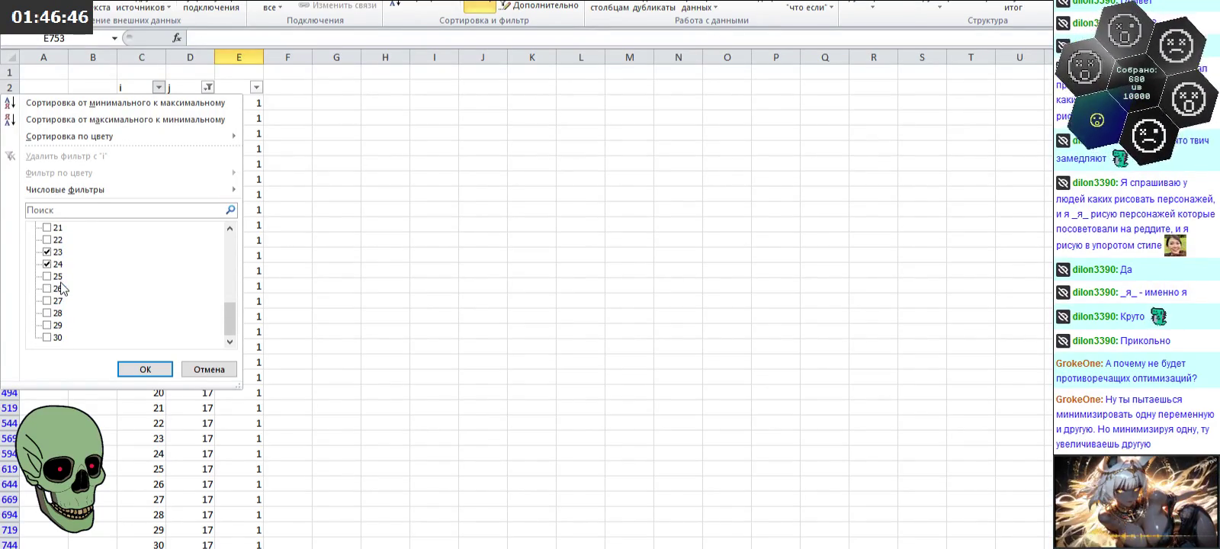
{"action": "left_click", "coordinate": [58, 277]}
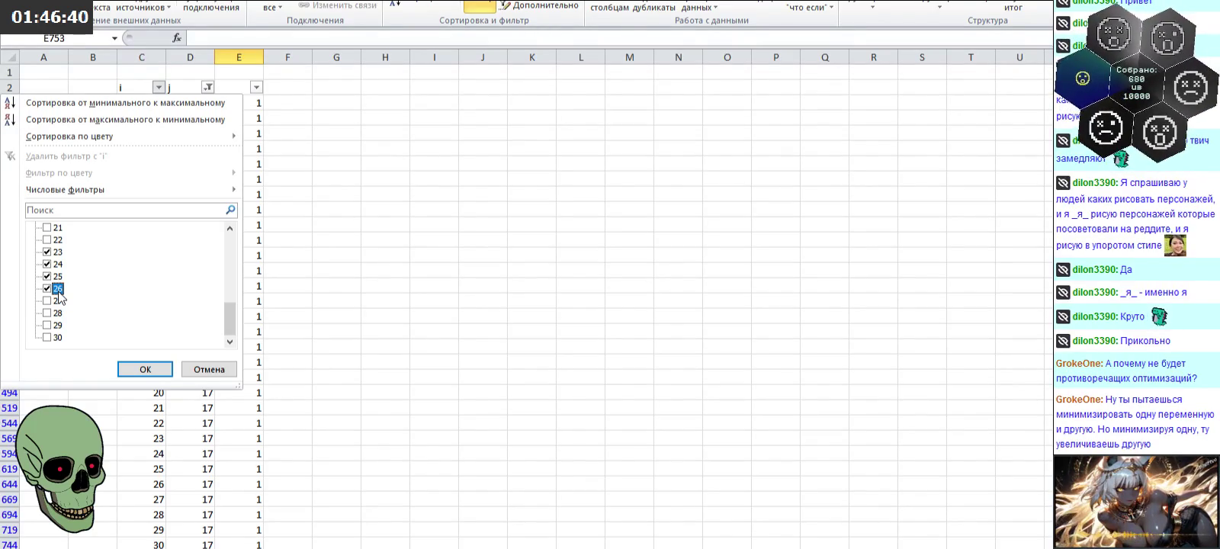
{"action": "scroll", "coordinate": [58, 292], "scroll_direction": "up", "scroll_amount": 3}
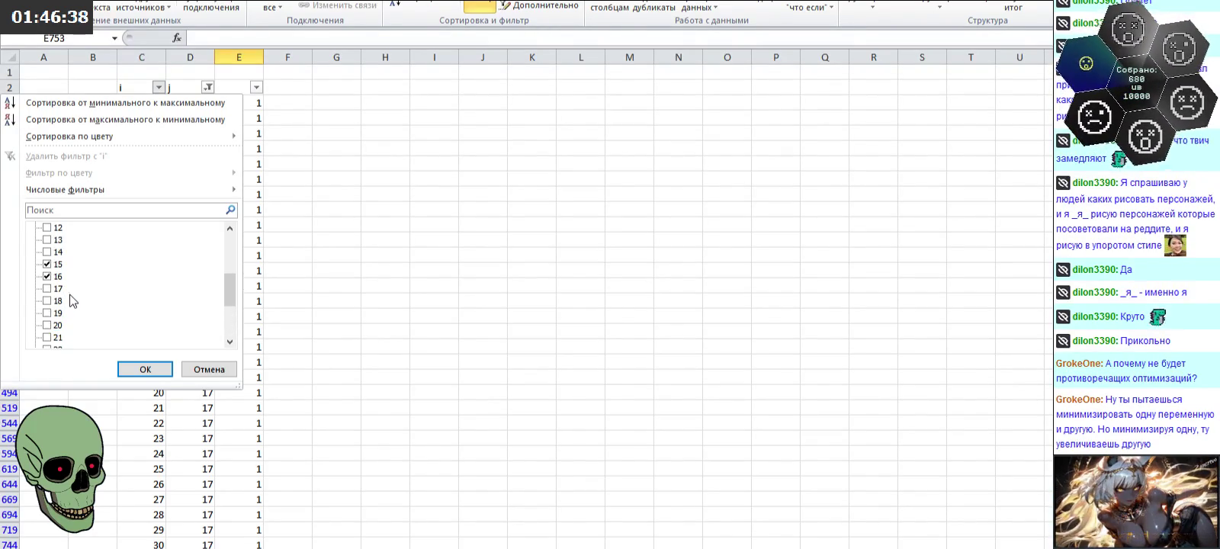
{"action": "left_click", "coordinate": [60, 301]}
{"action": "left_click", "coordinate": [146, 369]}
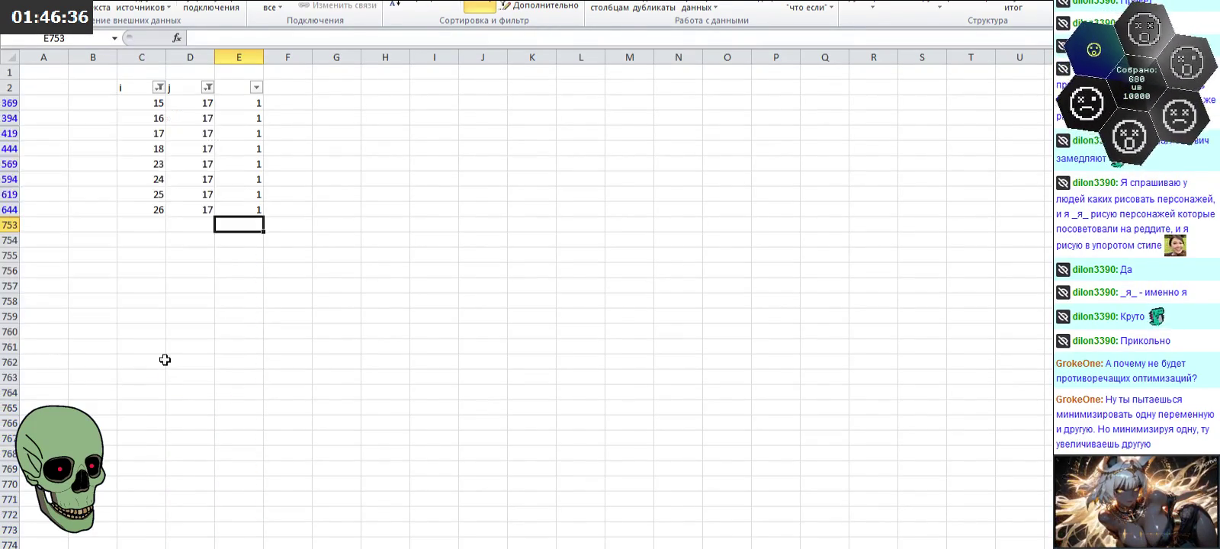
Step: Enter 0 in each visible column E cell for the j=17 rows
{"action": "left_click", "coordinate": [245, 107]}
{"action": "type", "text": "0"}
{"action": "key", "text": "Return"}
{"action": "type", "text": "0"}
{"action": "key", "text": "Return"}
{"action": "type", "text": "0"}
{"action": "key", "text": "Return"}
{"action": "key", "text": "Return"}
{"action": "type", "text": "0"}
{"action": "key", "text": "Return"}
{"action": "type", "text": "0"}
{"action": "key", "text": "Return"}
{"action": "type", "text": "0"}
{"action": "key", "text": "Return"}
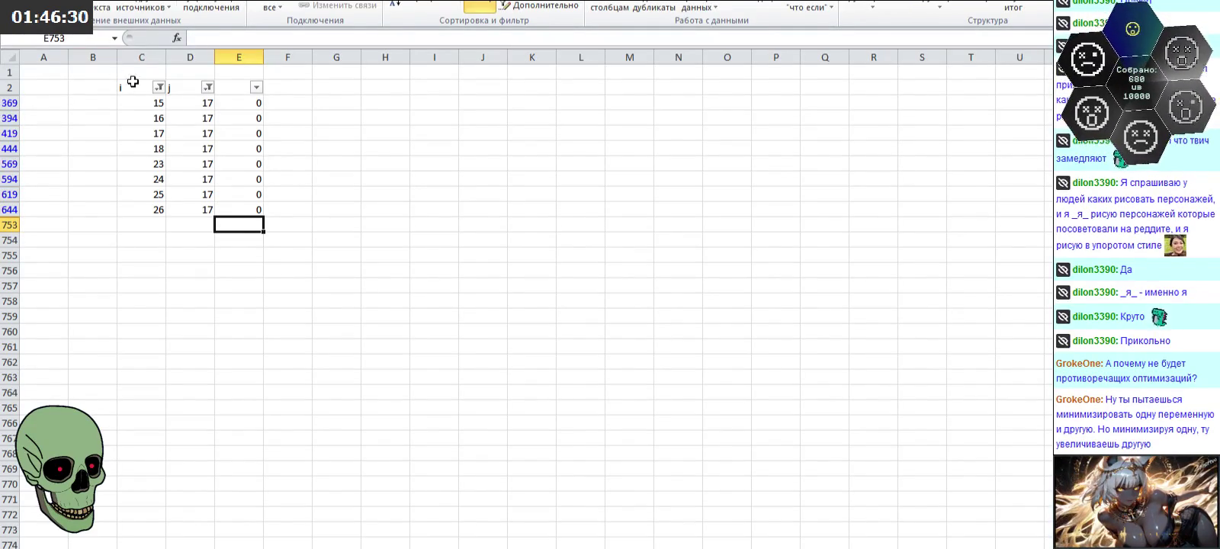
{"action": "left_click", "coordinate": [158, 87]}
Step: Clear the i filter and switch the j filter to 18
{"action": "left_click", "coordinate": [47, 227]}
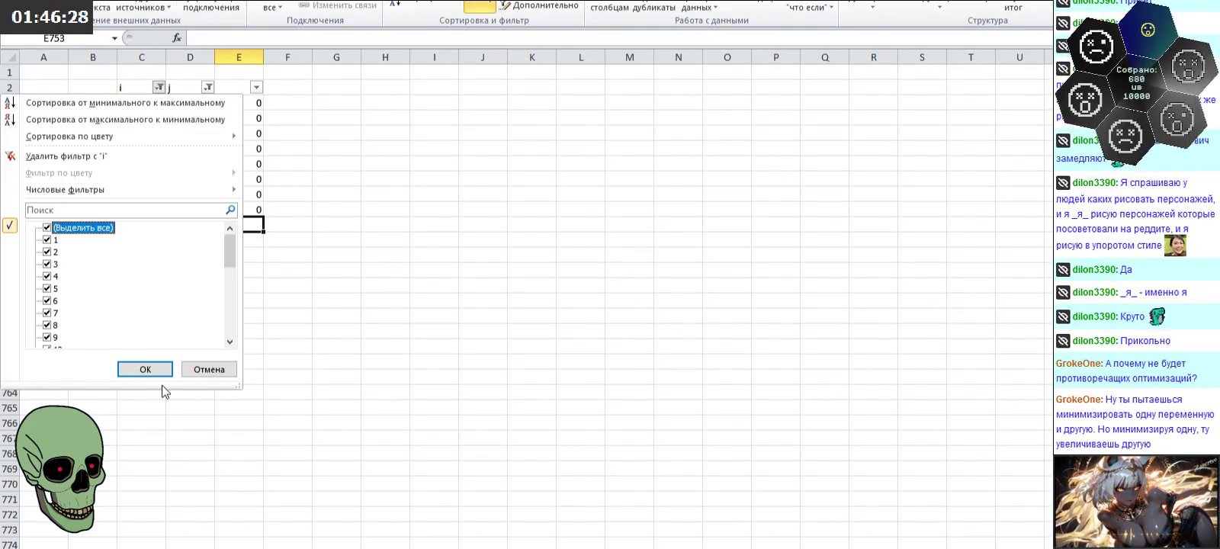
{"action": "left_click", "coordinate": [145, 369]}
{"action": "left_click", "coordinate": [207, 87]}
{"action": "scroll", "coordinate": [228, 251], "scroll_direction": "down", "scroll_amount": 5}
{"action": "left_click", "coordinate": [57, 252]}
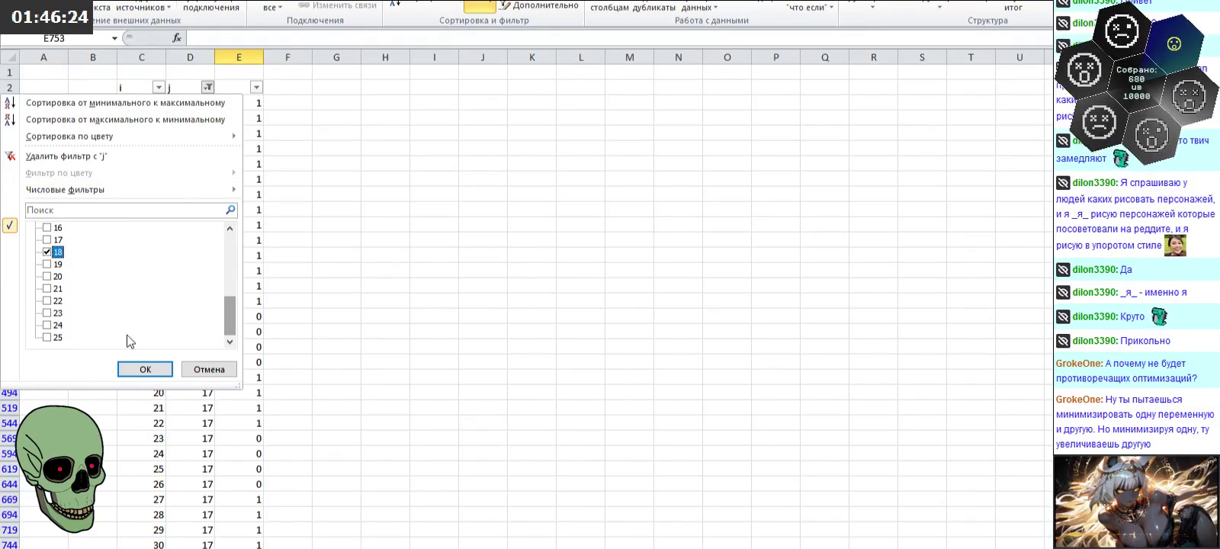
{"action": "left_click", "coordinate": [144, 369]}
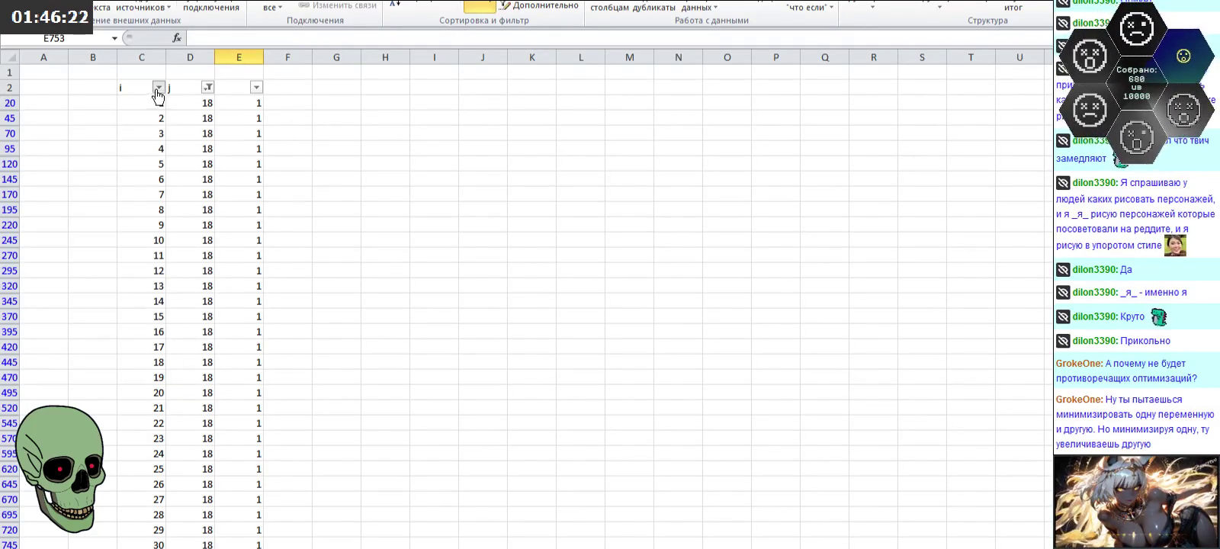
Step: Untick all i values, then tick 16, 25, 26 and 27
{"action": "left_click", "coordinate": [159, 87]}
{"action": "left_click", "coordinate": [88, 227]}
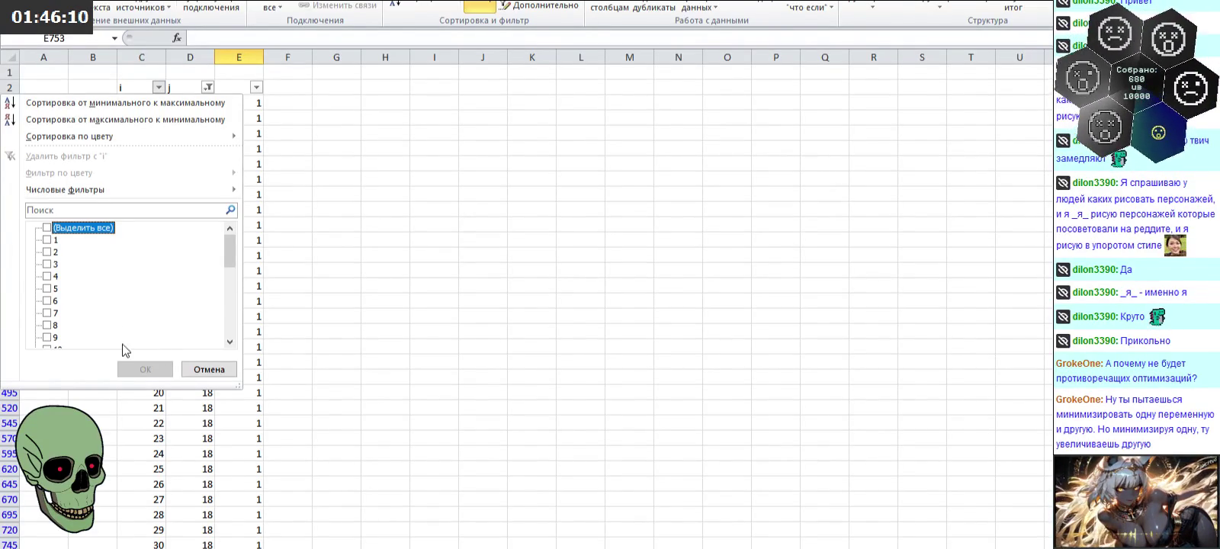
{"action": "scroll", "coordinate": [125, 334], "scroll_direction": "down", "scroll_amount": 4}
{"action": "left_click", "coordinate": [58, 277]}
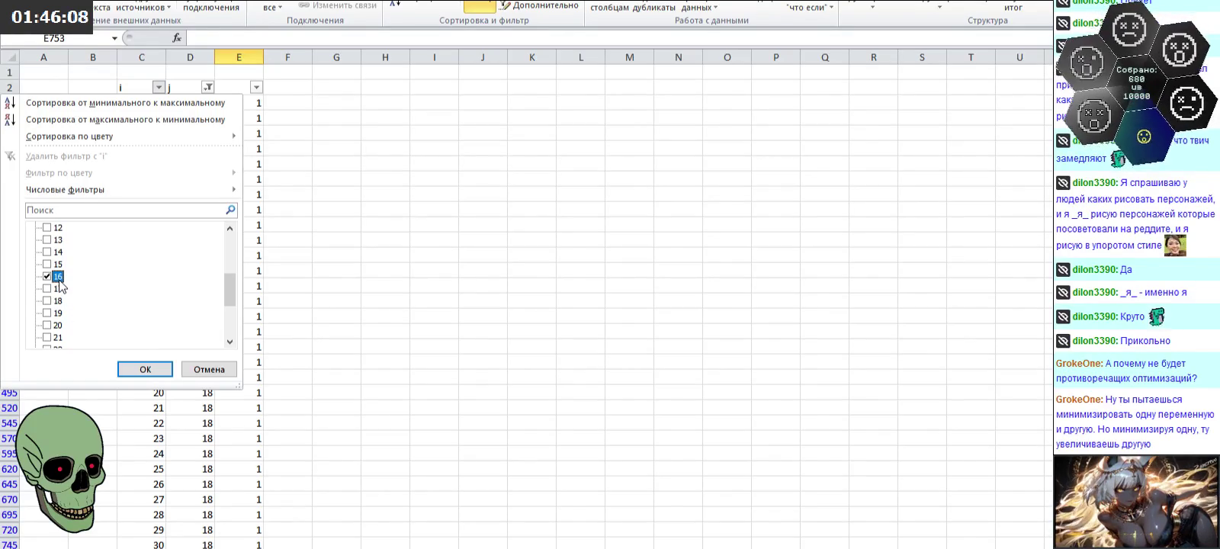
{"action": "scroll", "coordinate": [60, 288], "scroll_direction": "down", "scroll_amount": 1}
{"action": "scroll", "coordinate": [61, 291], "scroll_direction": "down", "scroll_amount": 2}
{"action": "left_click", "coordinate": [57, 276]}
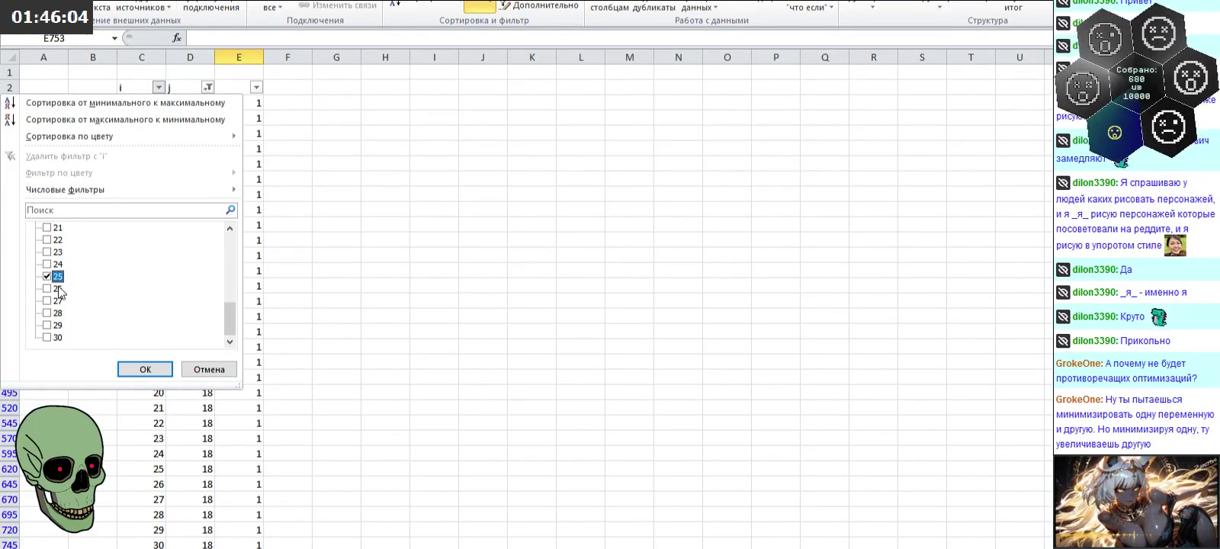
{"action": "left_click", "coordinate": [58, 301]}
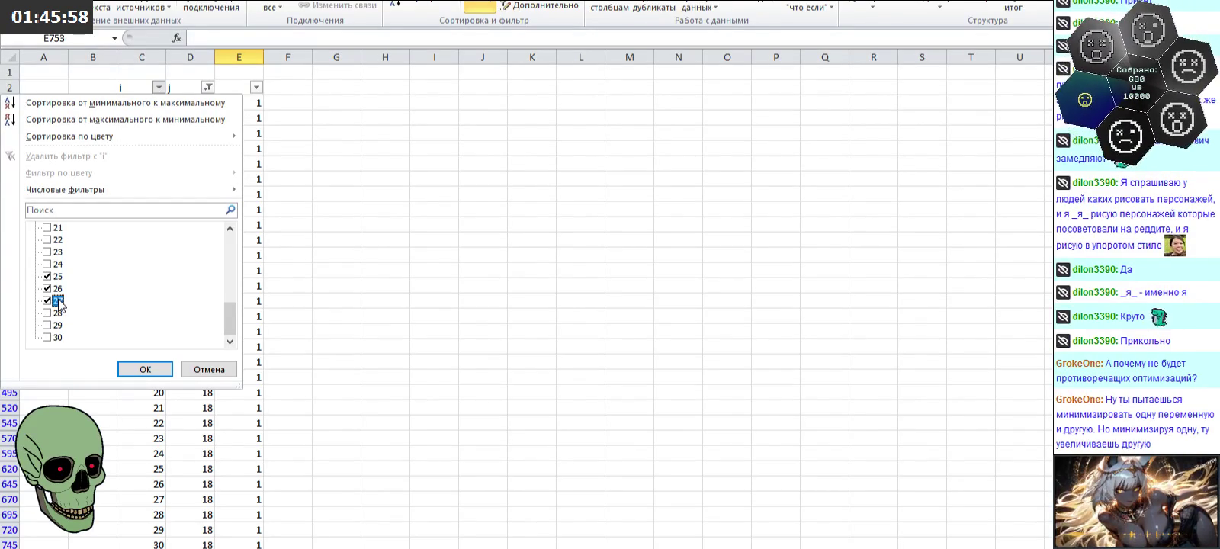
Step: Add i values 17, 18 and 19 and apply the i filter
{"action": "scroll", "coordinate": [60, 305], "scroll_direction": "up", "scroll_amount": 2}
{"action": "left_click", "coordinate": [57, 239]}
{"action": "left_click", "coordinate": [57, 251]}
{"action": "left_click", "coordinate": [58, 263]}
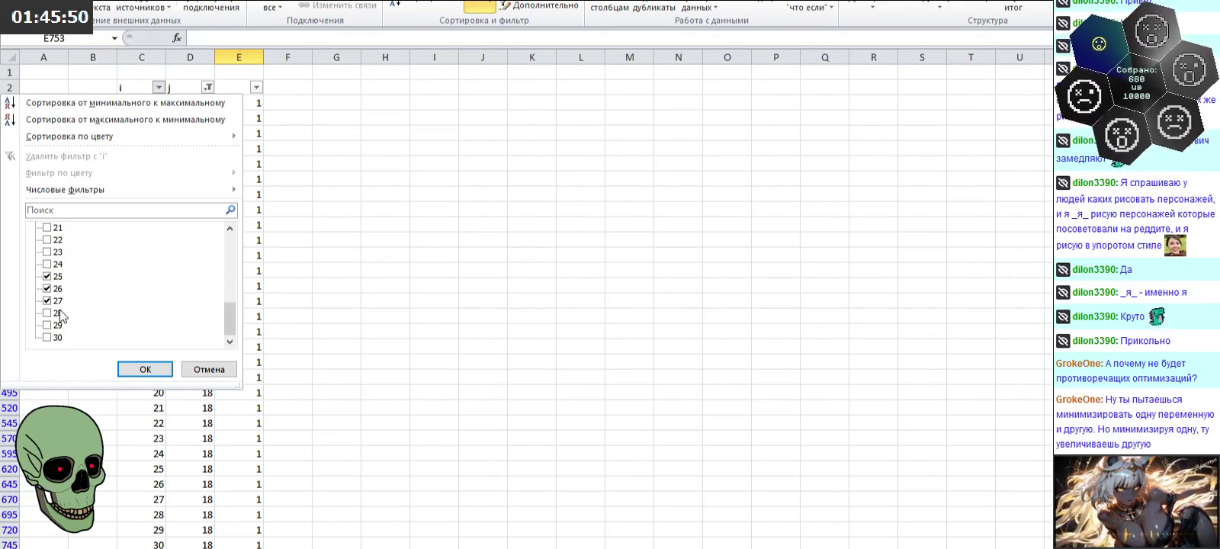
{"action": "left_click", "coordinate": [145, 369]}
Step: Type 0 into each visible column E cell for the j=18 rows
{"action": "left_click", "coordinate": [234, 104]}
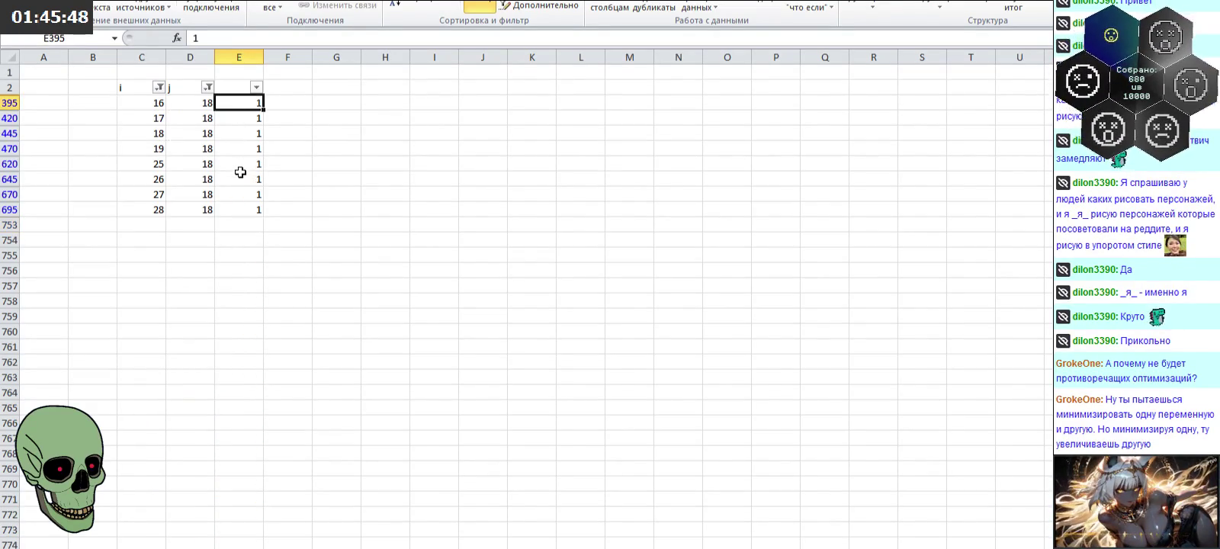
{"action": "type", "text": "0"}
{"action": "key", "text": "Return"}
{"action": "type", "text": "0"}
{"action": "key", "text": "Return"}
{"action": "type", "text": "00"}
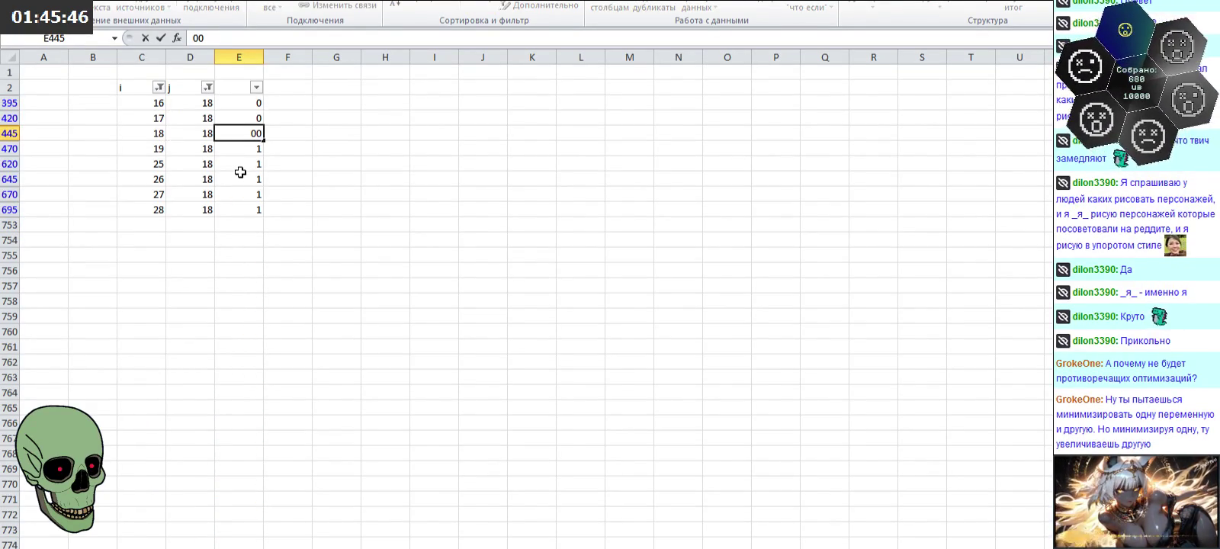
{"action": "type", "text": "0"}
{"action": "key", "text": "Return"}
{"action": "type", "text": "0"}
{"action": "key", "text": "Return"}
{"action": "type", "text": "0"}
{"action": "key", "text": "Return"}
{"action": "key", "text": "Return"}
{"action": "type", "text": "0"}
{"action": "key", "text": "Return"}
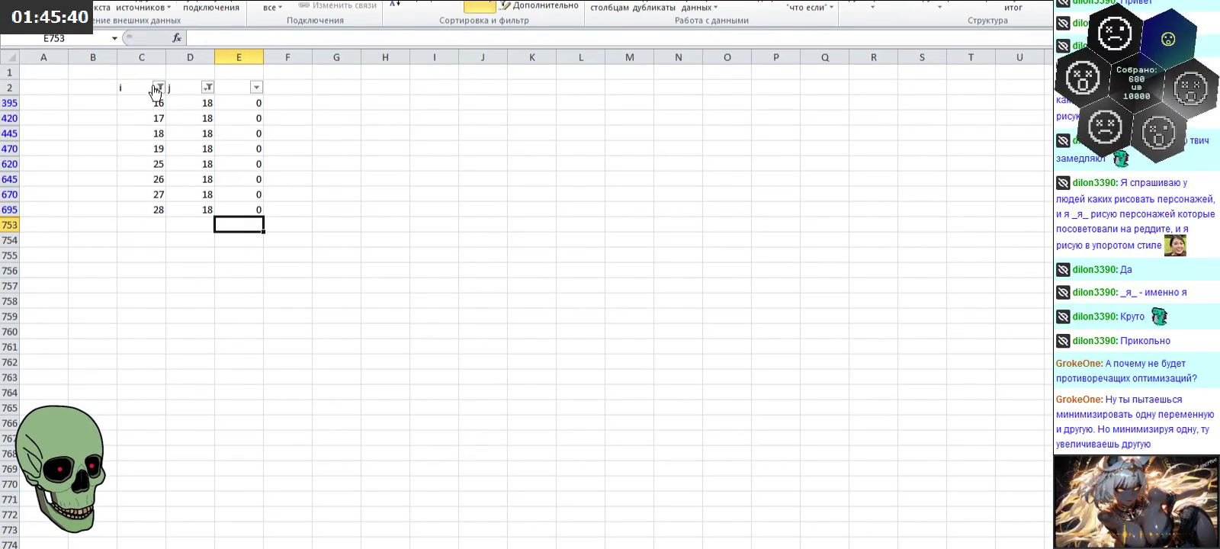
Step: Clear the i filter and change the j filter to 19
{"action": "left_click", "coordinate": [159, 87]}
{"action": "left_click", "coordinate": [145, 369]}
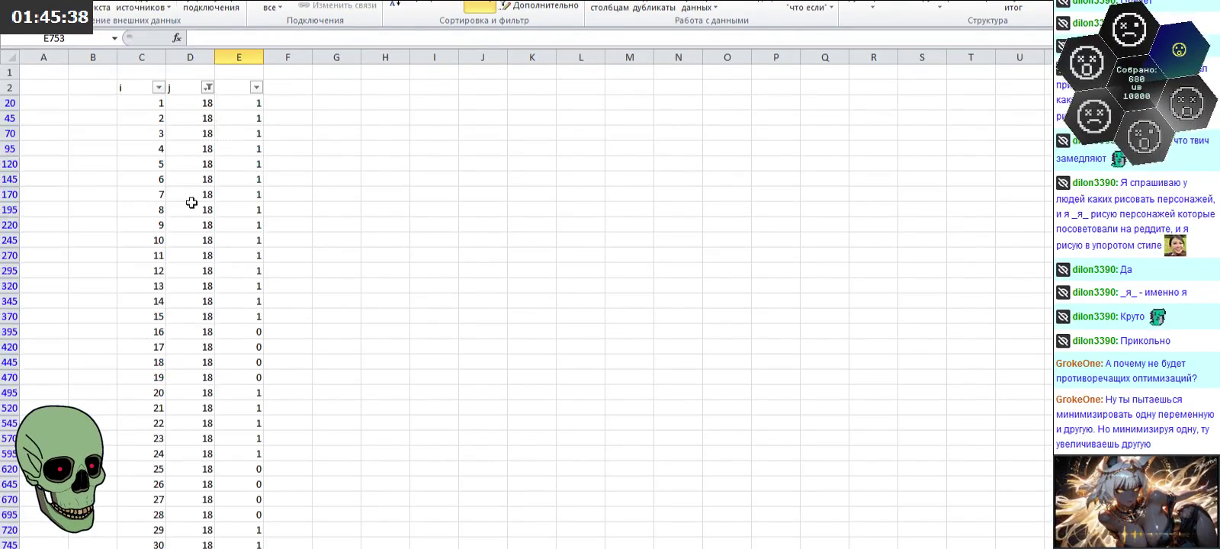
{"action": "left_click", "coordinate": [207, 87]}
{"action": "left_click_drag", "start_coordinate": [230, 242], "coordinate": [231, 308]}
{"action": "left_click", "coordinate": [48, 252]}
Step: Apply the j = 19 filter and start the i filter with values 18, 19 and 25–27
{"action": "left_click", "coordinate": [150, 370]}
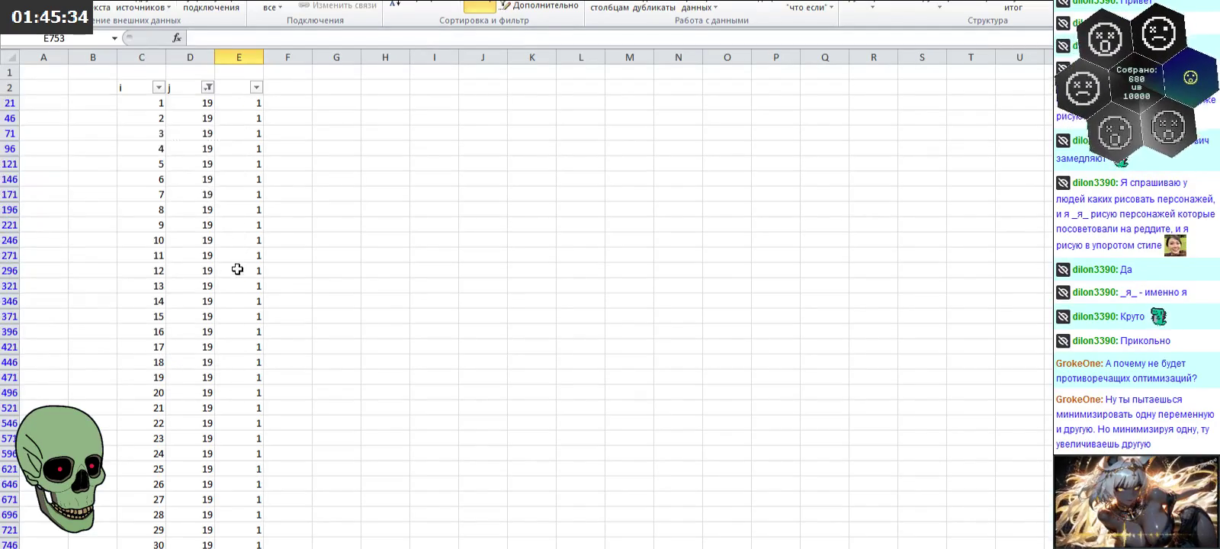
{"action": "left_click", "coordinate": [158, 87]}
{"action": "left_click", "coordinate": [62, 228]}
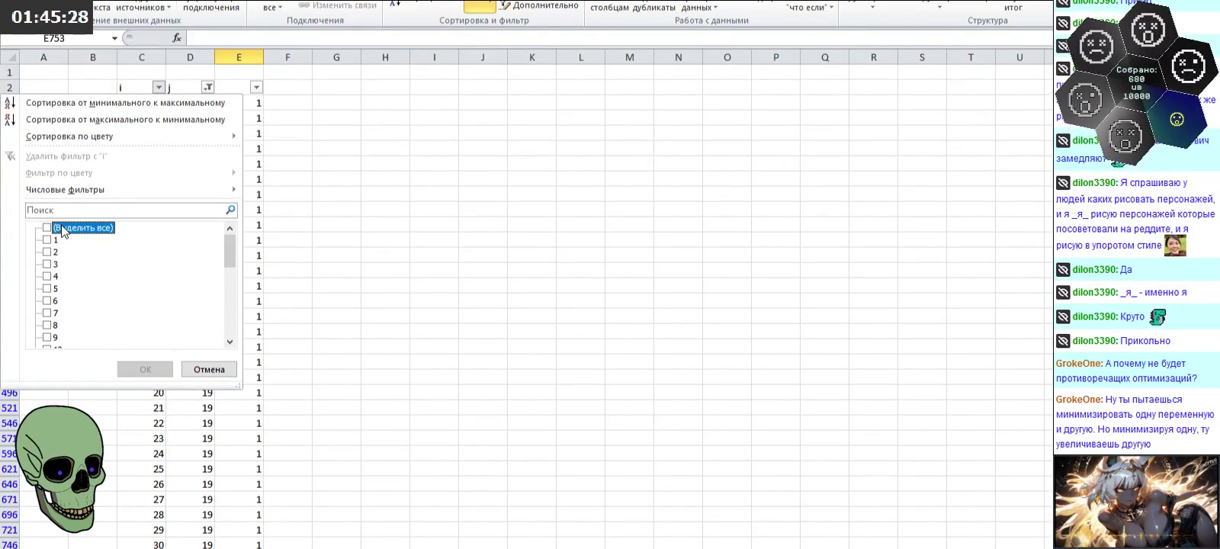
{"action": "scroll", "coordinate": [64, 251], "scroll_direction": "down", "scroll_amount": 5}
{"action": "scroll", "coordinate": [73, 298], "scroll_direction": "down", "scroll_amount": 1}
{"action": "left_click", "coordinate": [58, 313]}
{"action": "left_click", "coordinate": [59, 337]}
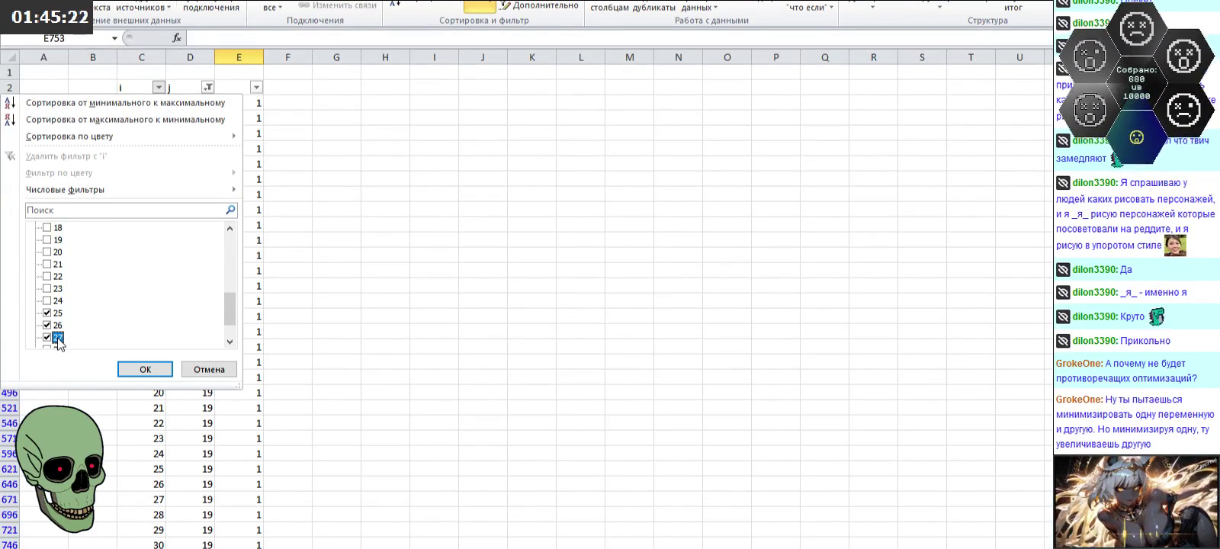
{"action": "scroll", "coordinate": [59, 336], "scroll_direction": "up", "scroll_amount": 1}
{"action": "left_click", "coordinate": [58, 264]}
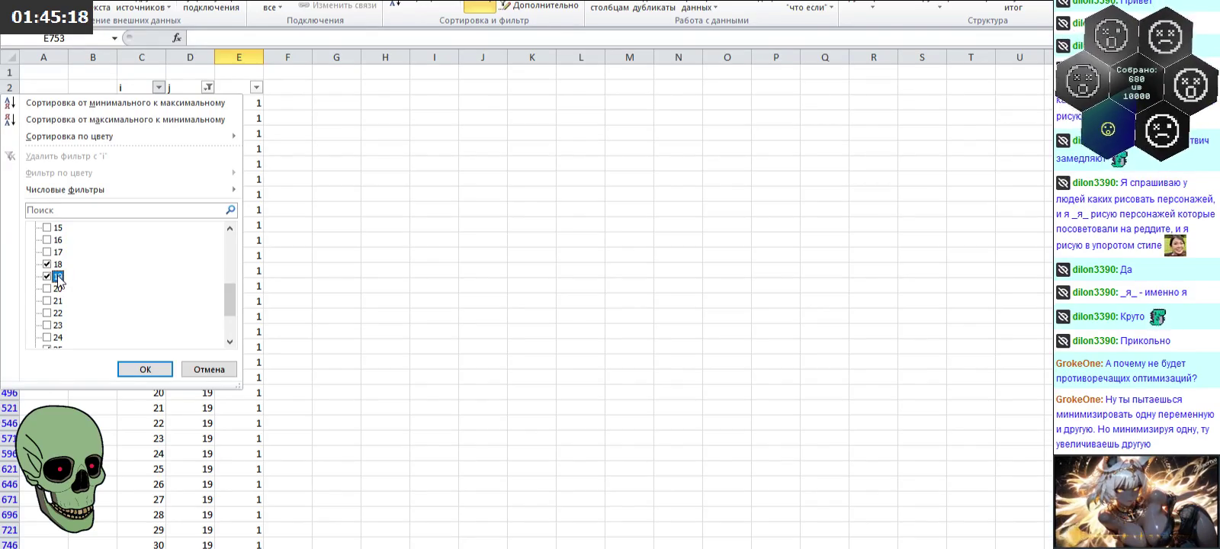
Step: Add i values 14, 20–22 and 28–29 to the i filter and apply it
{"action": "scroll", "coordinate": [58, 279], "scroll_direction": "down", "scroll_amount": 2}
{"action": "left_click", "coordinate": [58, 313]}
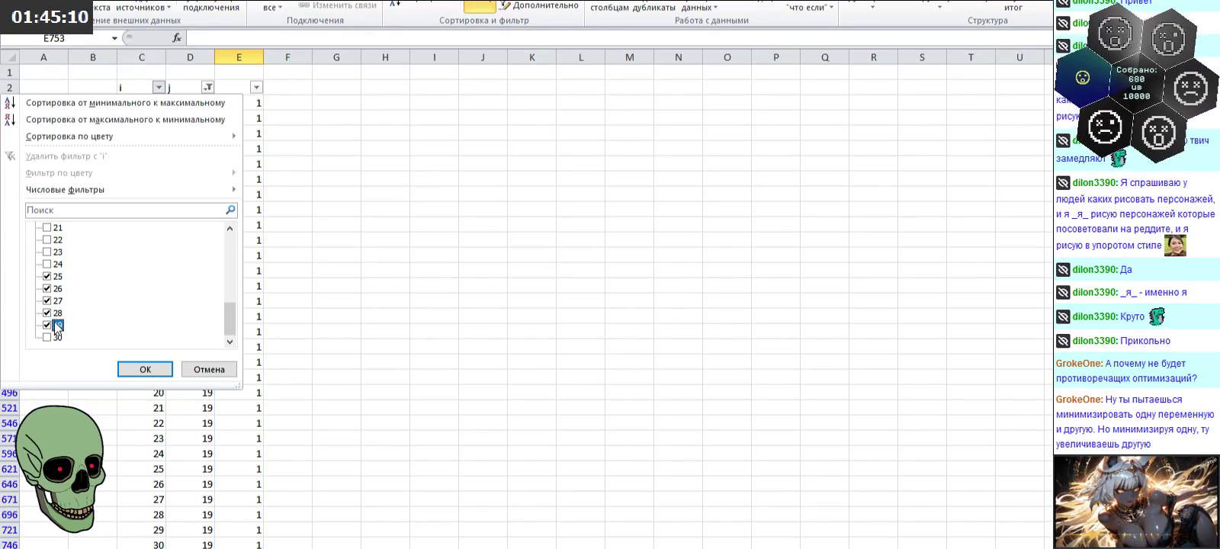
{"action": "scroll", "coordinate": [70, 301], "scroll_direction": "up", "scroll_amount": 2}
{"action": "scroll", "coordinate": [70, 297], "scroll_direction": "up", "scroll_amount": 1}
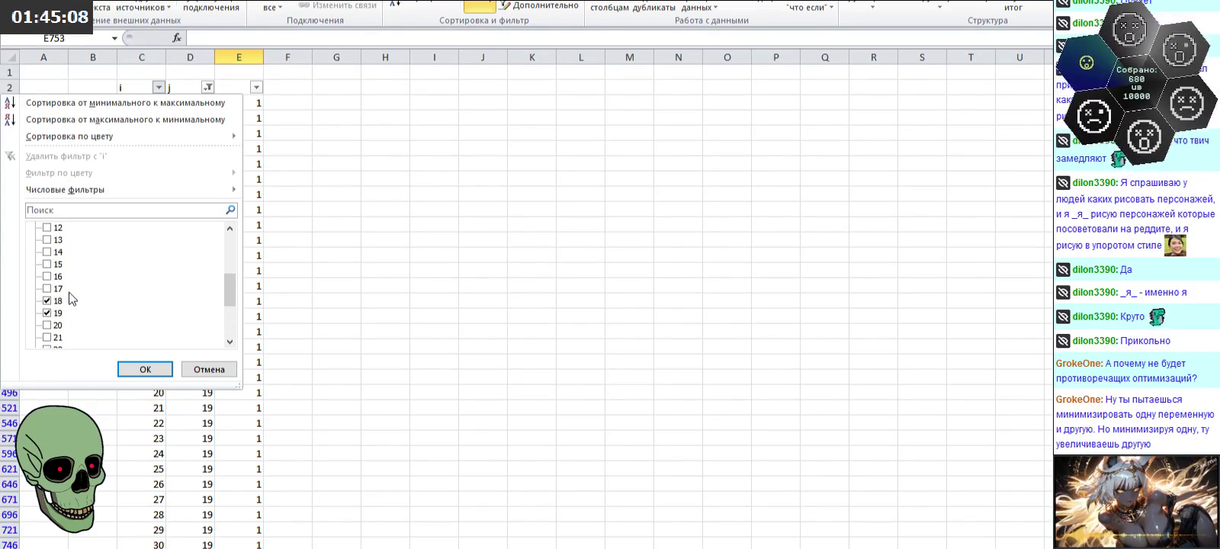
{"action": "left_click", "coordinate": [47, 252]}
{"action": "scroll", "coordinate": [68, 294], "scroll_direction": "down", "scroll_amount": 1}
{"action": "scroll", "coordinate": [67, 296], "scroll_direction": "down", "scroll_amount": 1}
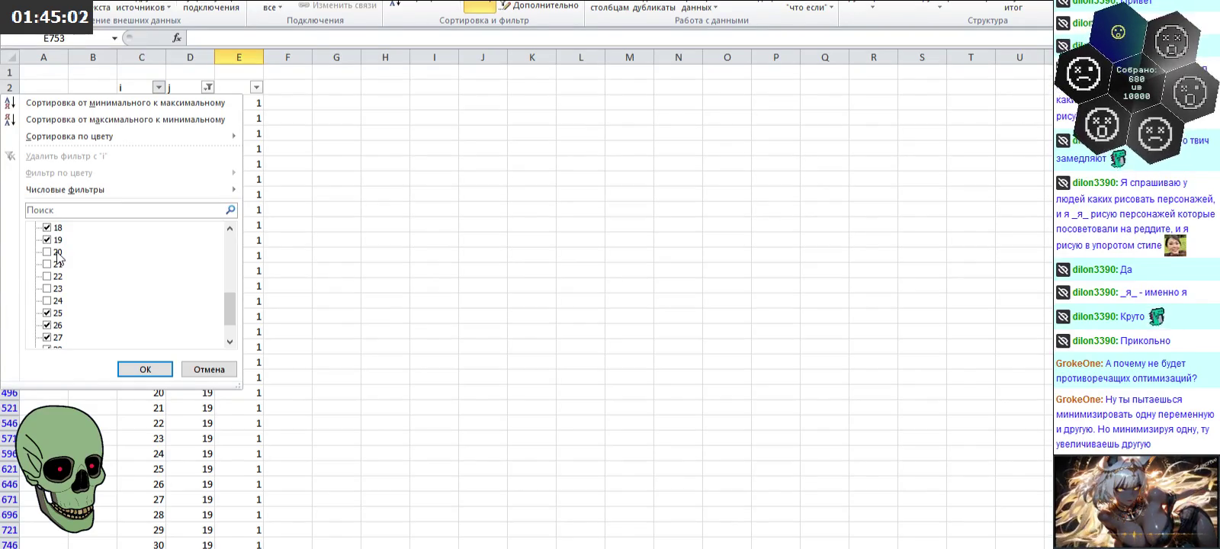
{"action": "left_click", "coordinate": [57, 252]}
{"action": "left_click", "coordinate": [57, 264]}
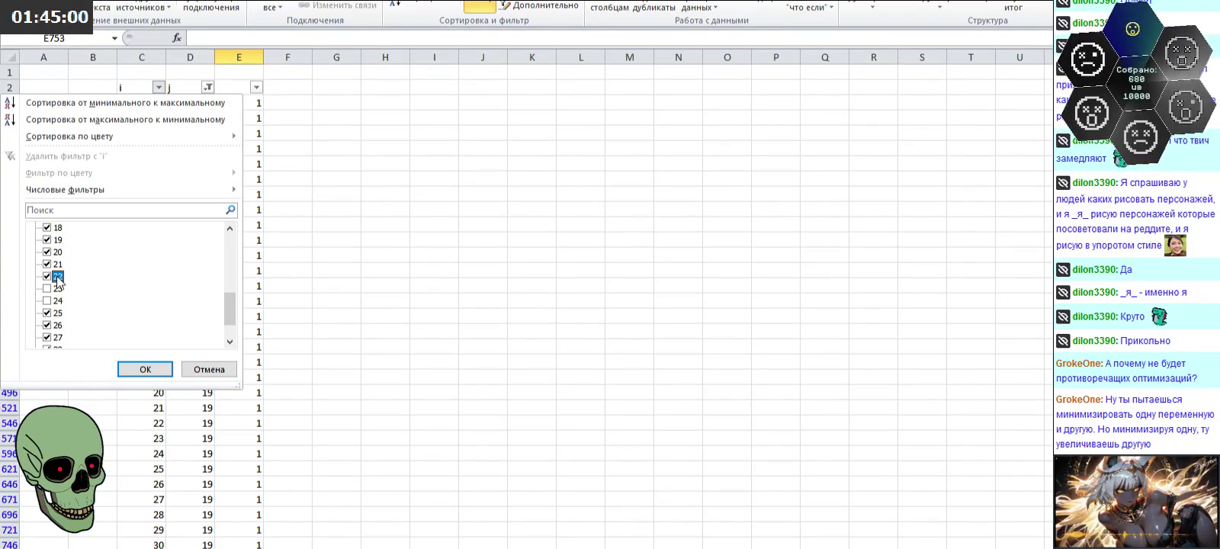
{"action": "scroll", "coordinate": [58, 278], "scroll_direction": "down", "scroll_amount": 1}
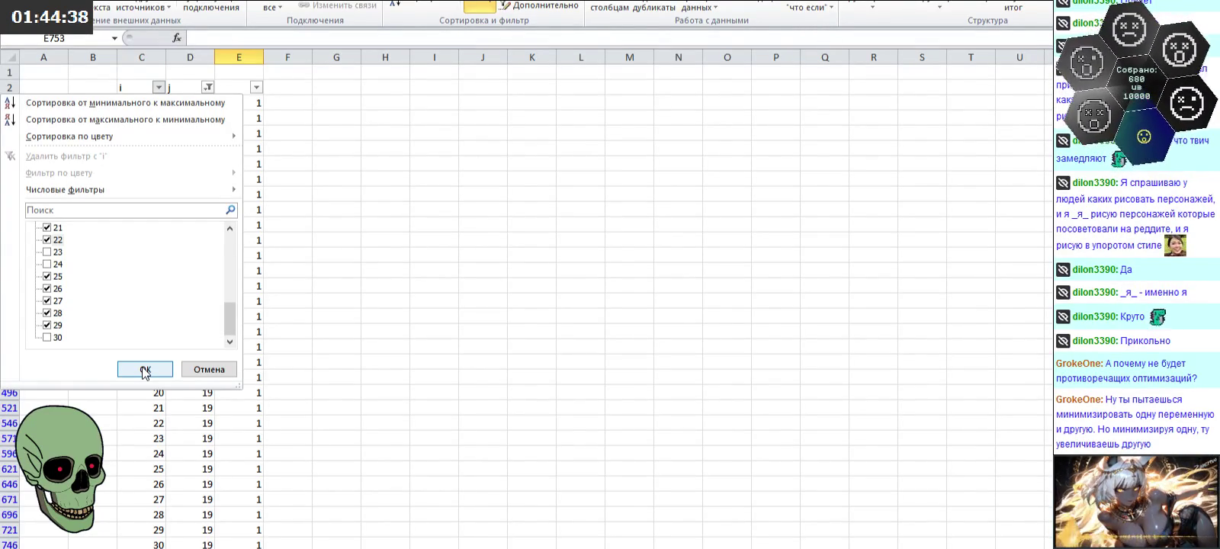
{"action": "left_click_drag", "start_coordinate": [235, 317], "coordinate": [229, 289]}
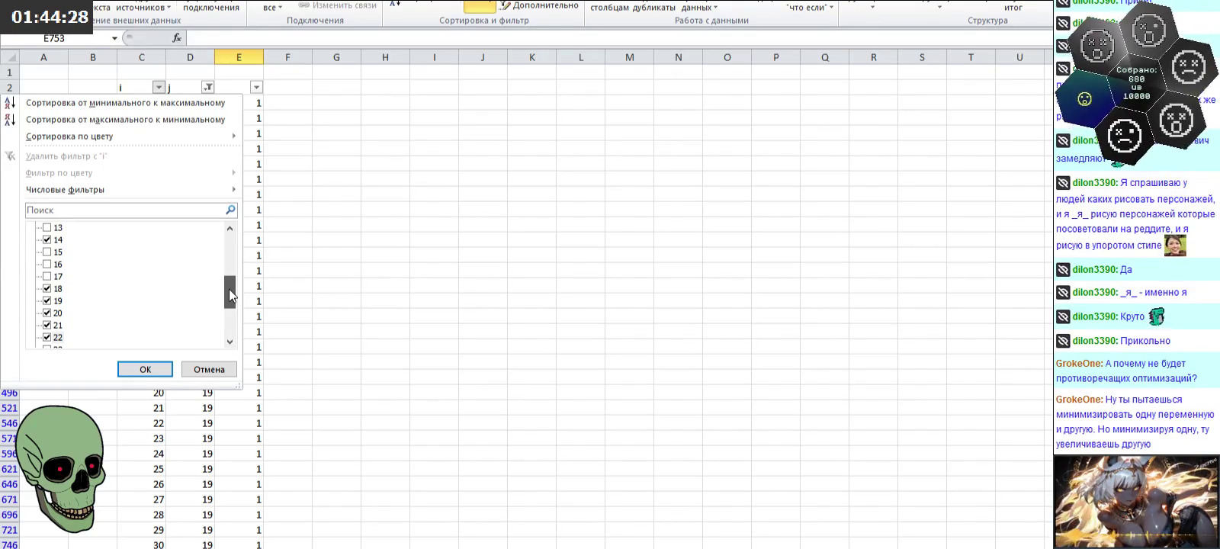
{"action": "left_click_drag", "start_coordinate": [229, 289], "coordinate": [228, 298]}
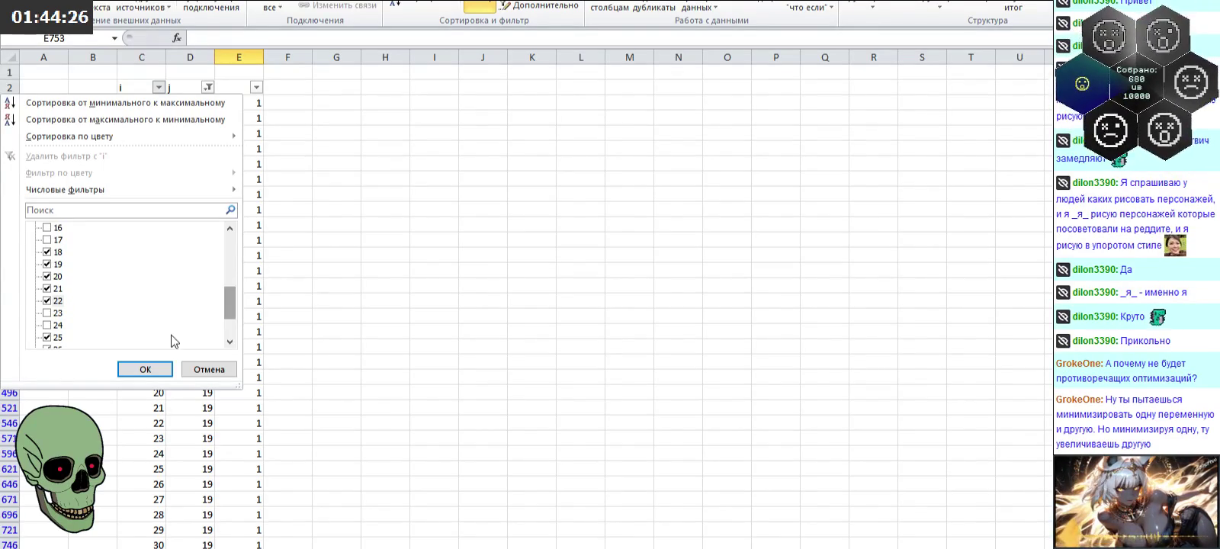
{"action": "left_click", "coordinate": [156, 368]}
Step: Enter 0 in column E for every visible j=19 row (i 14, 18–22, 25–29)
{"action": "left_click", "coordinate": [245, 108]}
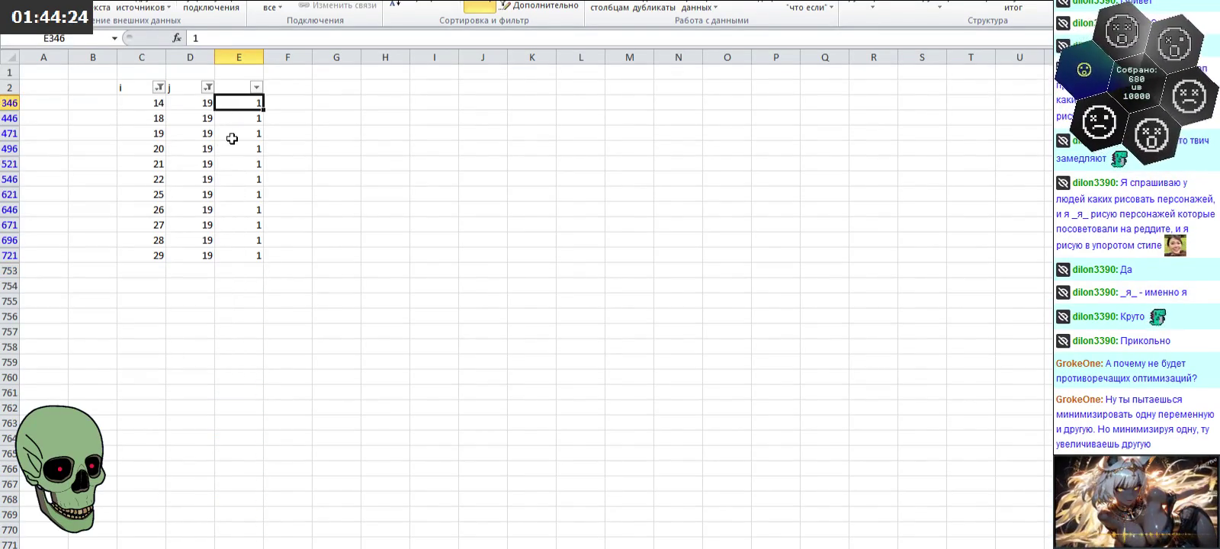
{"action": "type", "text": "0"}
{"action": "key", "text": "Return"}
{"action": "type", "text": "0"}
{"action": "key", "text": "Return"}
{"action": "type", "text": "0"}
{"action": "key", "text": "Return"}
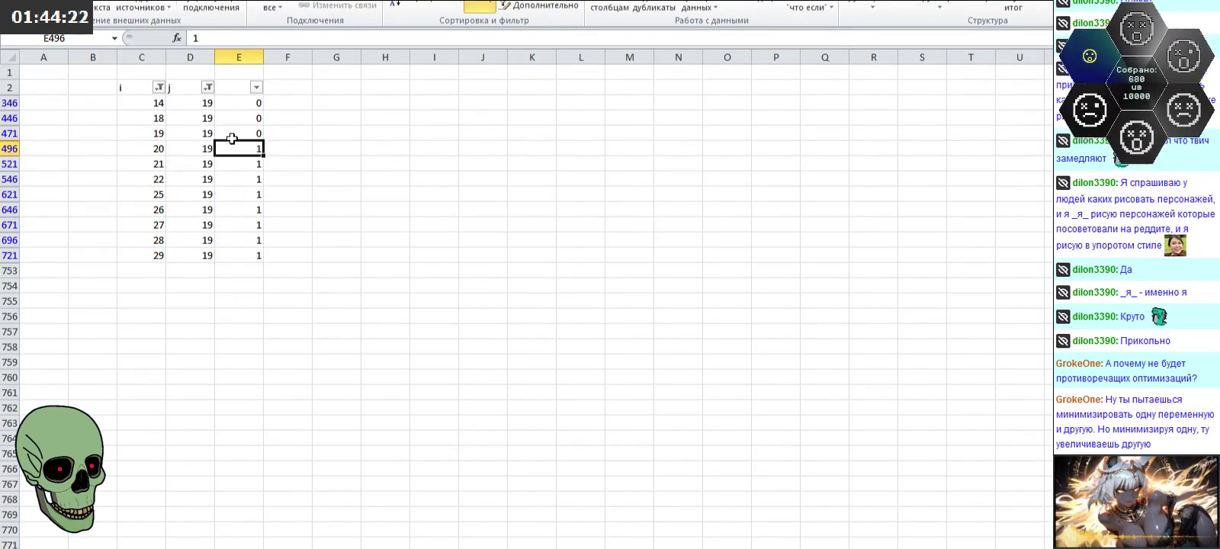
{"action": "type", "text": "0"}
{"action": "key", "text": "Return"}
{"action": "type", "text": "0"}
{"action": "key", "text": "Return"}
{"action": "type", "text": "0"}
{"action": "key", "text": "Return"}
{"action": "type", "text": "0"}
{"action": "key", "text": "Return"}
{"action": "type", "text": "0"}
{"action": "key", "text": "Return"}
{"action": "type", "text": "00"}
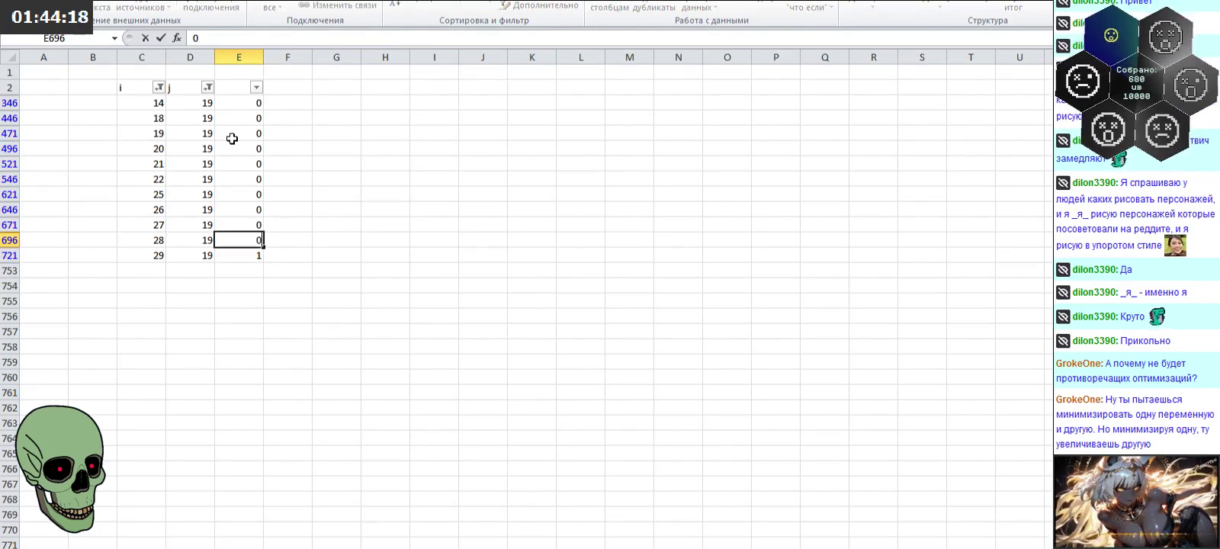
{"action": "key", "text": "Return"}
{"action": "type", "text": "0"}
{"action": "key", "text": "Return"}
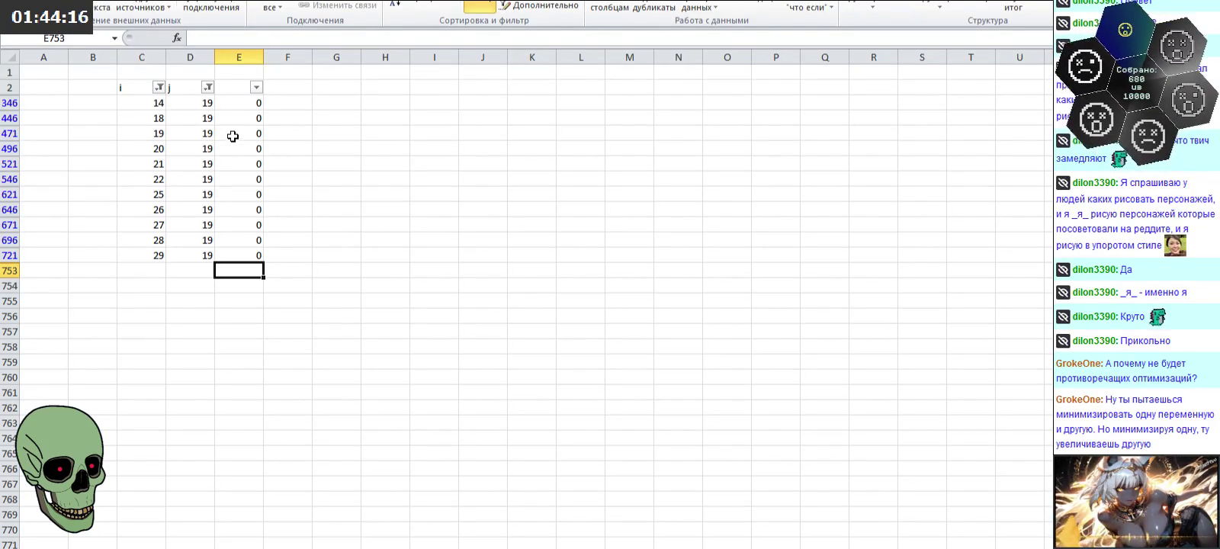
Step: Show all i values again and switch the j filter from 19 to 20
{"action": "left_click", "coordinate": [159, 87]}
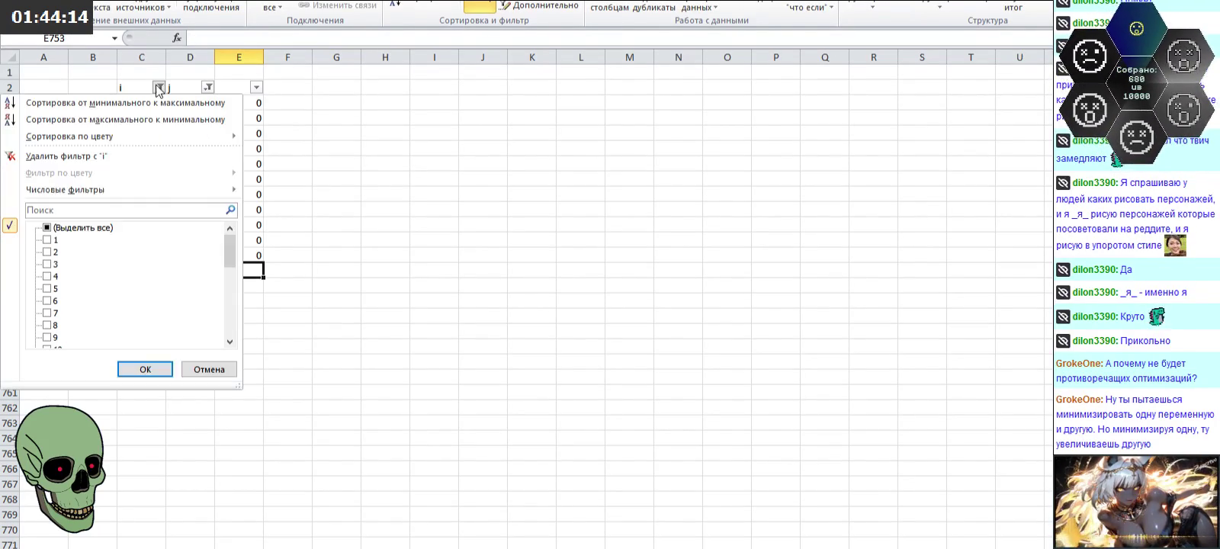
{"action": "left_click", "coordinate": [83, 227]}
{"action": "left_click", "coordinate": [148, 370]}
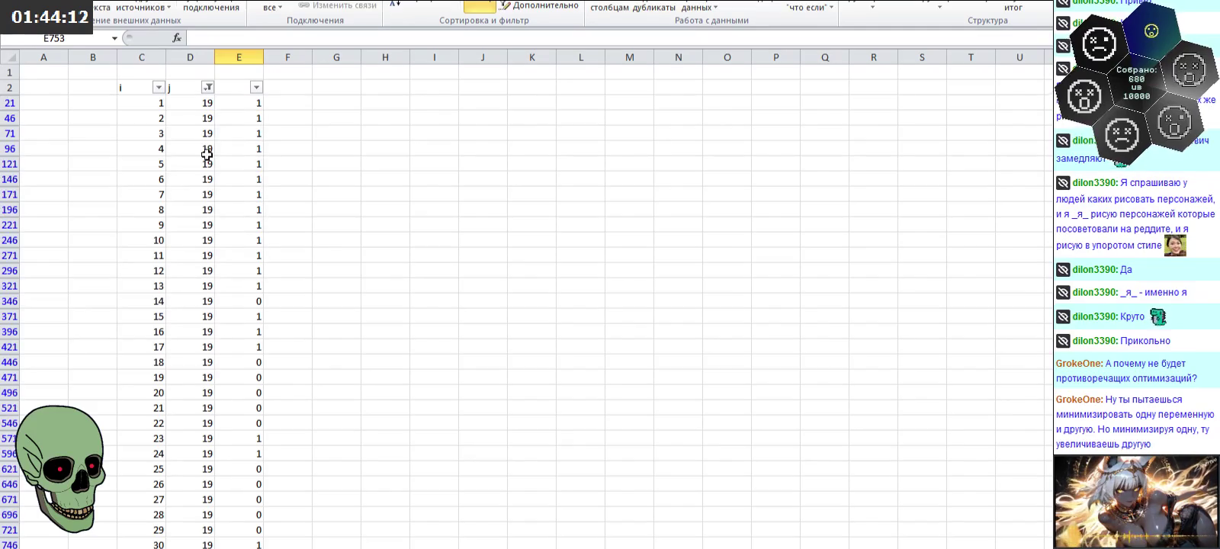
{"action": "left_click", "coordinate": [208, 88]}
{"action": "left_click_drag", "start_coordinate": [229, 248], "coordinate": [235, 315]}
{"action": "left_click", "coordinate": [47, 264]}
{"action": "left_click", "coordinate": [142, 367]}
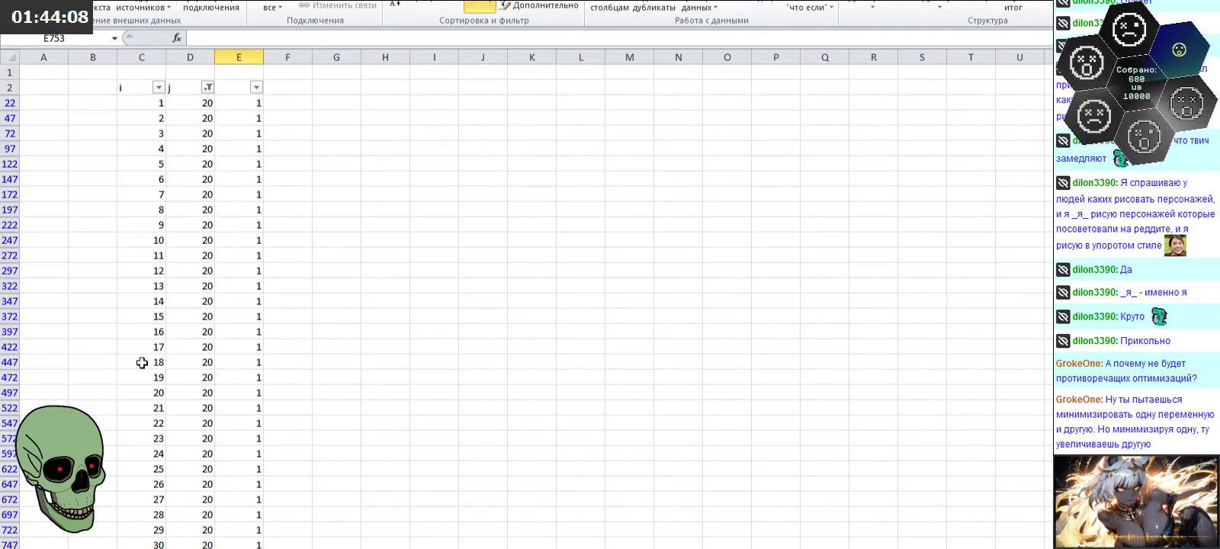
Step: Filter the i column to values 19–22 and 28–30
{"action": "left_click", "coordinate": [159, 87]}
{"action": "left_click", "coordinate": [85, 228]}
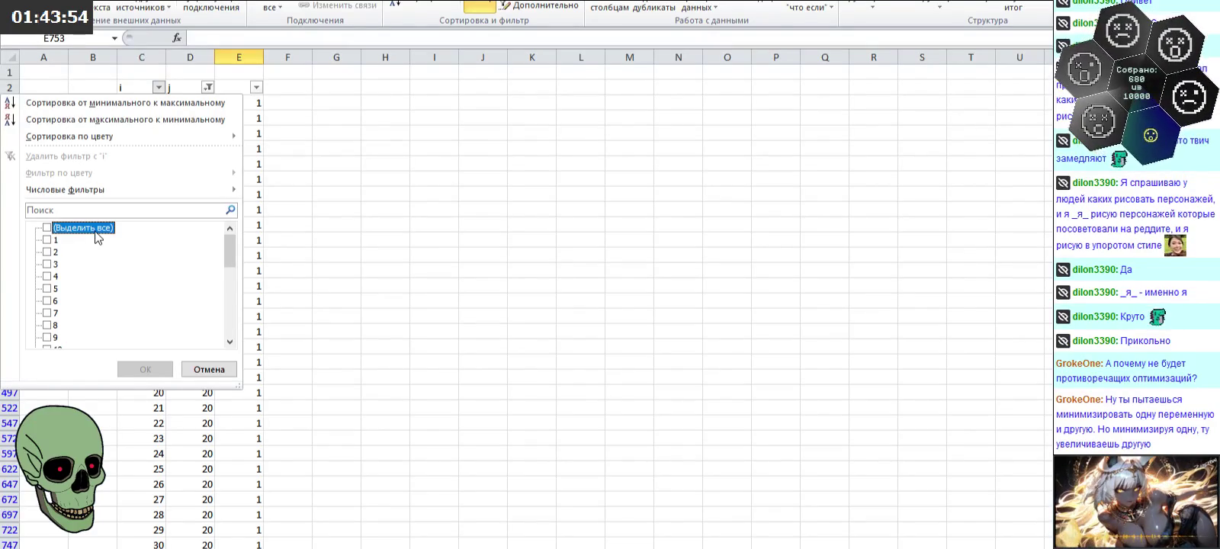
{"action": "scroll", "coordinate": [95, 272], "scroll_direction": "down", "scroll_amount": 6}
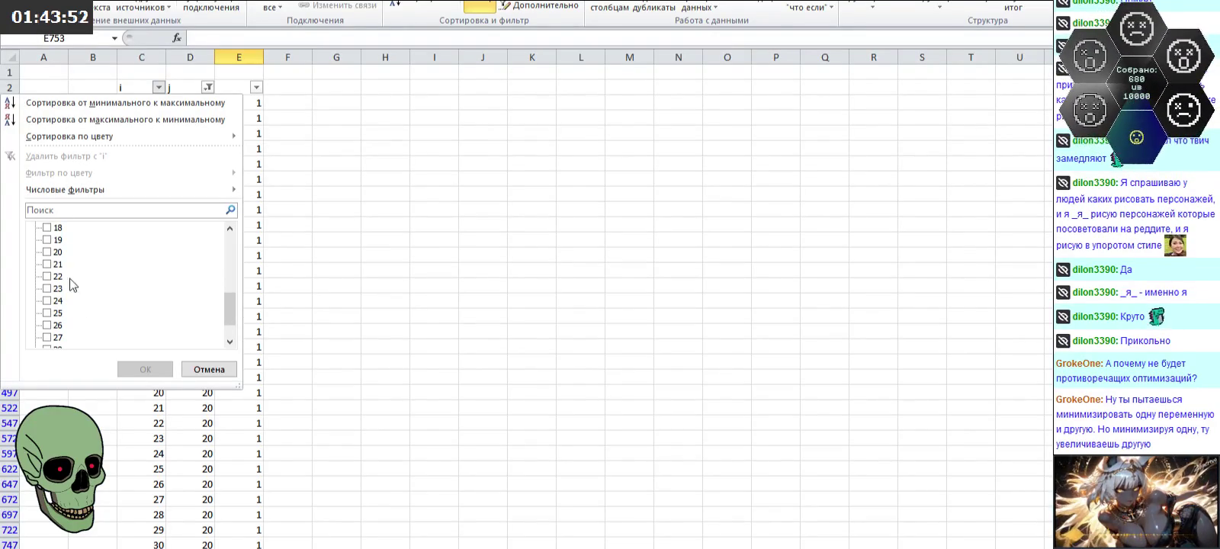
{"action": "left_click", "coordinate": [58, 240]}
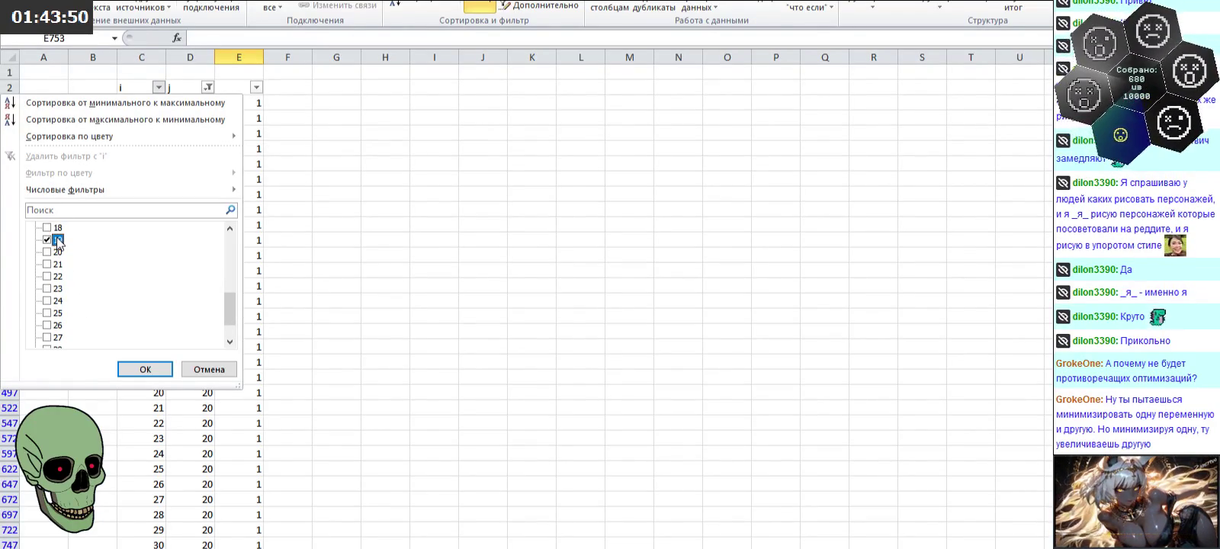
{"action": "scroll", "coordinate": [66, 326], "scroll_direction": "down", "scroll_amount": 1}
{"action": "left_click", "coordinate": [59, 314]}
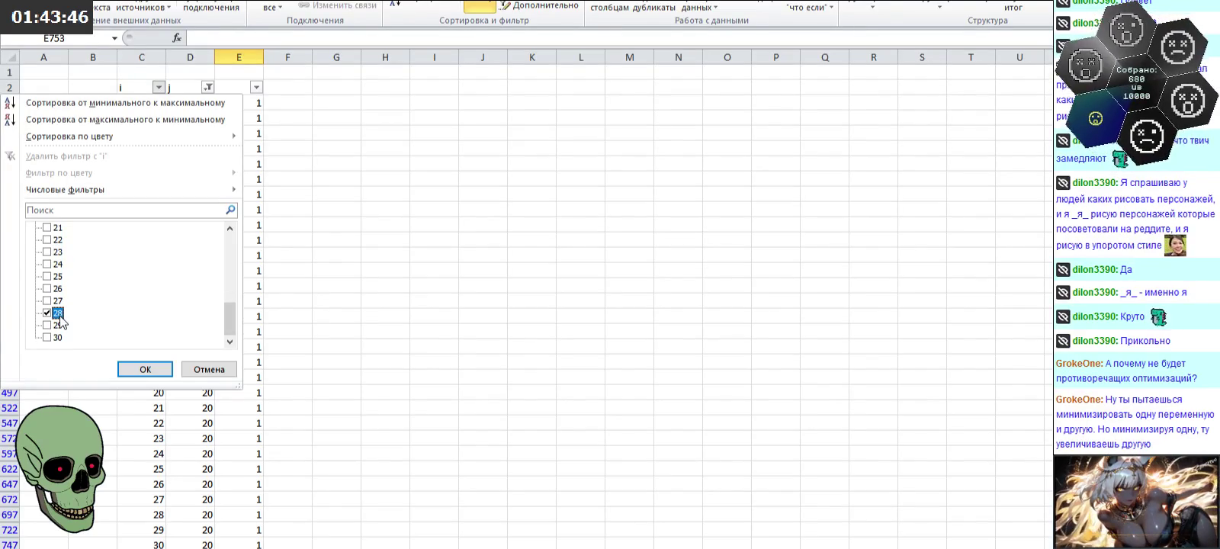
{"action": "left_click", "coordinate": [58, 325]}
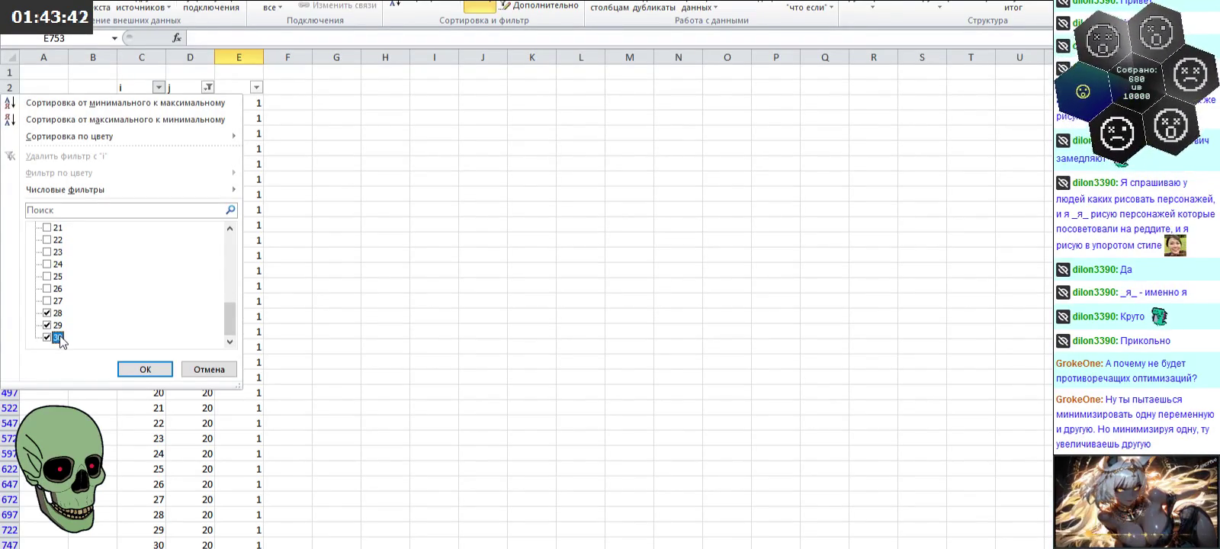
{"action": "scroll", "coordinate": [61, 244], "scroll_direction": "up", "scroll_amount": 1}
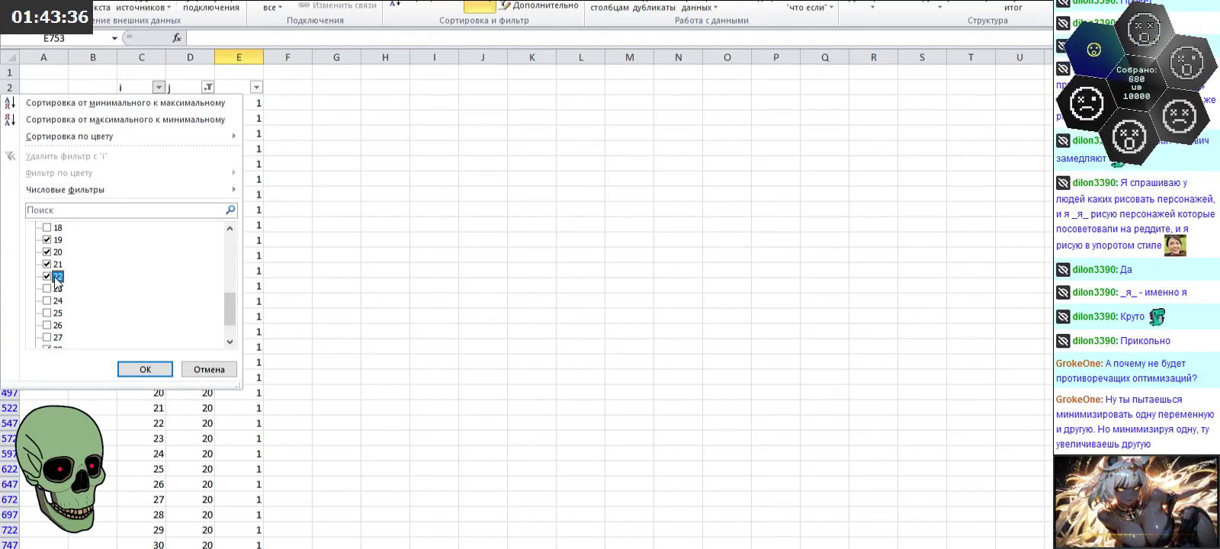
{"action": "scroll", "coordinate": [222, 324], "scroll_direction": "down", "scroll_amount": 1}
{"action": "left_click", "coordinate": [145, 369]}
Step: Enter 0 in column E for each of the visible j=20 rows
{"action": "left_click", "coordinate": [252, 107]}
{"action": "type", "text": "0"}
{"action": "key", "text": "Return"}
{"action": "type", "text": "0"}
{"action": "key", "text": "Return"}
{"action": "type", "text": "0"}
{"action": "key", "text": "Return"}
{"action": "type", "text": "0 0 0 0"}
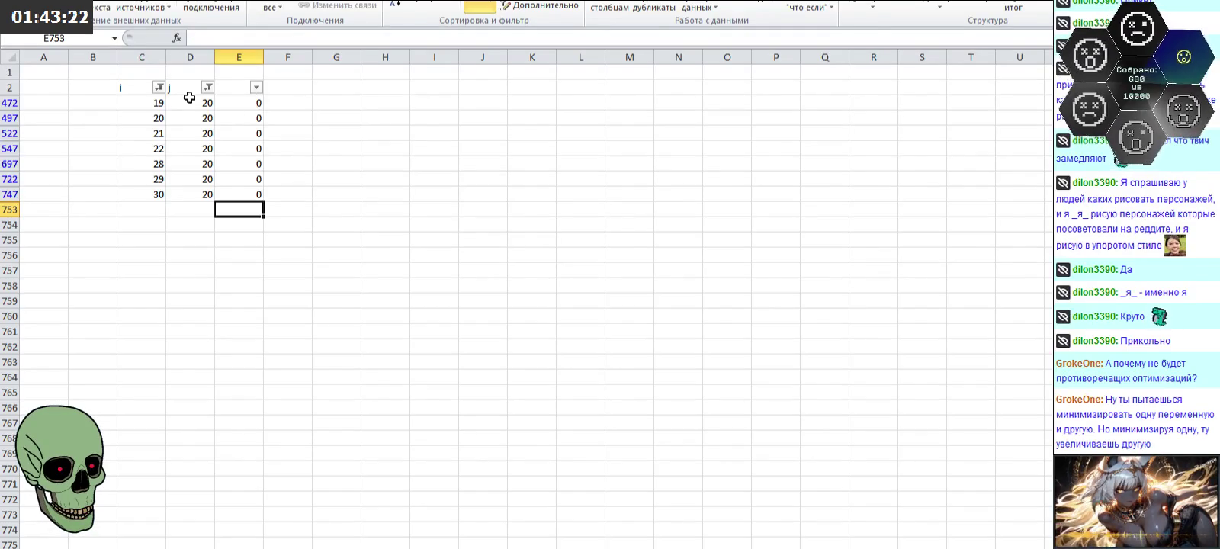
Step: Restore all i values and switch the j filter from 20 to 21
{"action": "left_click", "coordinate": [159, 88]}
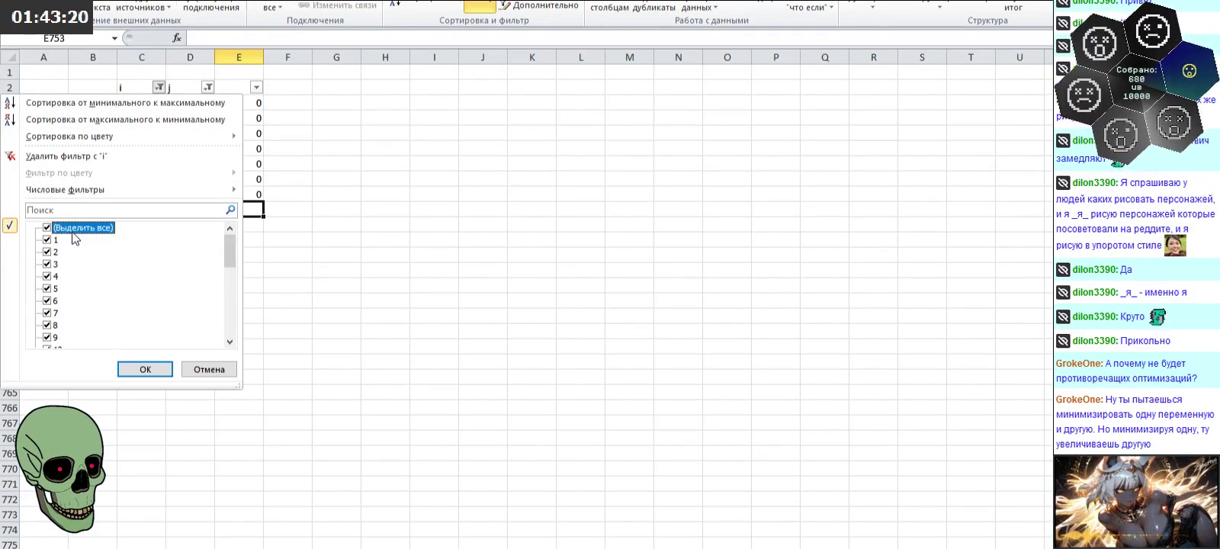
{"action": "left_click", "coordinate": [150, 365]}
{"action": "left_click", "coordinate": [208, 88]}
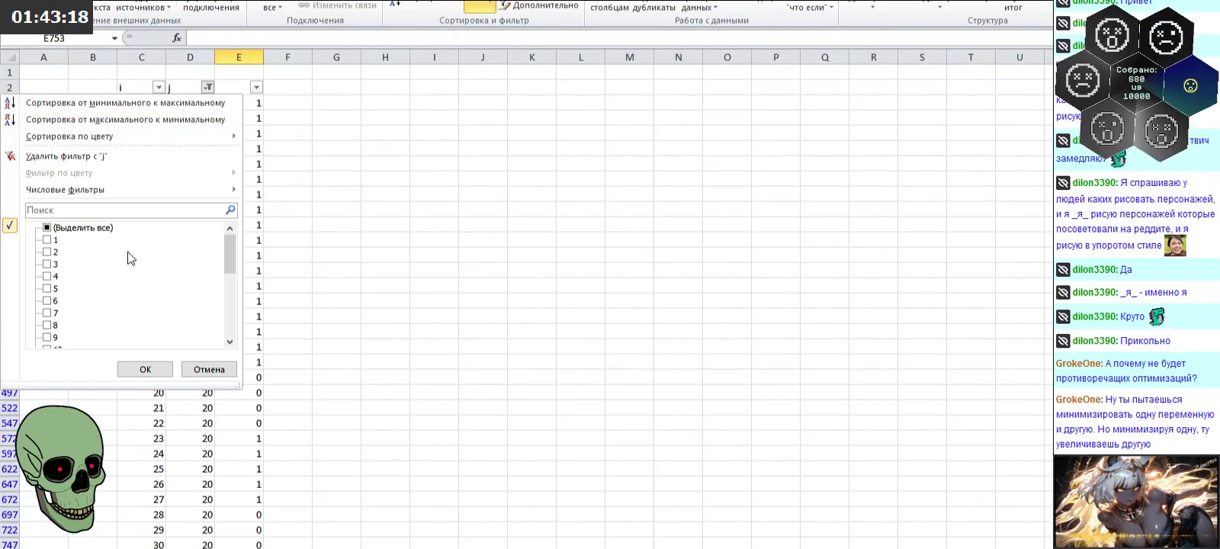
{"action": "left_click_drag", "start_coordinate": [227, 251], "coordinate": [227, 316]}
{"action": "left_click", "coordinate": [46, 276]}
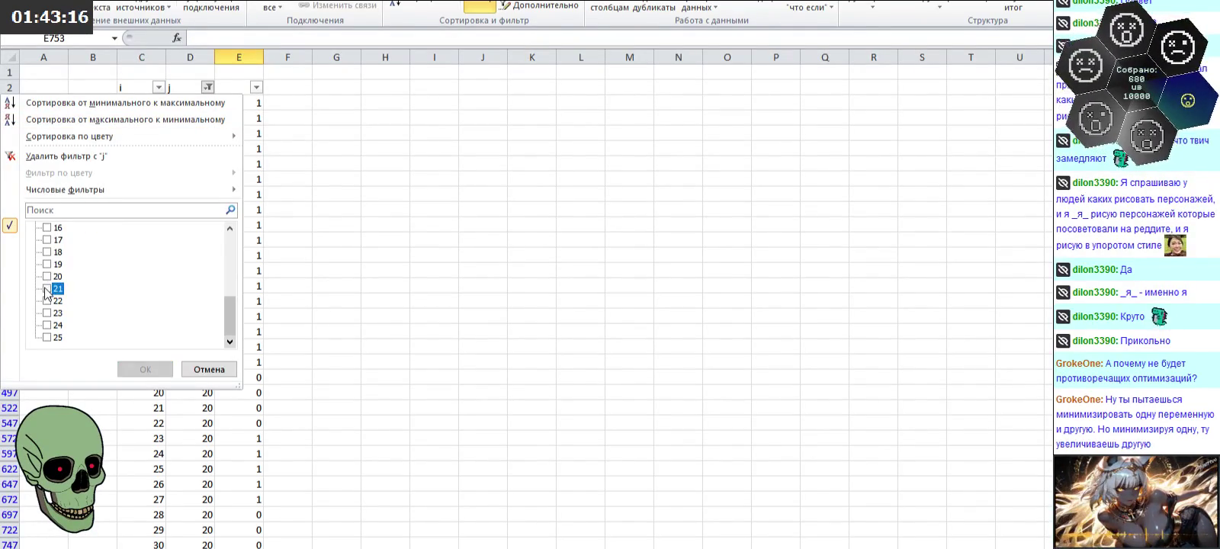
{"action": "left_click", "coordinate": [130, 368]}
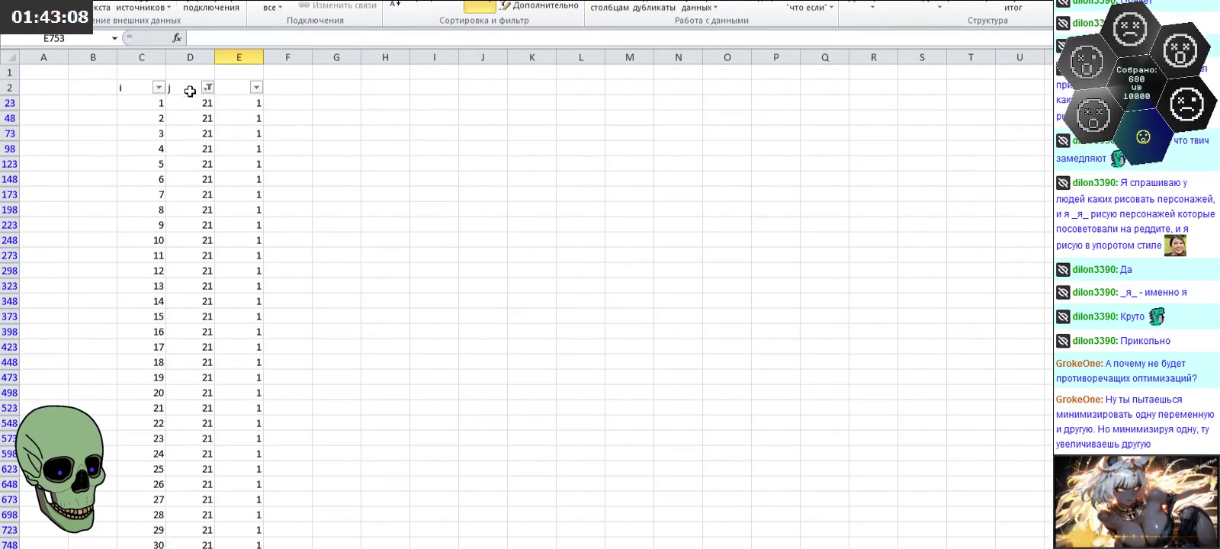
Step: Filter the i column to only values 23 and 24
{"action": "left_click", "coordinate": [159, 88]}
{"action": "left_click", "coordinate": [96, 231]}
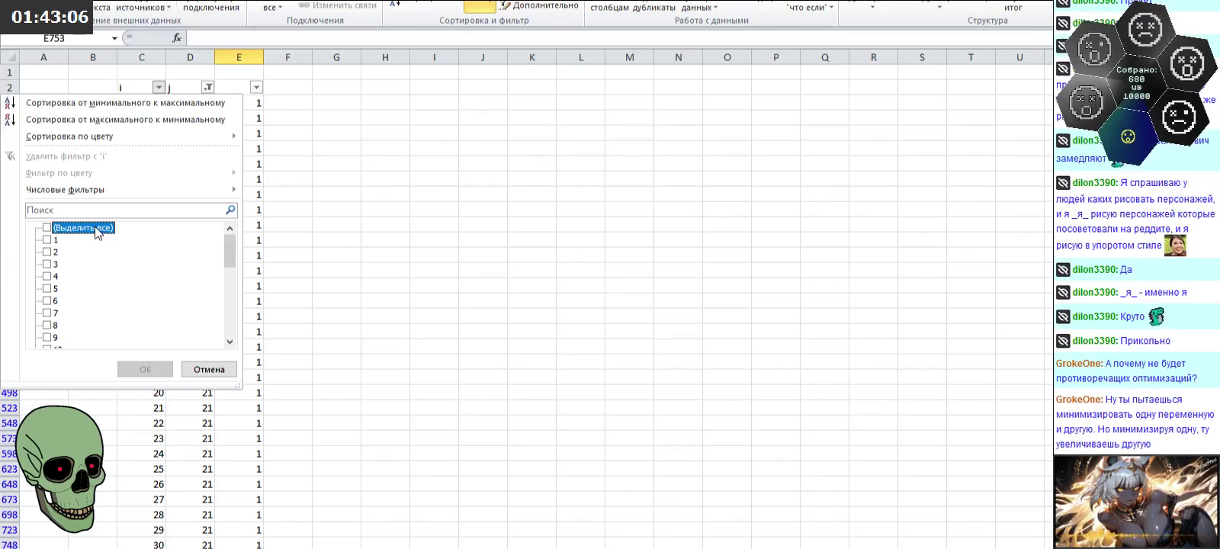
{"action": "left_click_drag", "start_coordinate": [236, 239], "coordinate": [238, 325]}
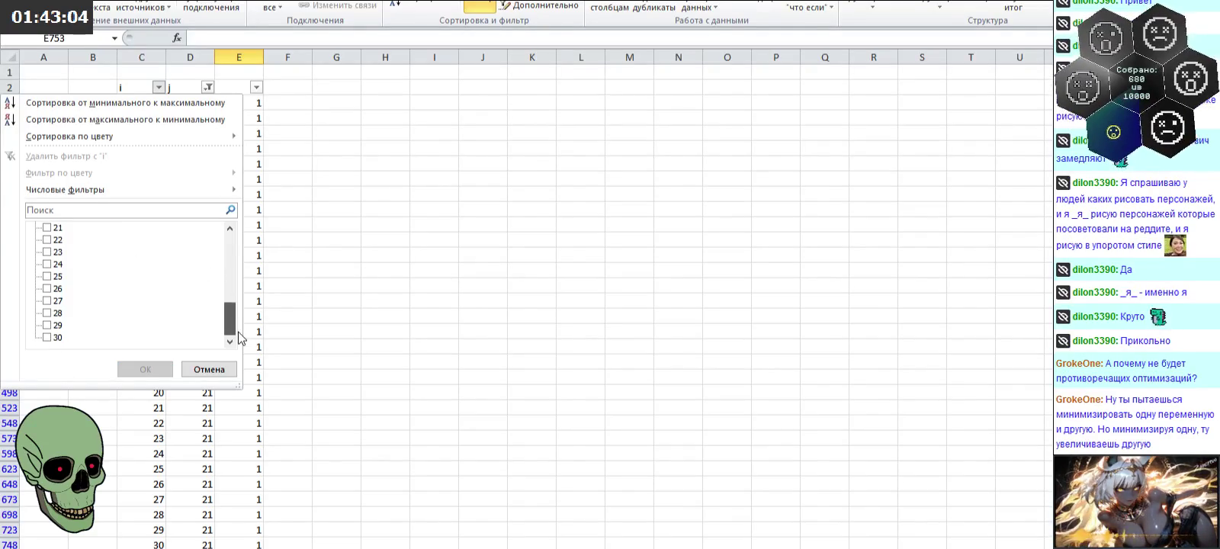
{"action": "left_click", "coordinate": [46, 252]}
{"action": "left_click", "coordinate": [46, 264]}
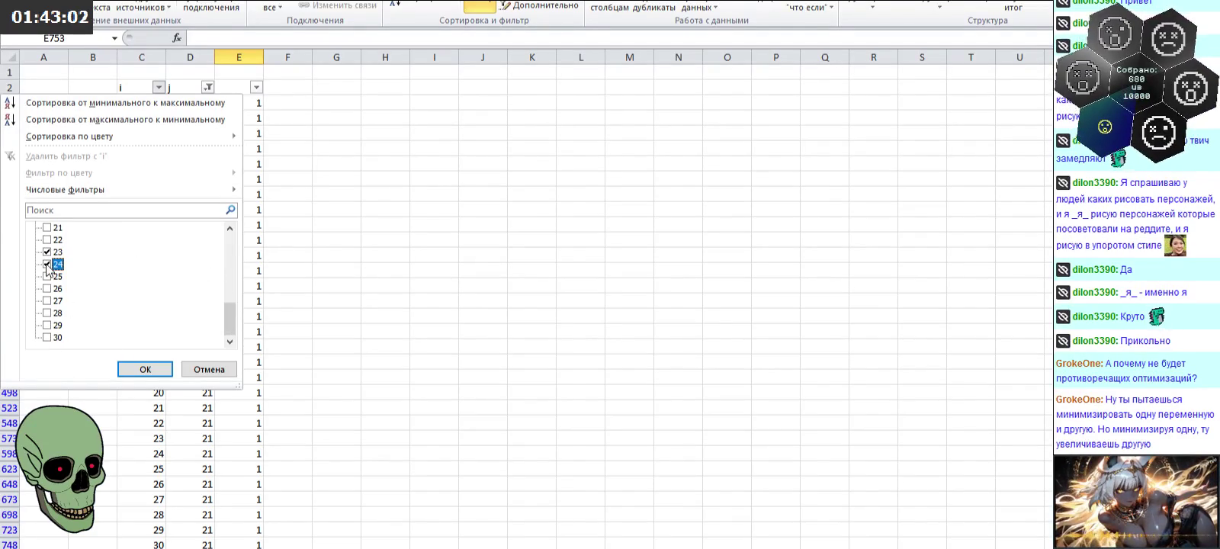
{"action": "left_click", "coordinate": [142, 368]}
Step: Enter 0 in E573 and E598 for the i=23 and 24 pixels
{"action": "left_click", "coordinate": [245, 102]}
{"action": "type", "text": "0"}
{"action": "key", "text": "Return"}
{"action": "type", "text": "0"}
{"action": "key", "text": "Return"}
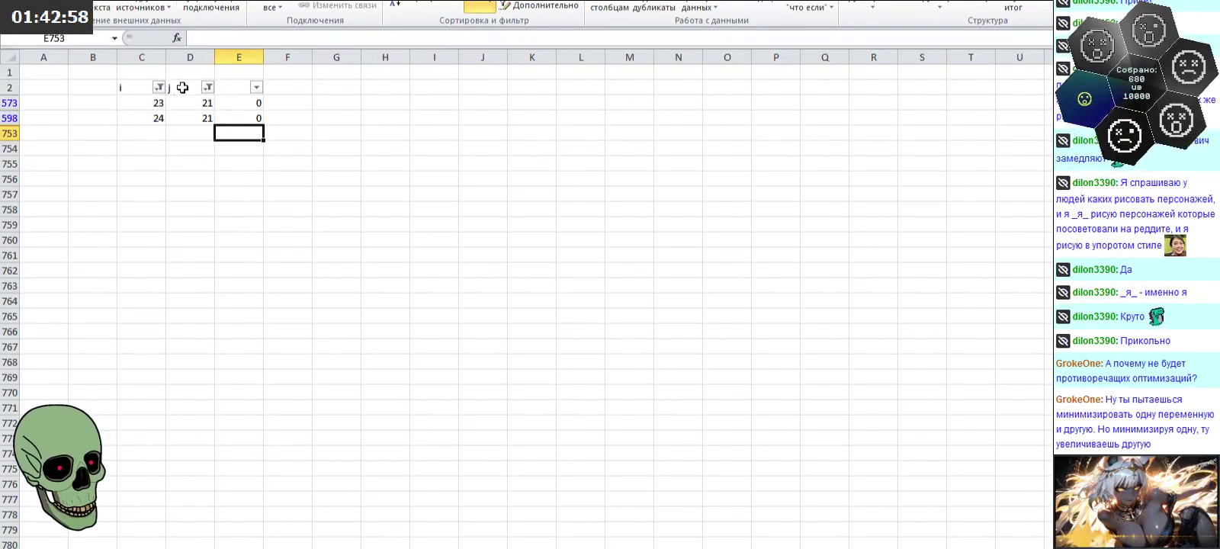
{"action": "left_click", "coordinate": [158, 87]}
Step: Restore all i values and switch the j filter from 21 to 22
{"action": "left_click", "coordinate": [80, 230]}
{"action": "left_click", "coordinate": [128, 364]}
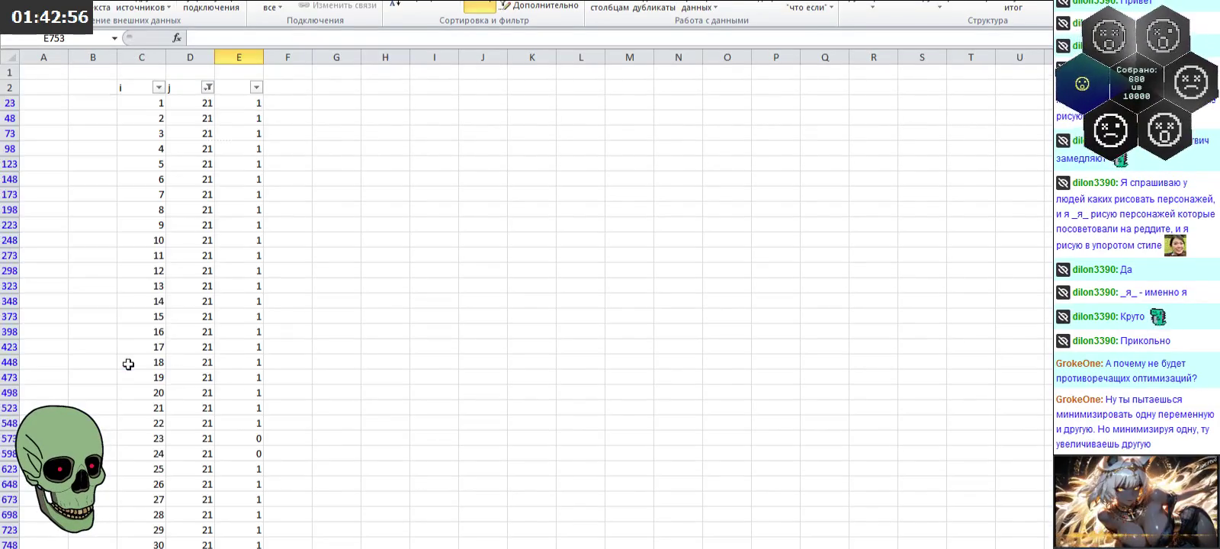
{"action": "left_click", "coordinate": [207, 87]}
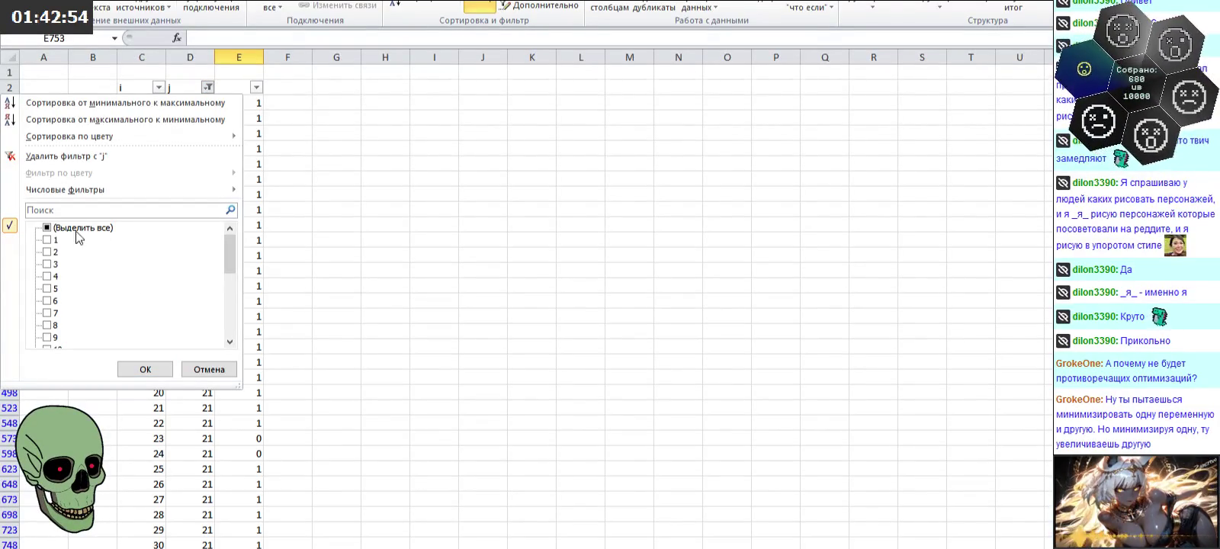
{"action": "left_click_drag", "start_coordinate": [230, 253], "coordinate": [230, 316]}
{"action": "left_click", "coordinate": [47, 289]}
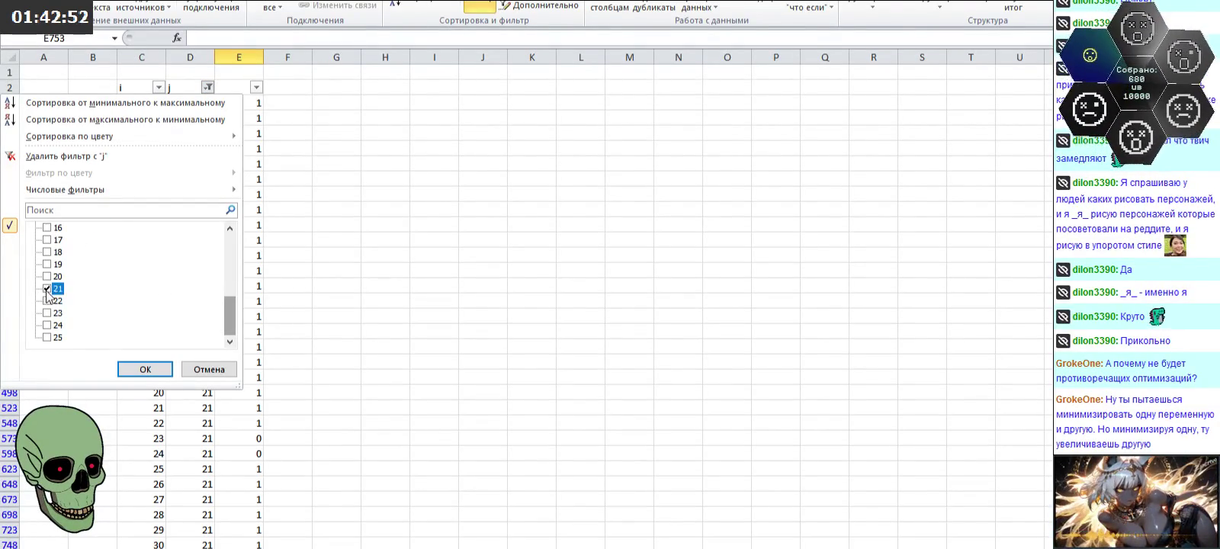
{"action": "left_click", "coordinate": [138, 370]}
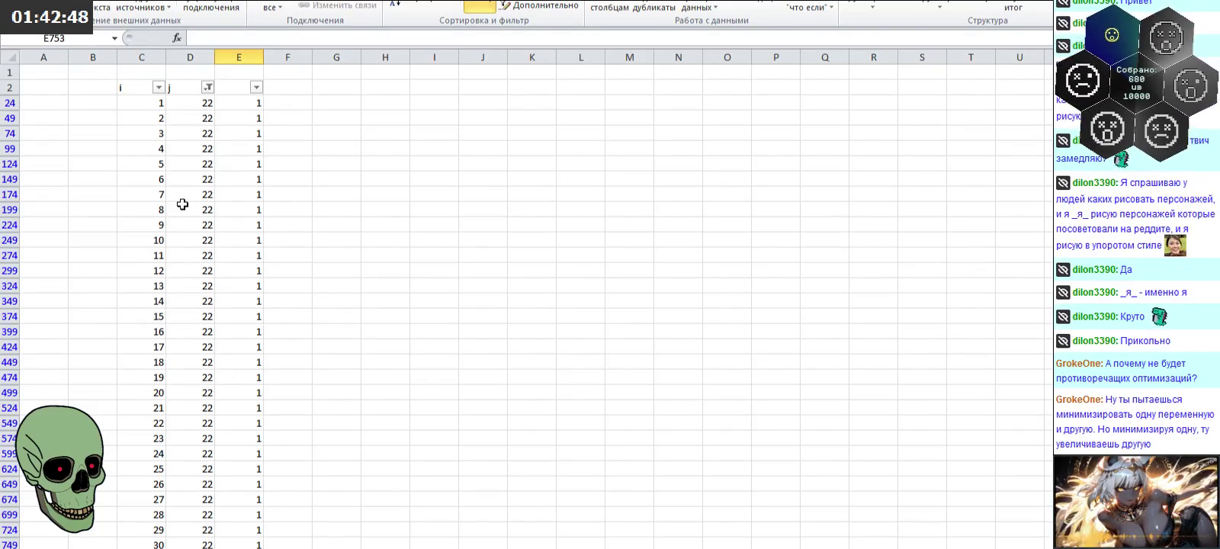
Step: Filter the i column to values 16 and 23–27
{"action": "left_click", "coordinate": [159, 88]}
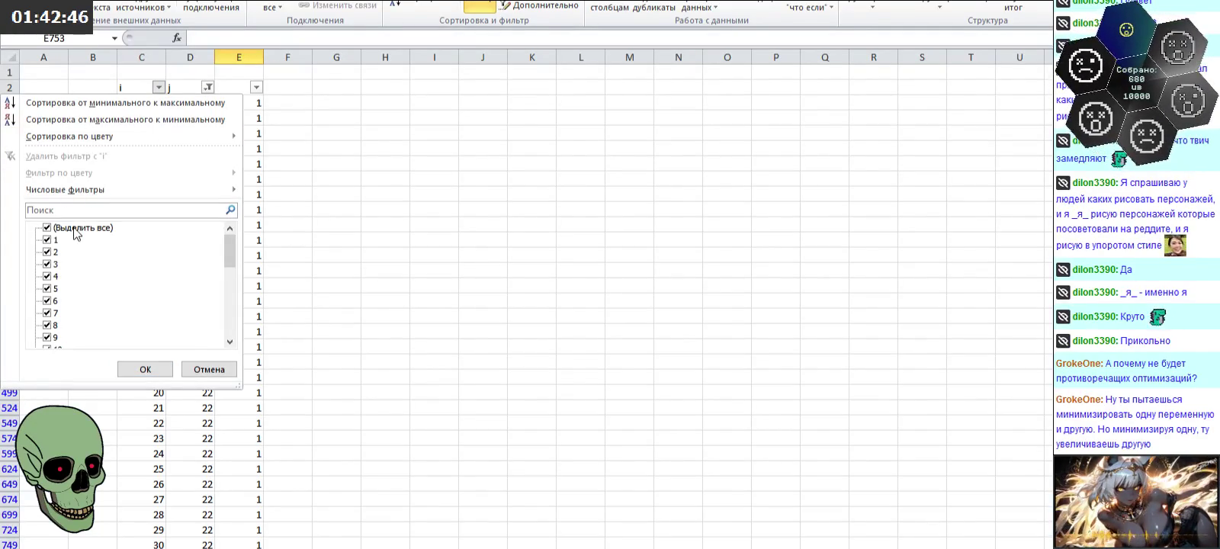
{"action": "left_click", "coordinate": [74, 229]}
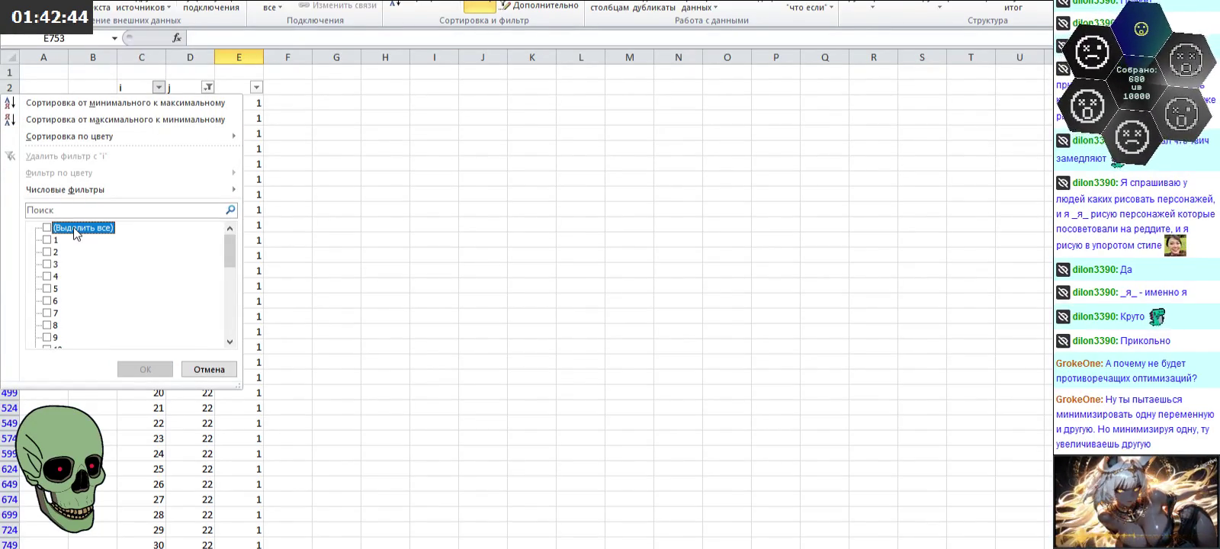
{"action": "scroll", "coordinate": [76, 244], "scroll_direction": "down", "scroll_amount": 4}
{"action": "scroll", "coordinate": [87, 264], "scroll_direction": "down", "scroll_amount": 3}
{"action": "left_click", "coordinate": [47, 251]}
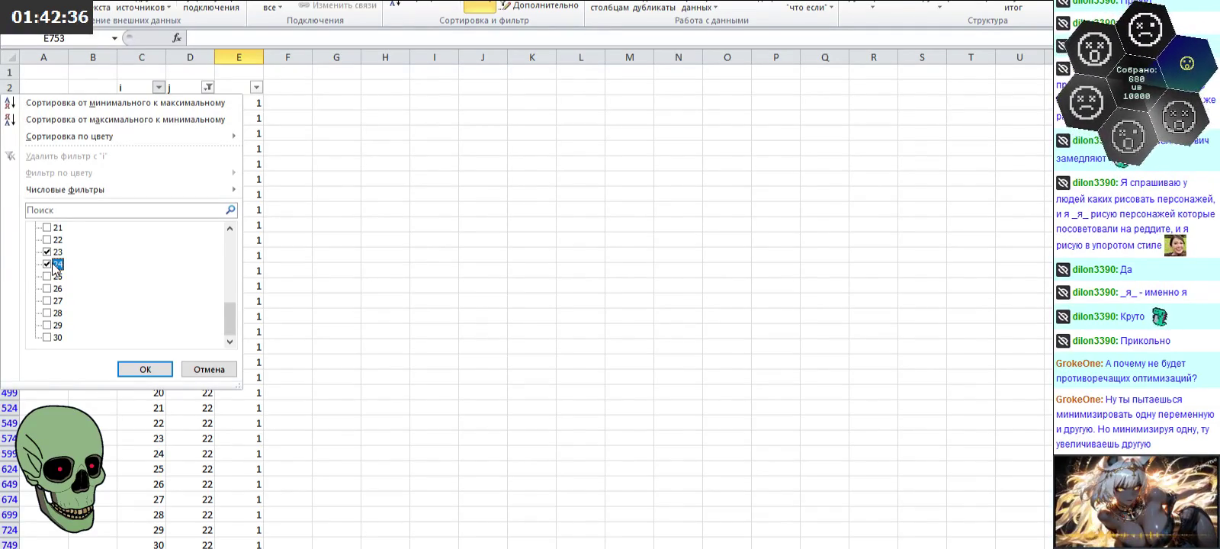
{"action": "scroll", "coordinate": [57, 267], "scroll_direction": "up", "scroll_amount": 1}
{"action": "scroll", "coordinate": [61, 268], "scroll_direction": "up", "scroll_amount": 1}
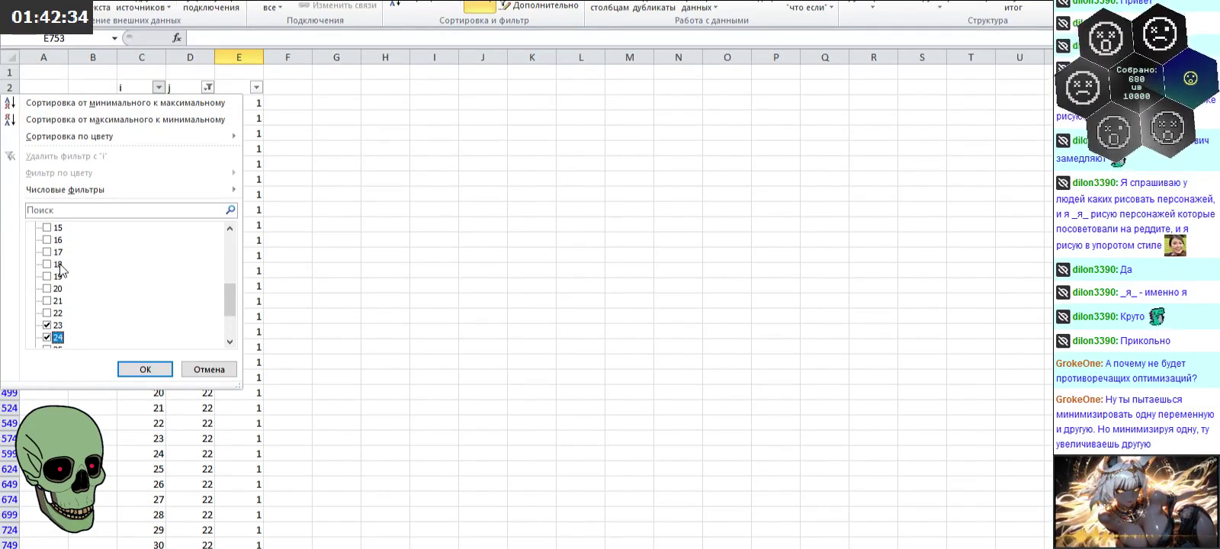
{"action": "left_click", "coordinate": [55, 240]}
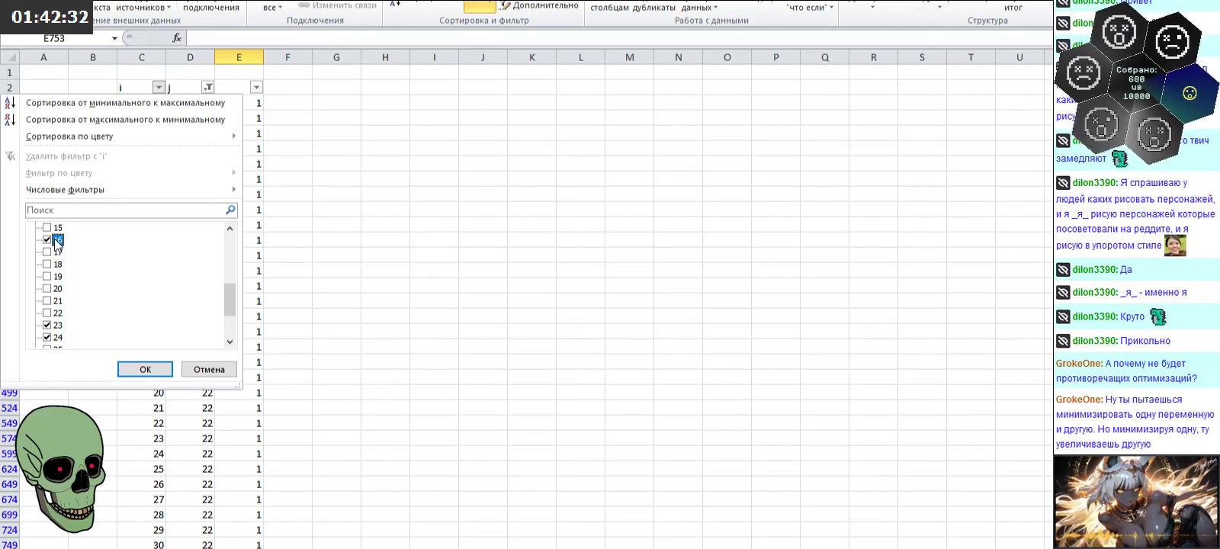
{"action": "scroll", "coordinate": [67, 296], "scroll_direction": "down", "scroll_amount": 2}
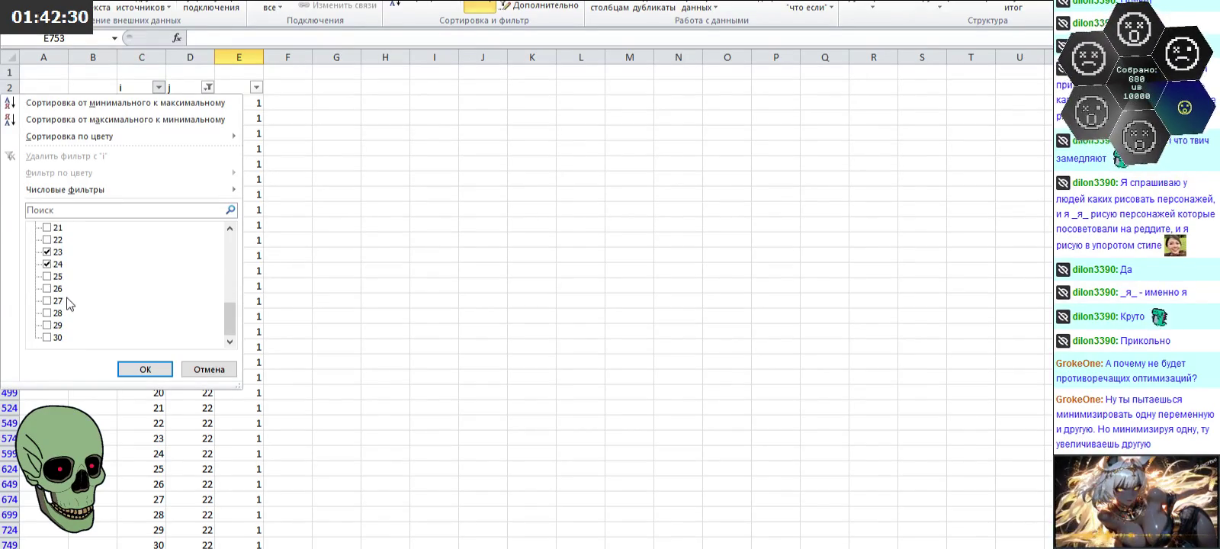
{"action": "left_click", "coordinate": [57, 277]}
{"action": "left_click", "coordinate": [57, 289]}
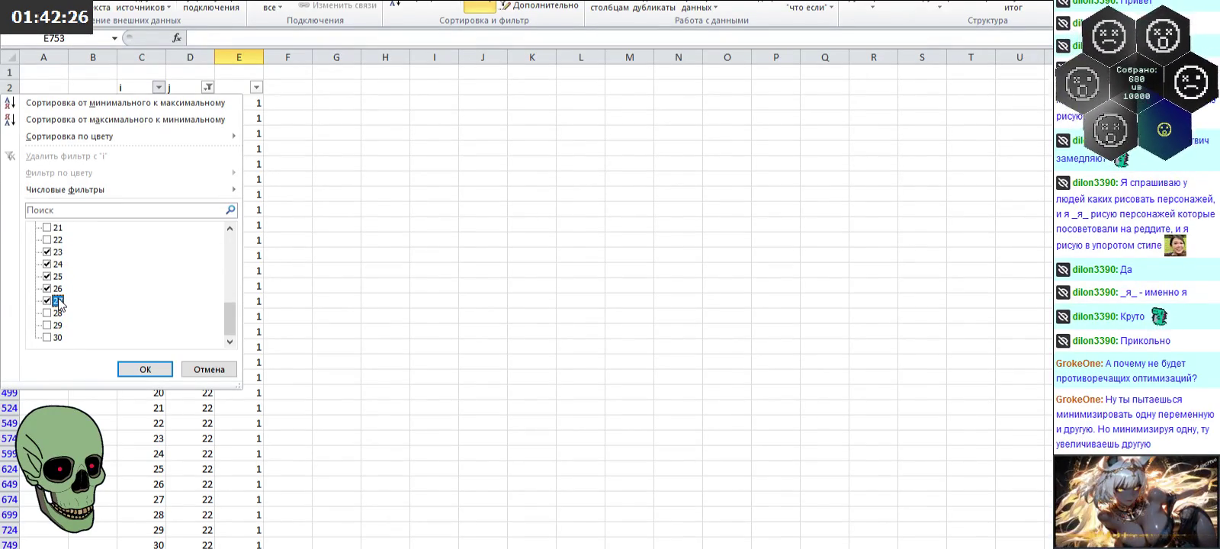
{"action": "left_click", "coordinate": [151, 370]}
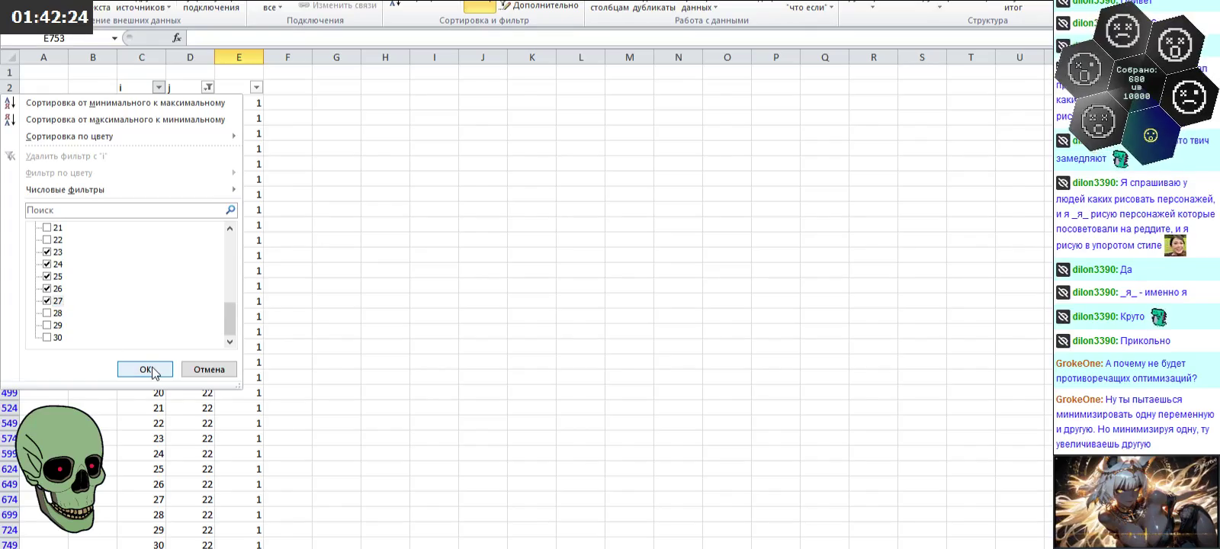
{"action": "left_click", "coordinate": [151, 370]}
Step: Enter 0 in column E starting at E399 for the visible j=22 rows
{"action": "left_click", "coordinate": [248, 106]}
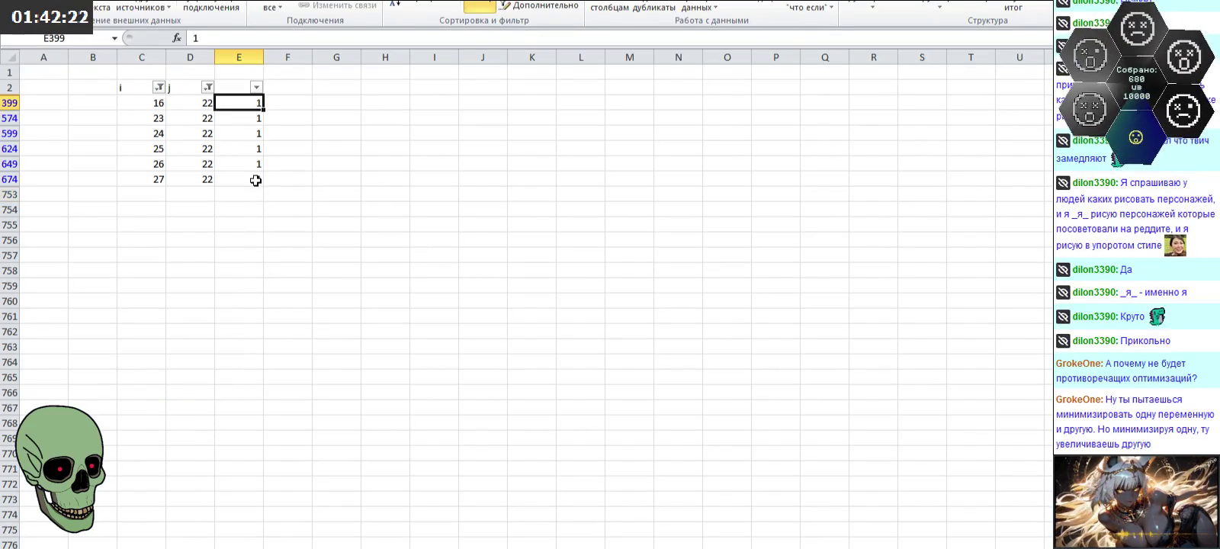
{"action": "type", "text": "0 0 0 0 0"}
{"action": "key", "text": "Return"}
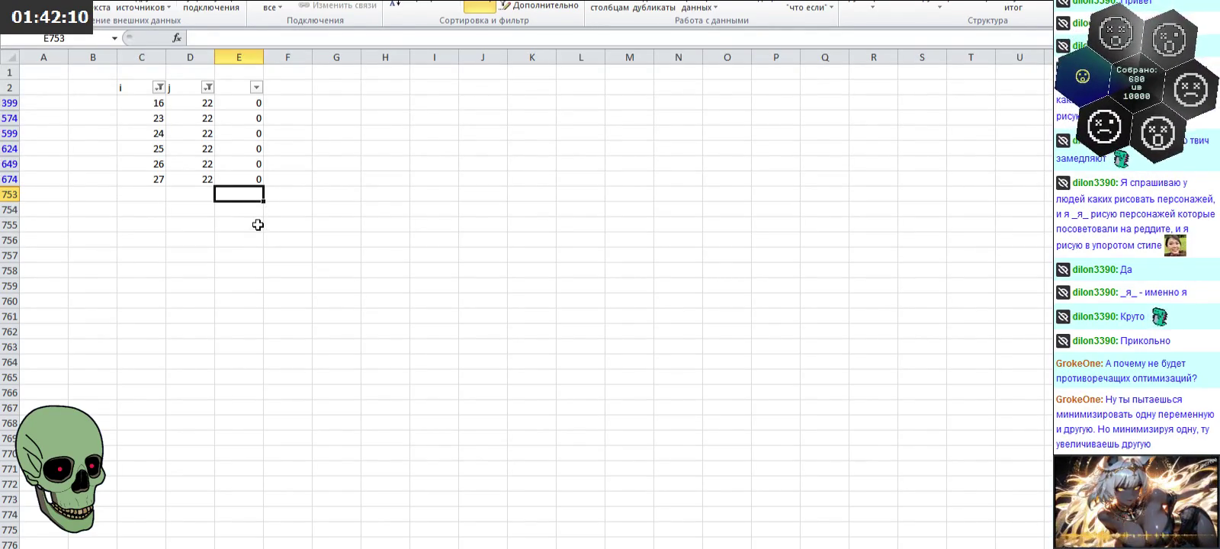
{"action": "left_click", "coordinate": [159, 88]}
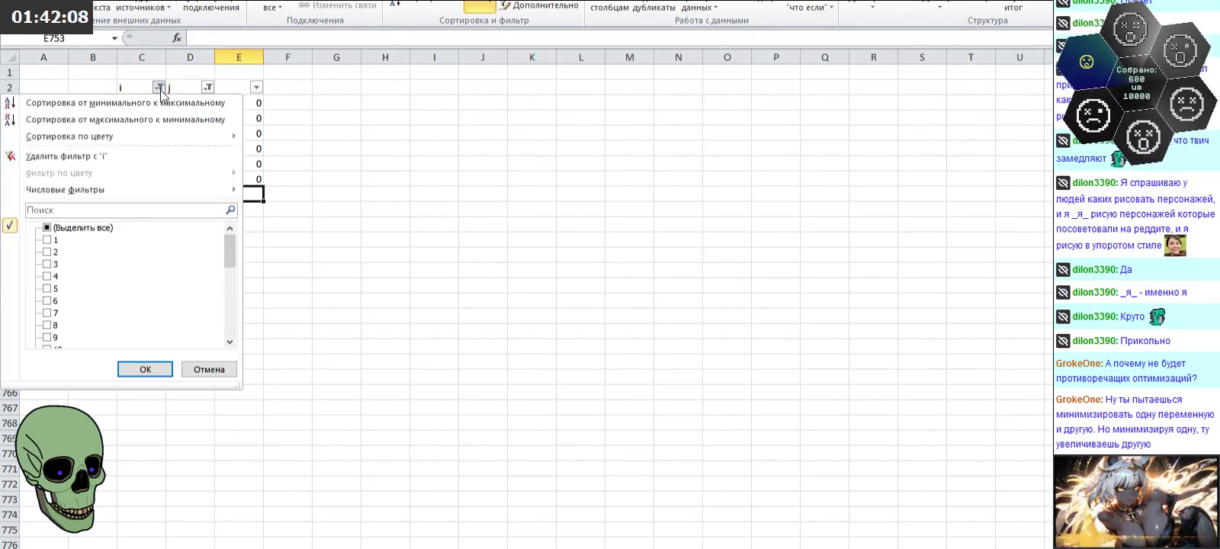
Step: Restore all i values and switch the j filter from 22 to 23
{"action": "left_click", "coordinate": [82, 227]}
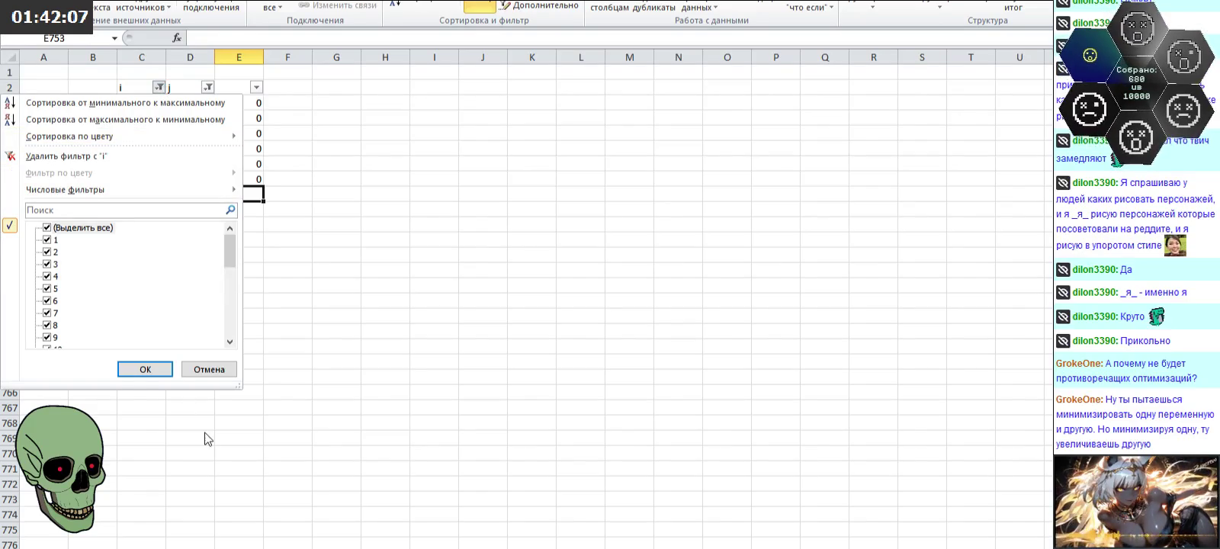
{"action": "left_click", "coordinate": [143, 369]}
{"action": "mouse_move", "coordinate": [207, 88]}
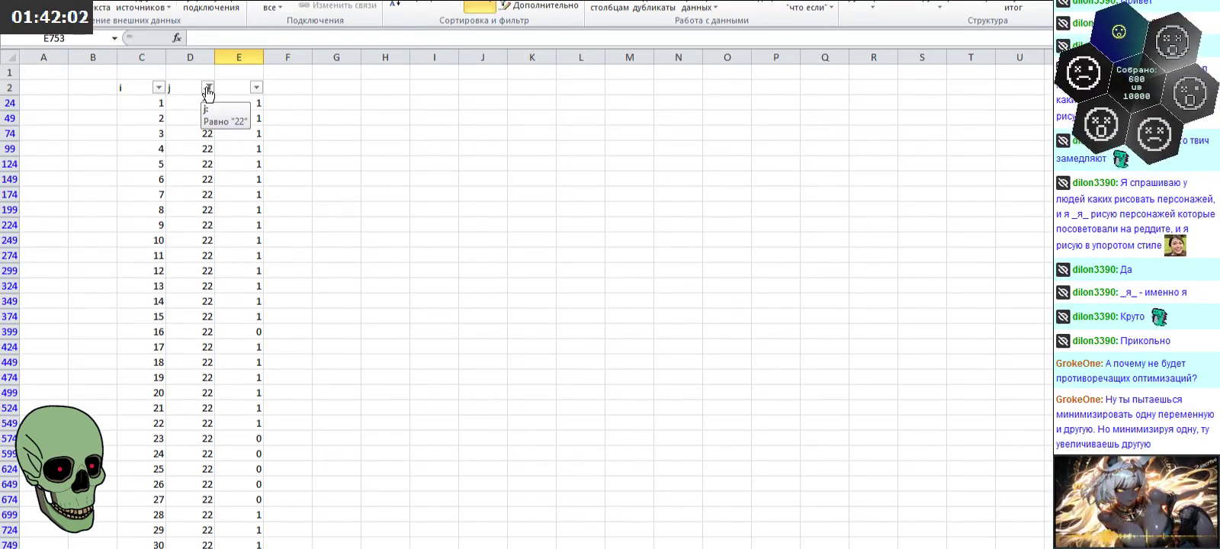
{"action": "left_click", "coordinate": [208, 89]}
{"action": "left_click_drag", "start_coordinate": [233, 246], "coordinate": [231, 320]}
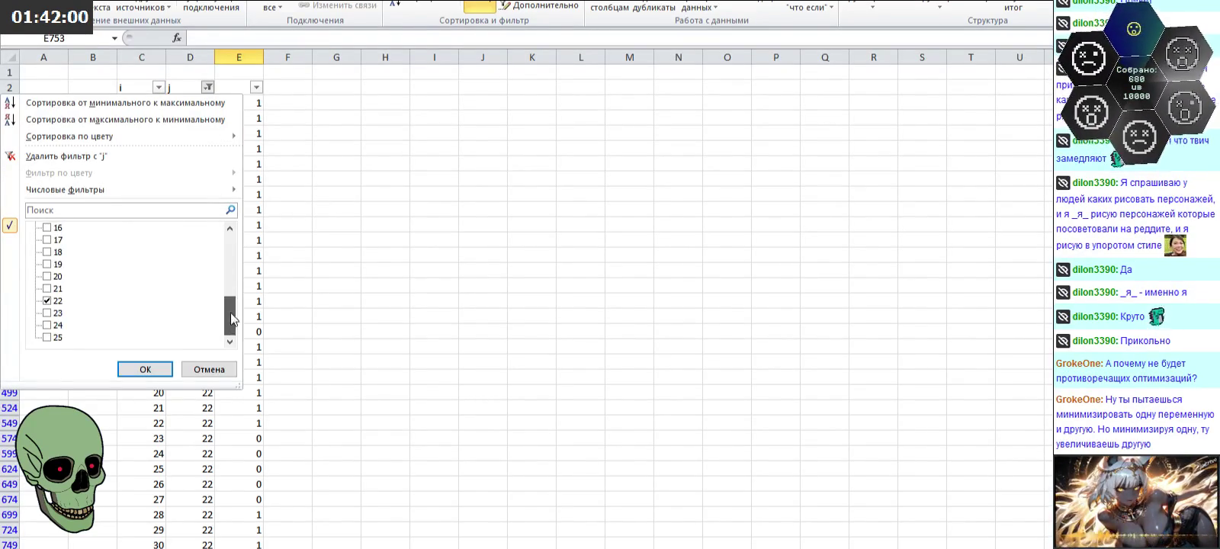
{"action": "left_click", "coordinate": [55, 301]}
{"action": "left_click", "coordinate": [55, 313]}
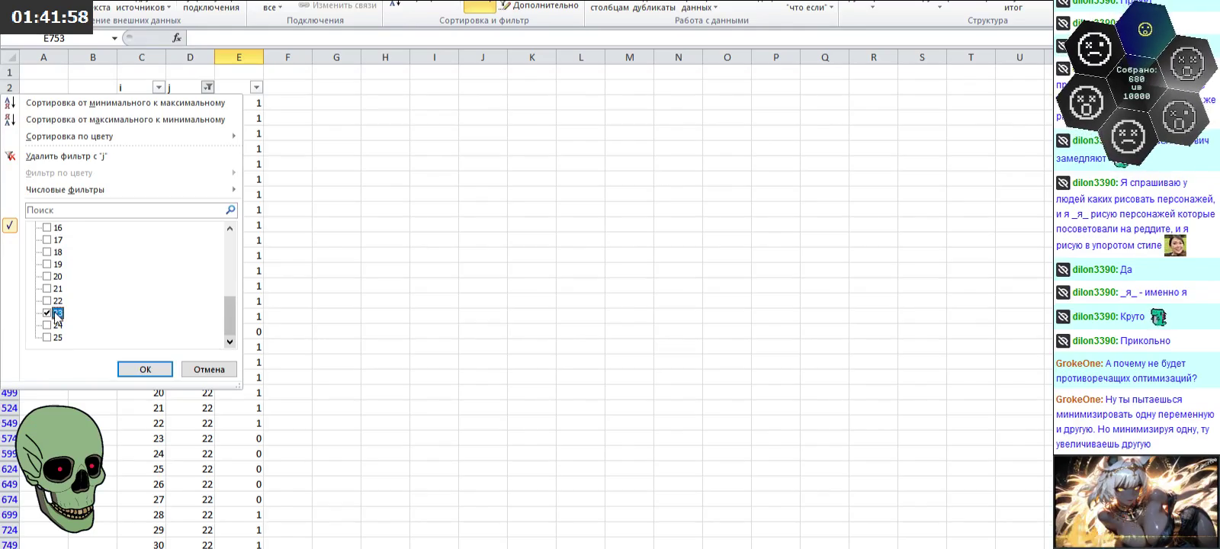
{"action": "left_click", "coordinate": [145, 369]}
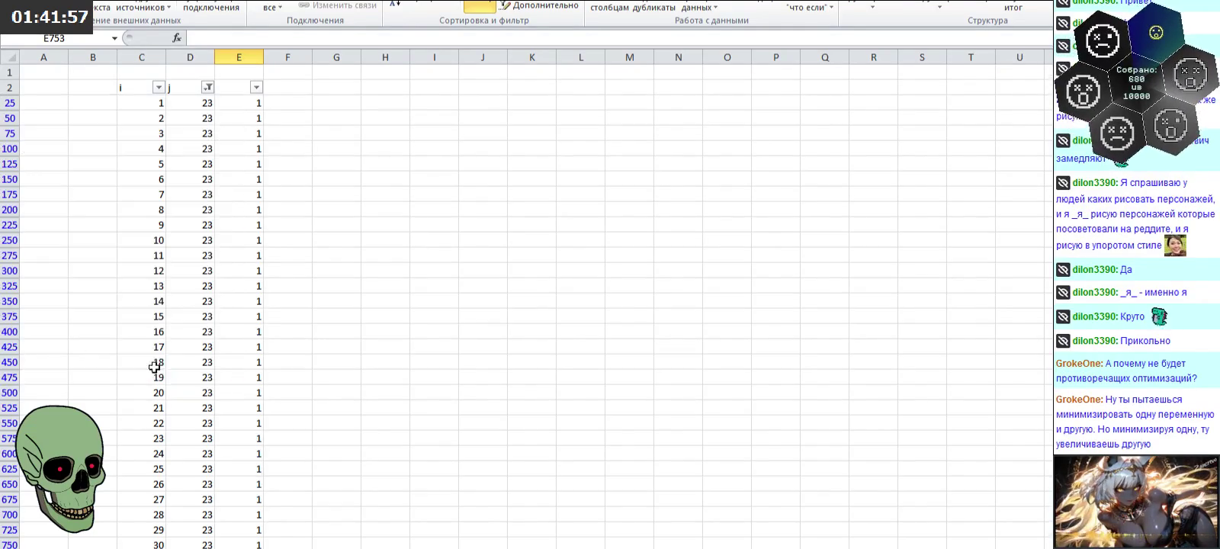
Step: Filter the i column to values 19 and 24–28
{"action": "left_click", "coordinate": [159, 88]}
{"action": "left_click", "coordinate": [96, 227]}
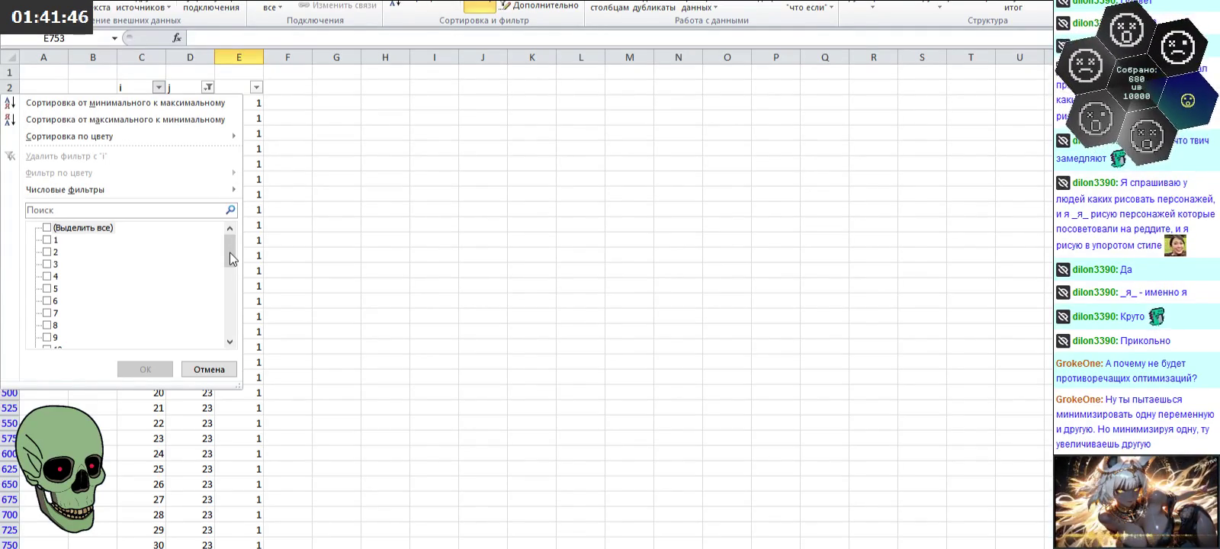
{"action": "left_click_drag", "start_coordinate": [228, 252], "coordinate": [231, 335]}
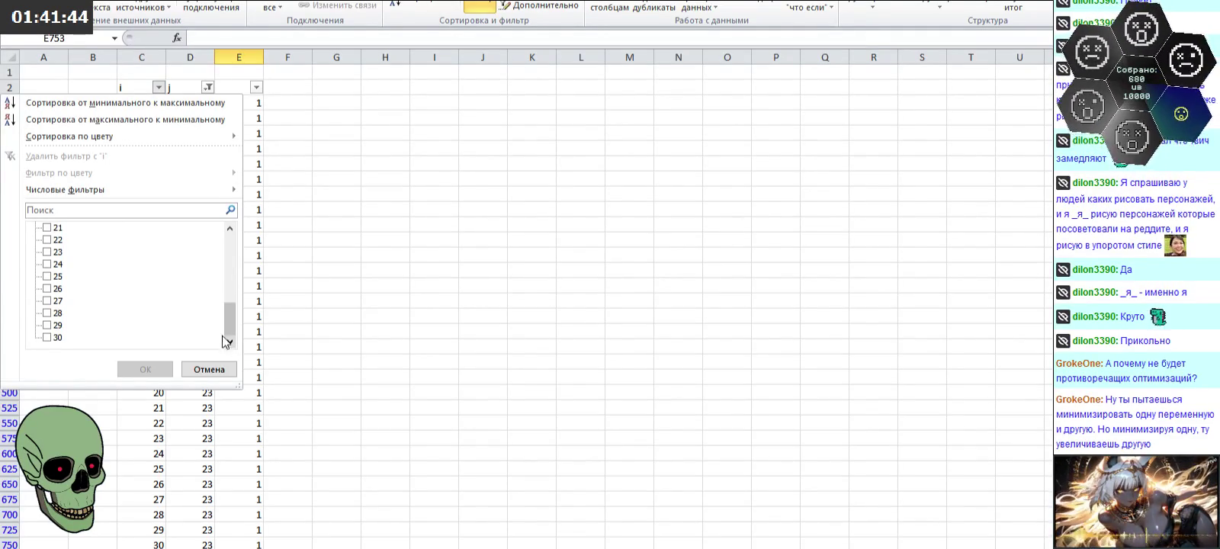
{"action": "left_click", "coordinate": [57, 263]}
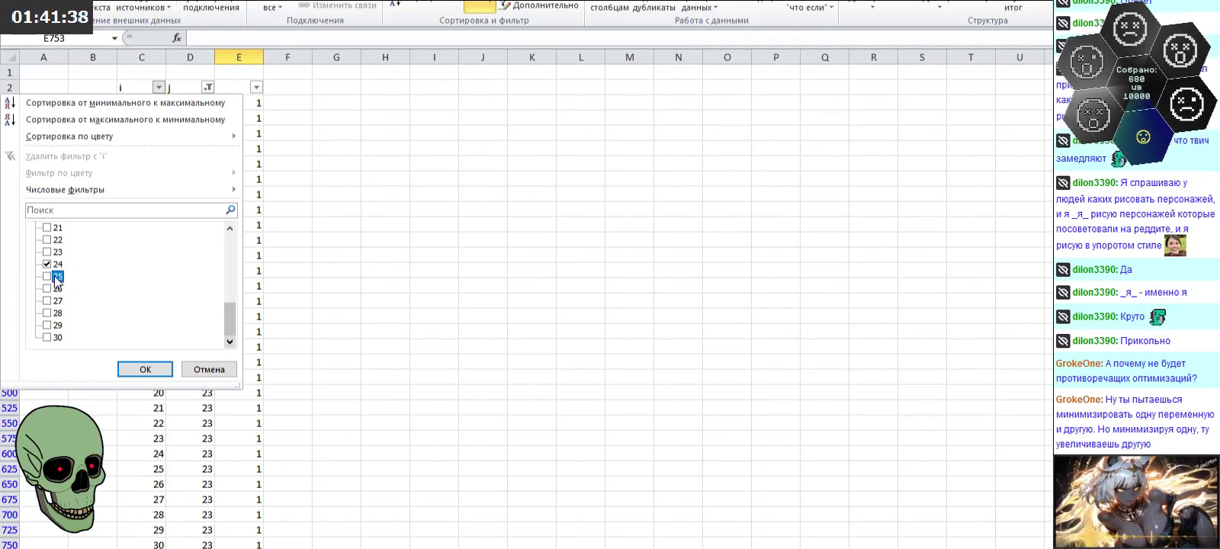
{"action": "left_click", "coordinate": [57, 300]}
{"action": "left_click", "coordinate": [56, 276]}
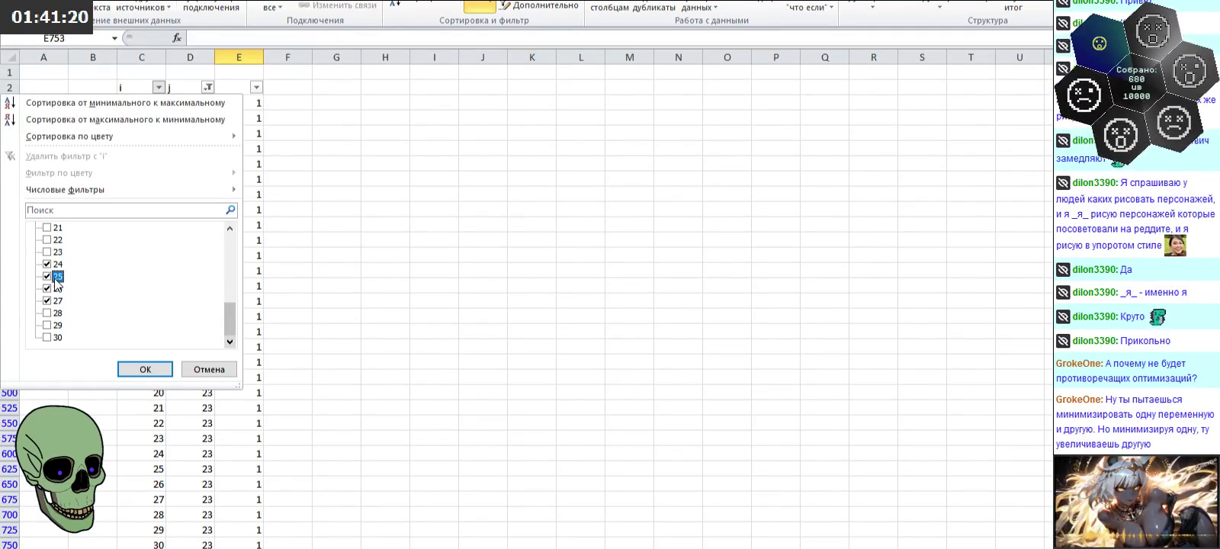
{"action": "scroll", "coordinate": [55, 284], "scroll_direction": "up", "scroll_amount": 1}
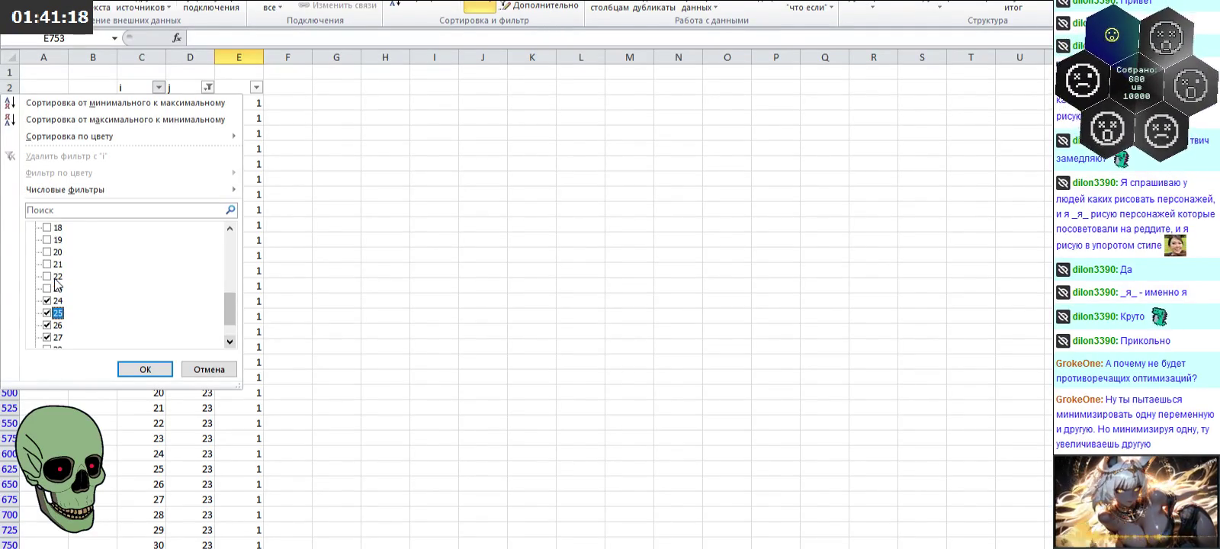
{"action": "left_click", "coordinate": [52, 240]}
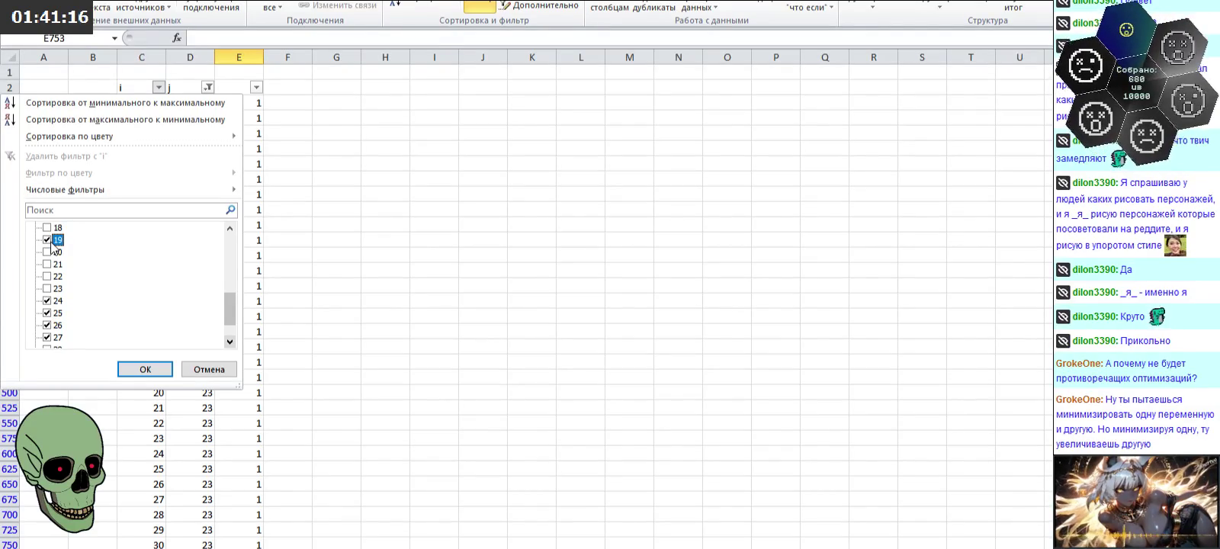
{"action": "scroll", "coordinate": [54, 248], "scroll_direction": "down", "scroll_amount": 1}
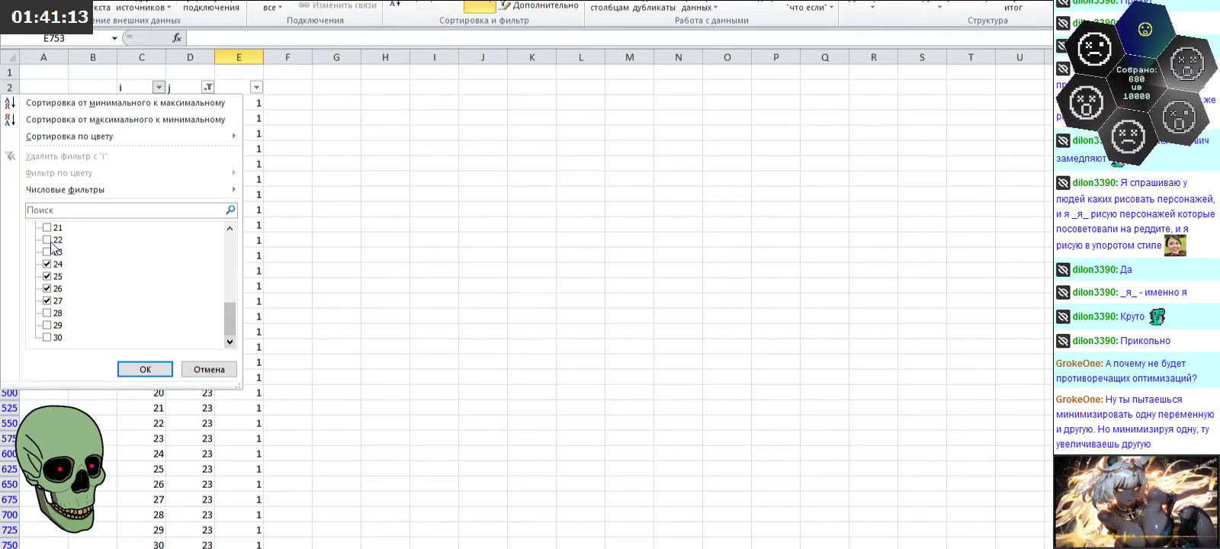
{"action": "left_click", "coordinate": [146, 373]}
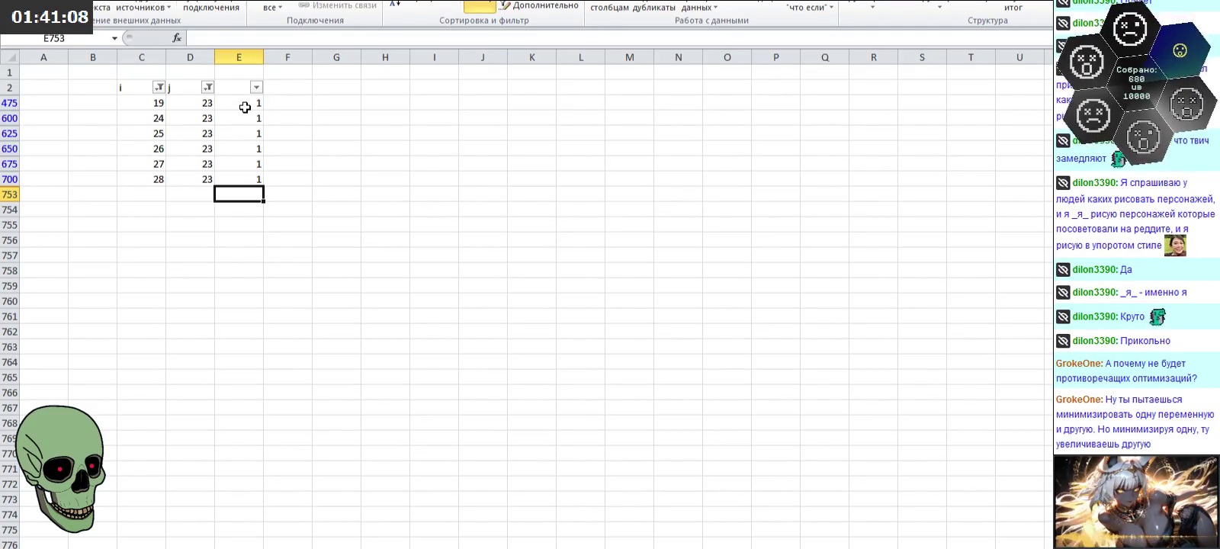
Step: Enter 0 in column E for each visible j=23 row
{"action": "left_click", "coordinate": [245, 108]}
{"action": "type", "text": "0"}
{"action": "key", "text": "Return"}
{"action": "type", "text": "0"}
{"action": "key", "text": "Return"}
{"action": "type", "text": "0"}
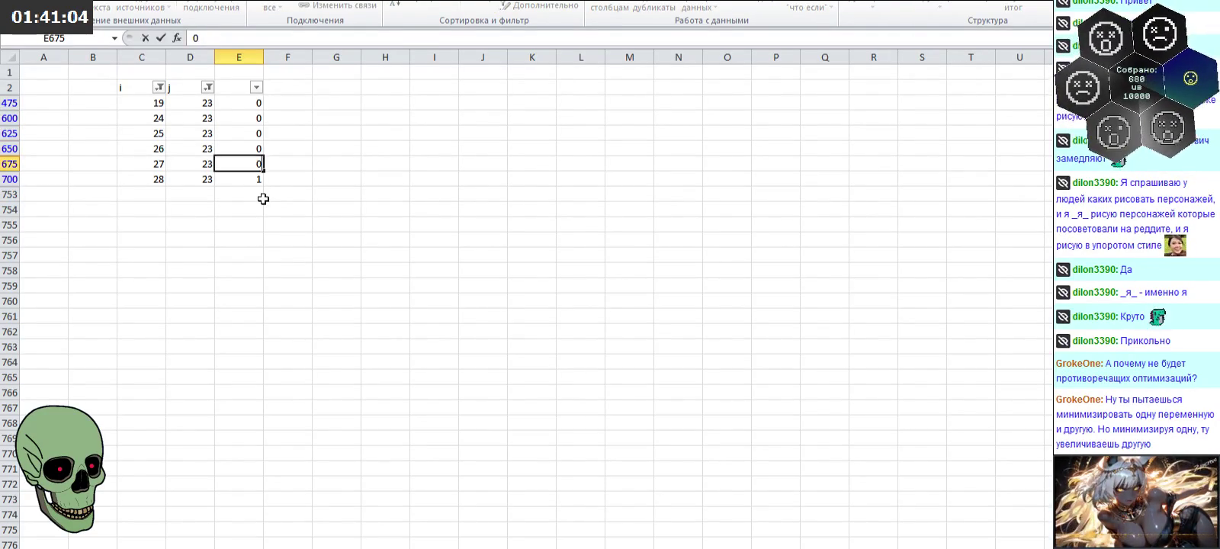
{"action": "type", "text": " 0 0 0"}
{"action": "key", "text": "Return"}
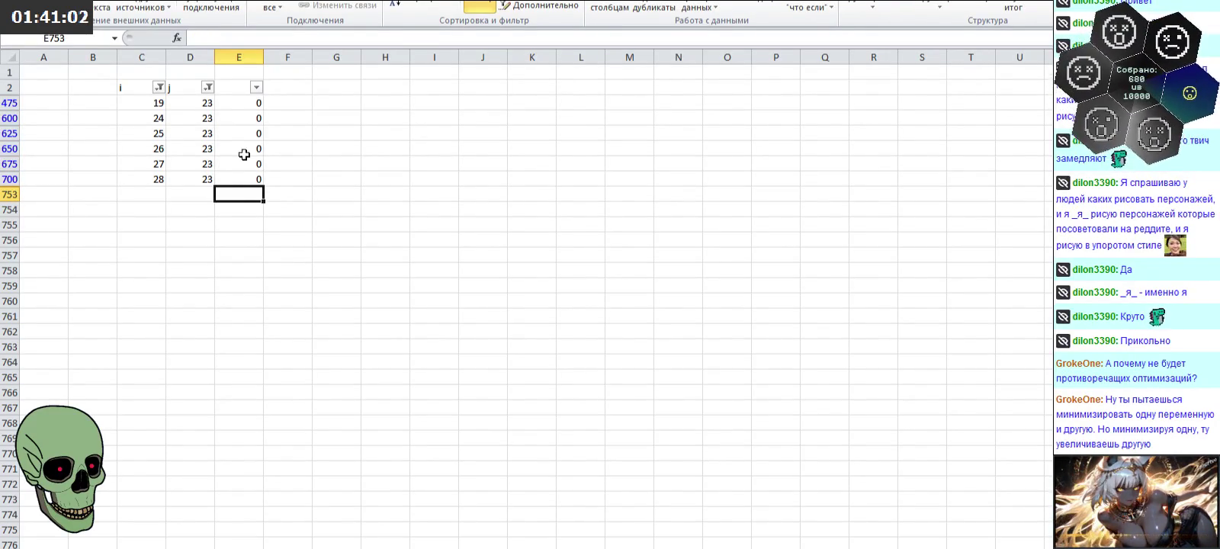
{"action": "left_click", "coordinate": [159, 87]}
{"action": "left_click", "coordinate": [78, 228]}
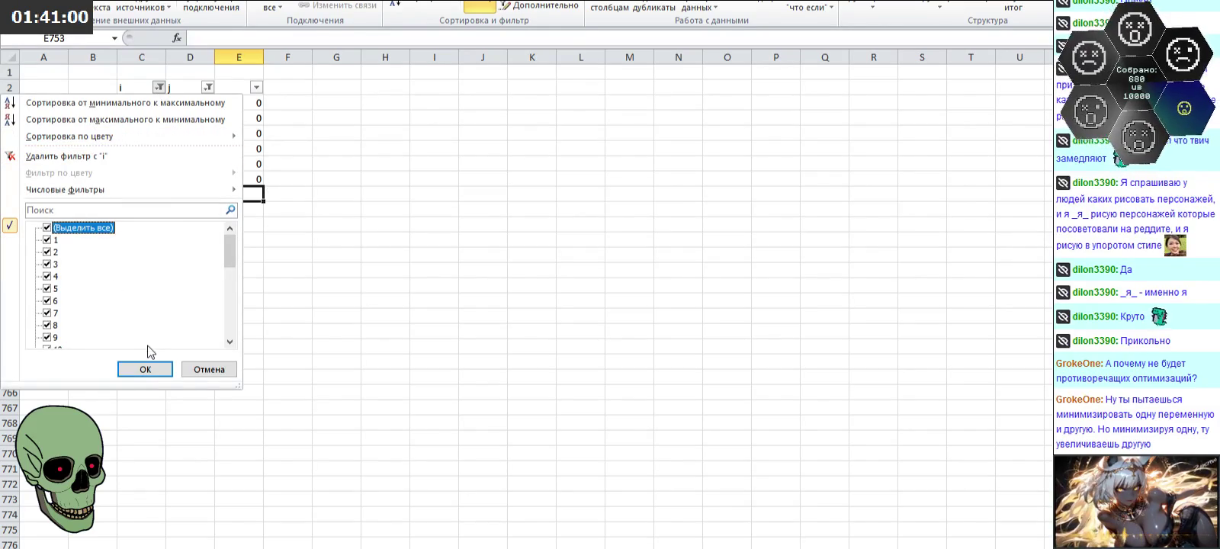
Step: Clear the i filter and switch the j filter from 23 to 24
{"action": "left_click", "coordinate": [144, 369]}
{"action": "left_click", "coordinate": [208, 87]}
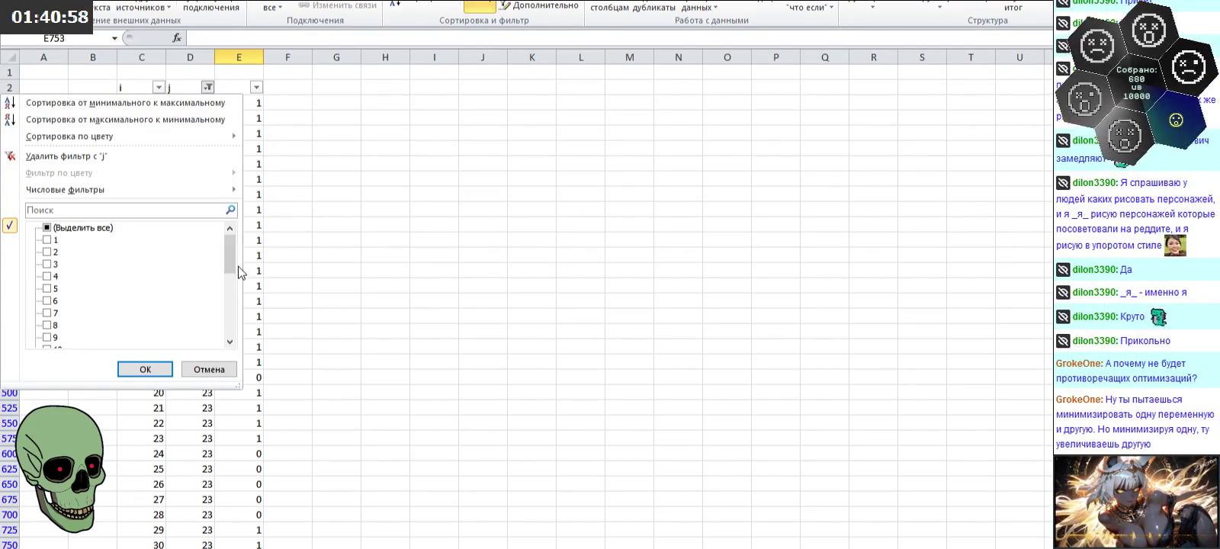
{"action": "scroll", "coordinate": [243, 282], "scroll_direction": "down", "scroll_amount": 5}
{"action": "left_click", "coordinate": [53, 316]}
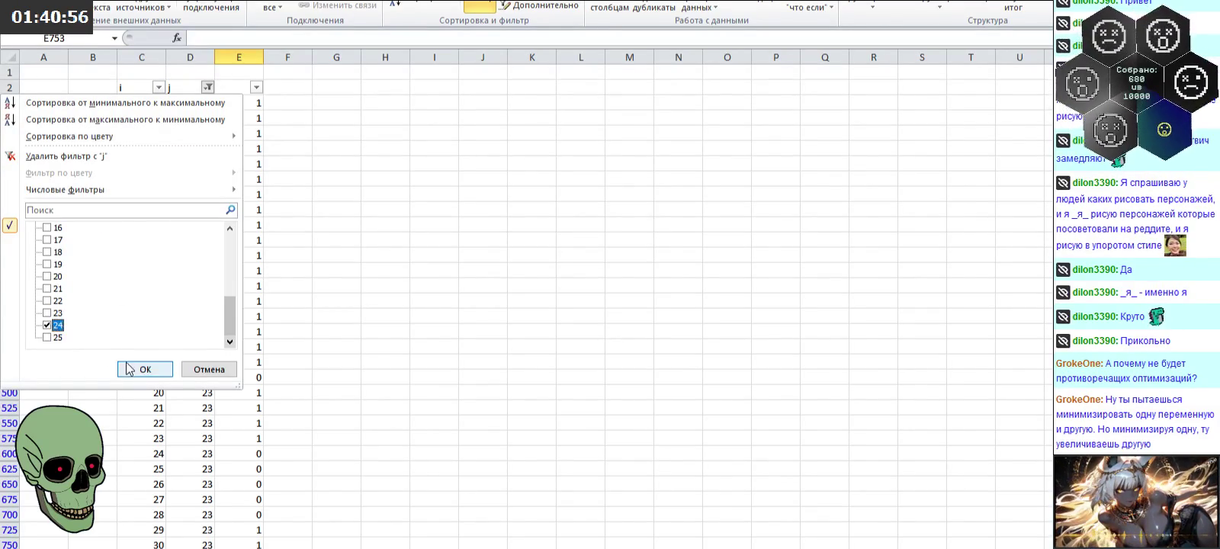
{"action": "left_click", "coordinate": [145, 369]}
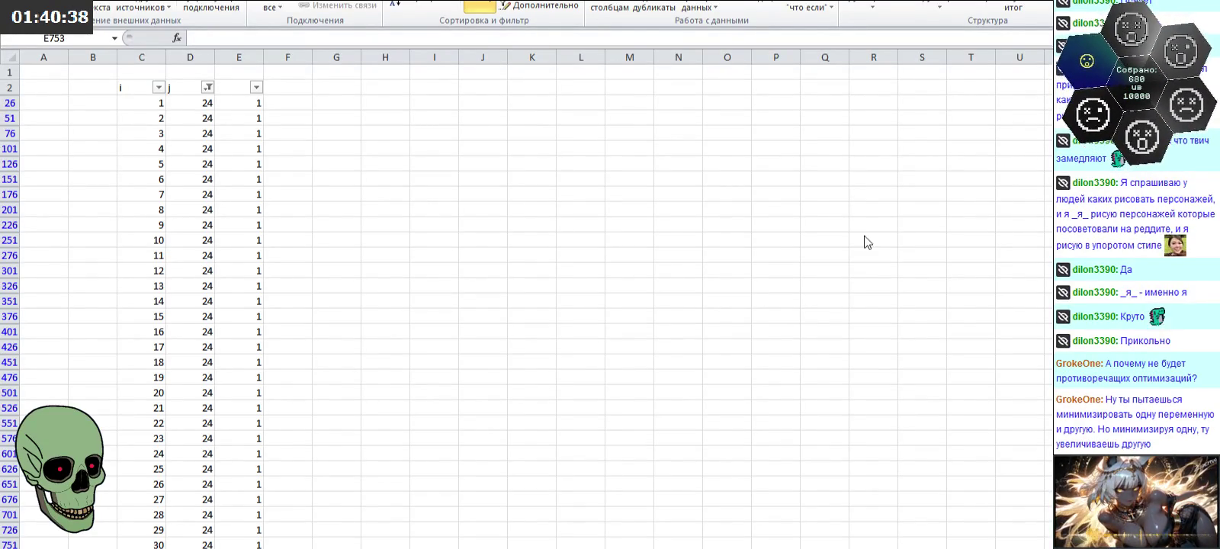
Step: Filter column i to show only 19 and 26–30
{"action": "left_click", "coordinate": [159, 86]}
{"action": "left_click", "coordinate": [47, 227]}
{"action": "scroll", "coordinate": [153, 289], "scroll_direction": "down", "scroll_amount": 7}
{"action": "left_click", "coordinate": [57, 290]}
{"action": "left_click", "coordinate": [58, 300]}
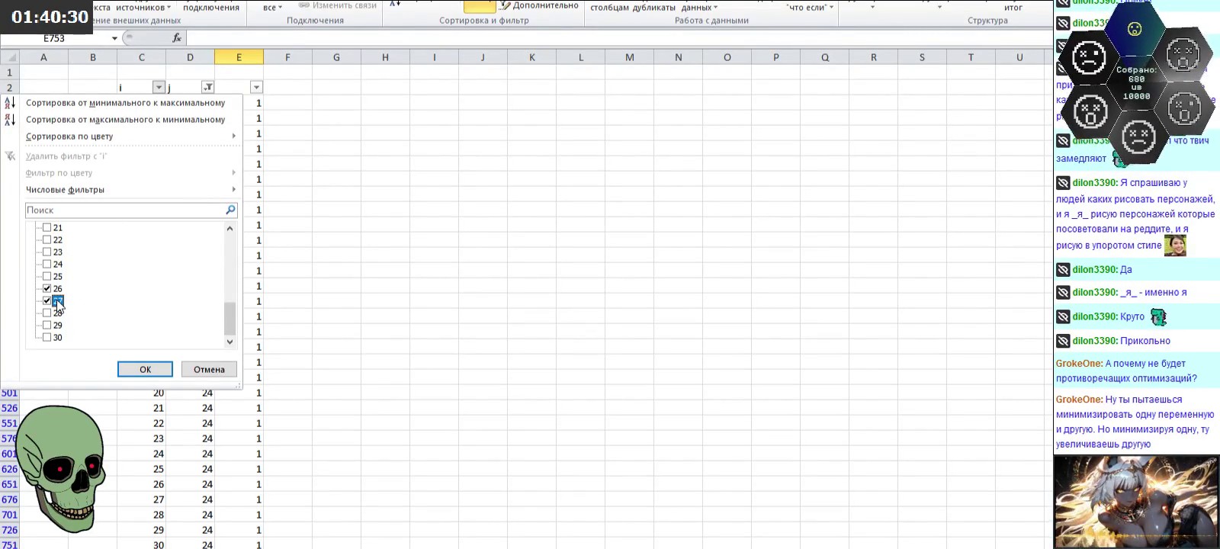
{"action": "scroll", "coordinate": [57, 302], "scroll_direction": "up", "scroll_amount": 2}
{"action": "left_click", "coordinate": [57, 276]}
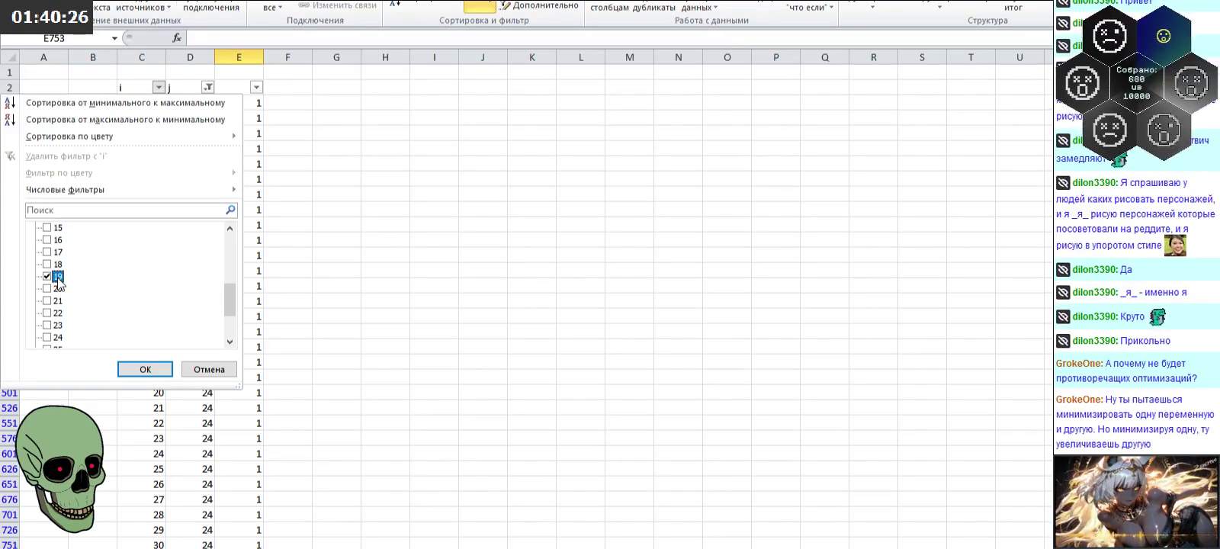
{"action": "scroll", "coordinate": [59, 282], "scroll_direction": "down", "scroll_amount": 2}
{"action": "left_click", "coordinate": [58, 337]}
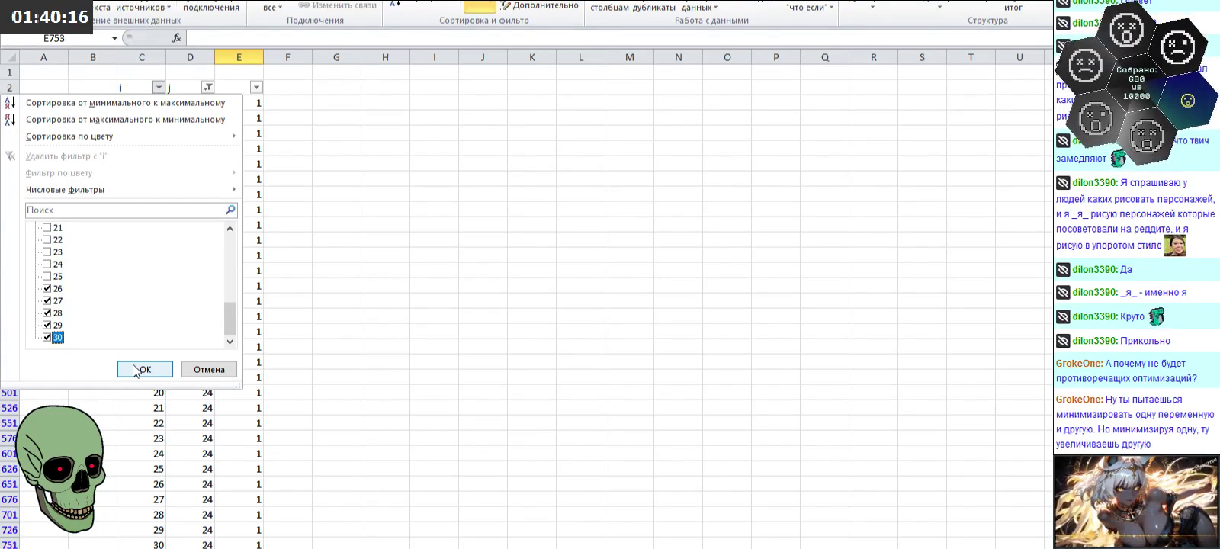
{"action": "left_click", "coordinate": [135, 370]}
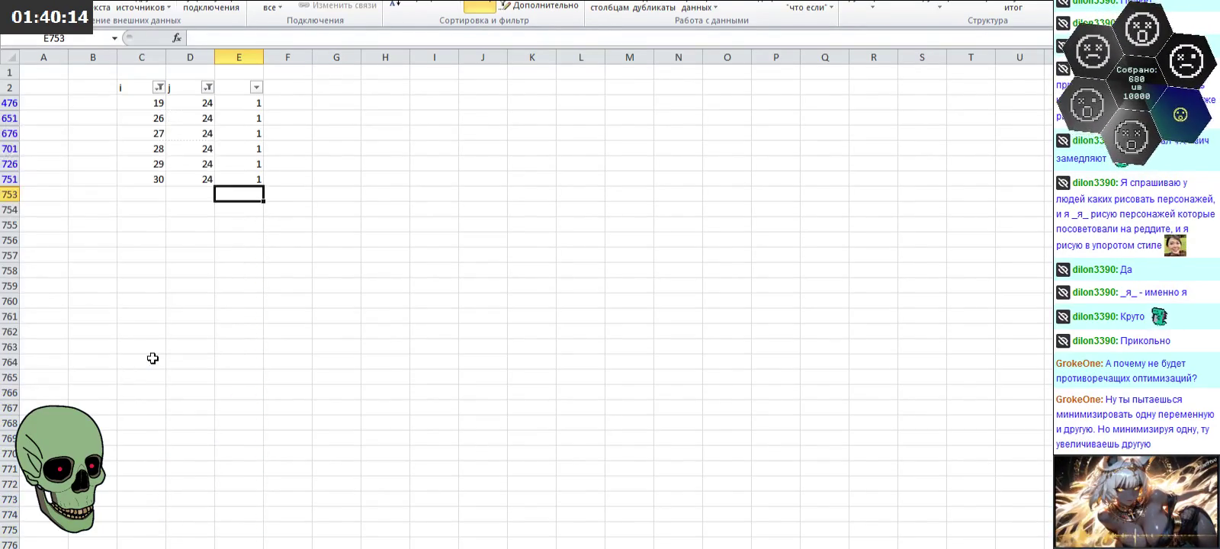
Step: Enter 0 in column E for the six visible rows
{"action": "left_click", "coordinate": [249, 102]}
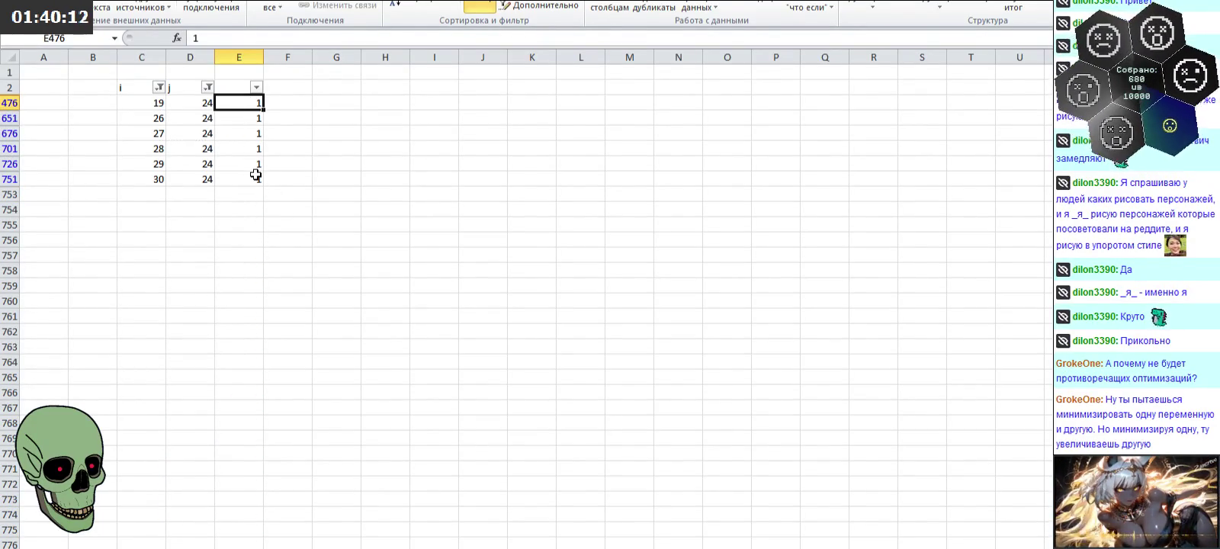
{"action": "type", "text": "0 0 0 0 0 0"}
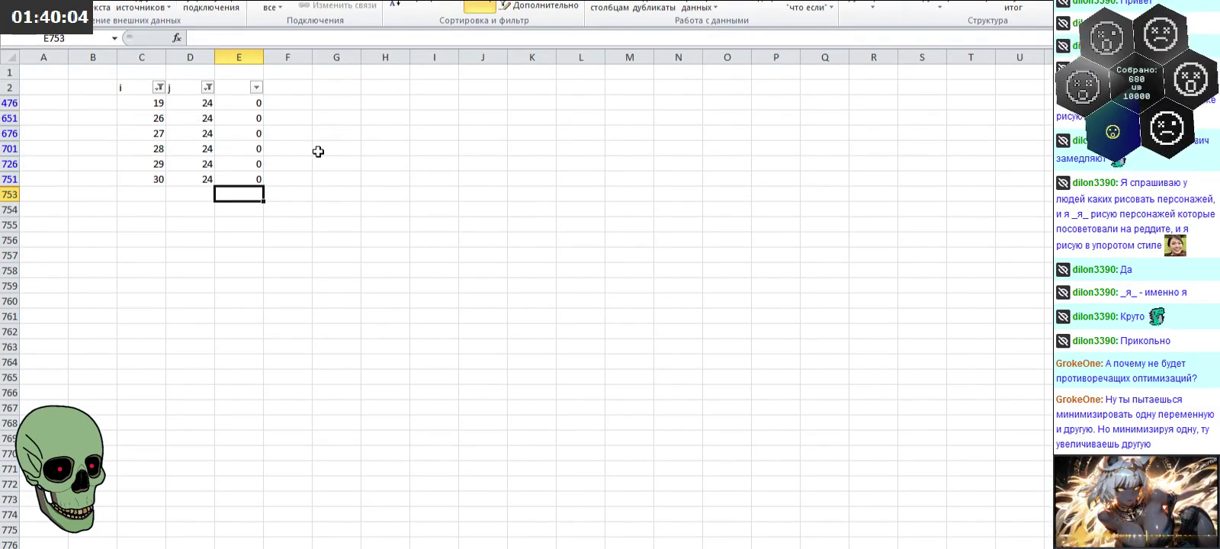
{"action": "left_click", "coordinate": [160, 87]}
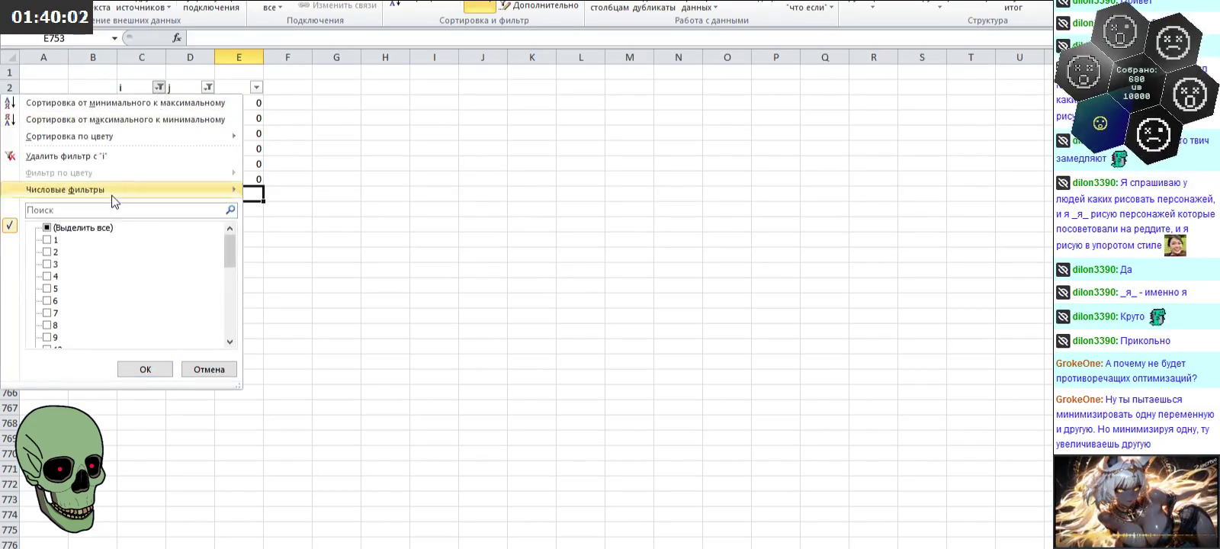
Step: Clear the i filter and set the j filter to 25
{"action": "left_click", "coordinate": [144, 369]}
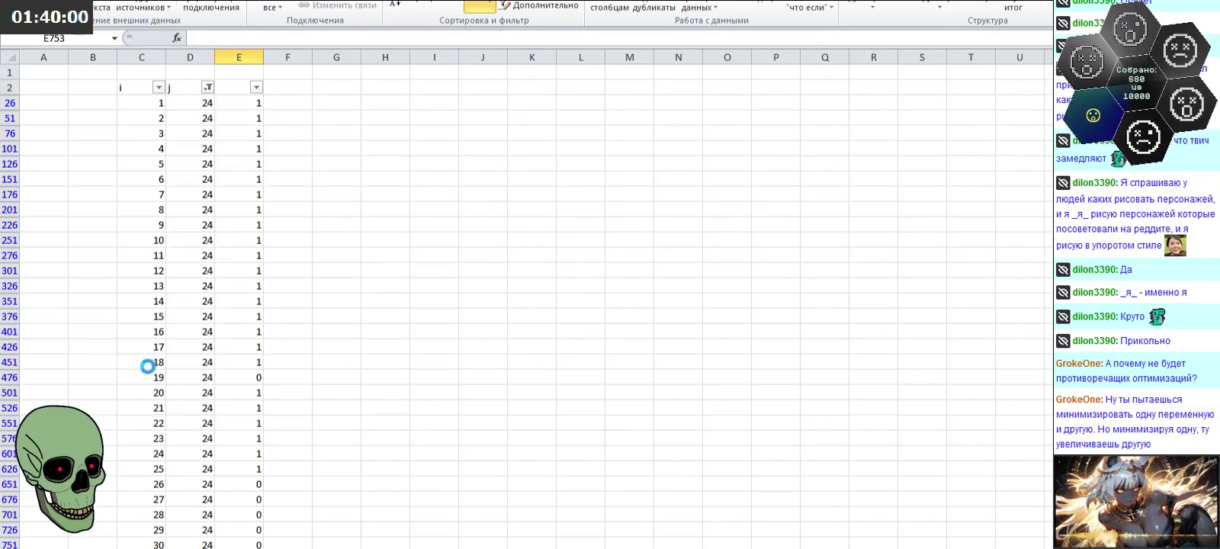
{"action": "left_click", "coordinate": [207, 87]}
{"action": "left_click_drag", "start_coordinate": [228, 248], "coordinate": [228, 347]}
{"action": "left_click", "coordinate": [53, 336]}
{"action": "left_click", "coordinate": [142, 369]}
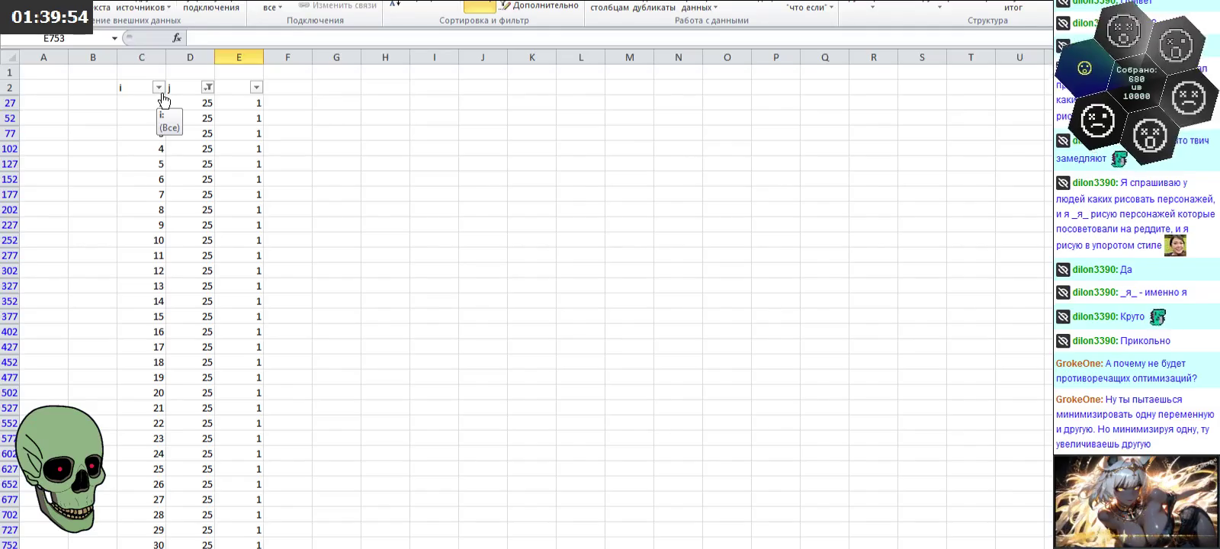
Step: Filter column i to show only 21, 22 and 27–30
{"action": "left_click", "coordinate": [160, 89]}
{"action": "left_click", "coordinate": [76, 229]}
{"action": "left_click_drag", "start_coordinate": [232, 255], "coordinate": [234, 345]}
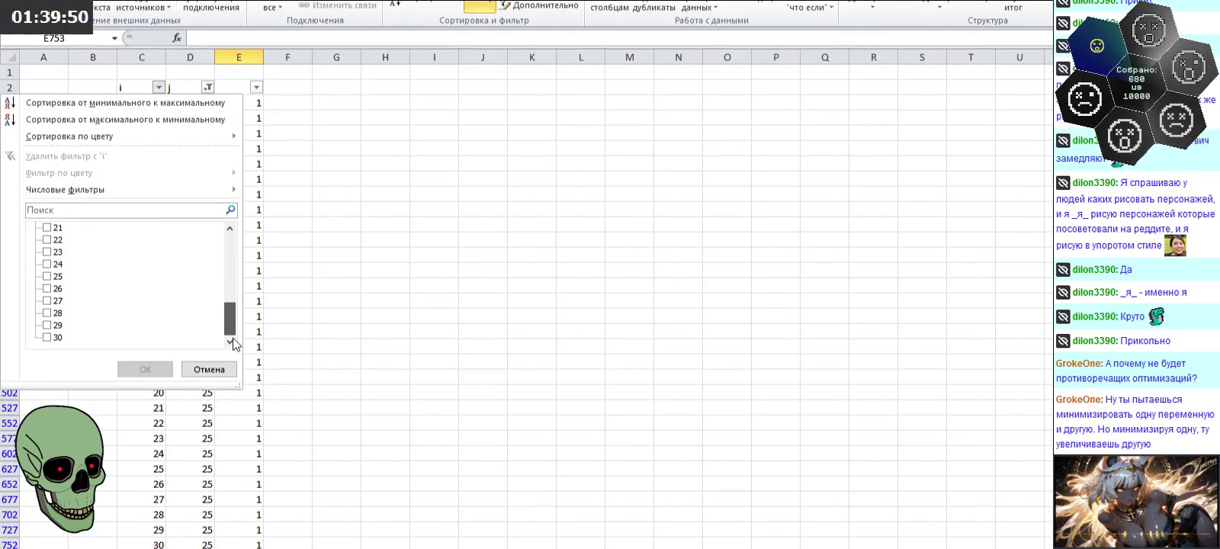
{"action": "left_click", "coordinate": [48, 301]}
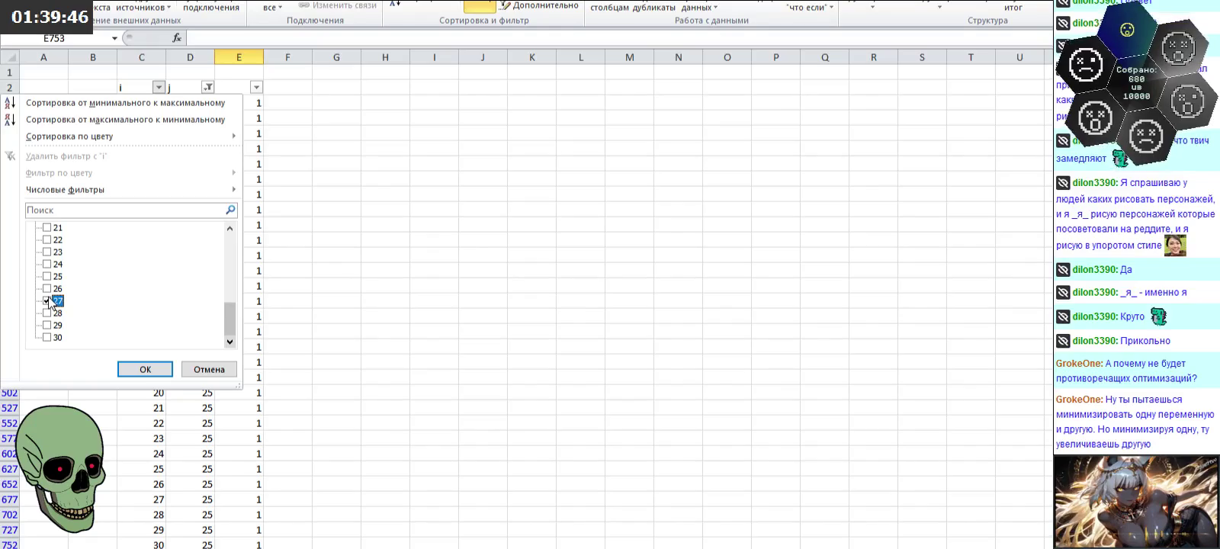
{"action": "left_click", "coordinate": [51, 312]}
{"action": "left_click", "coordinate": [53, 324]}
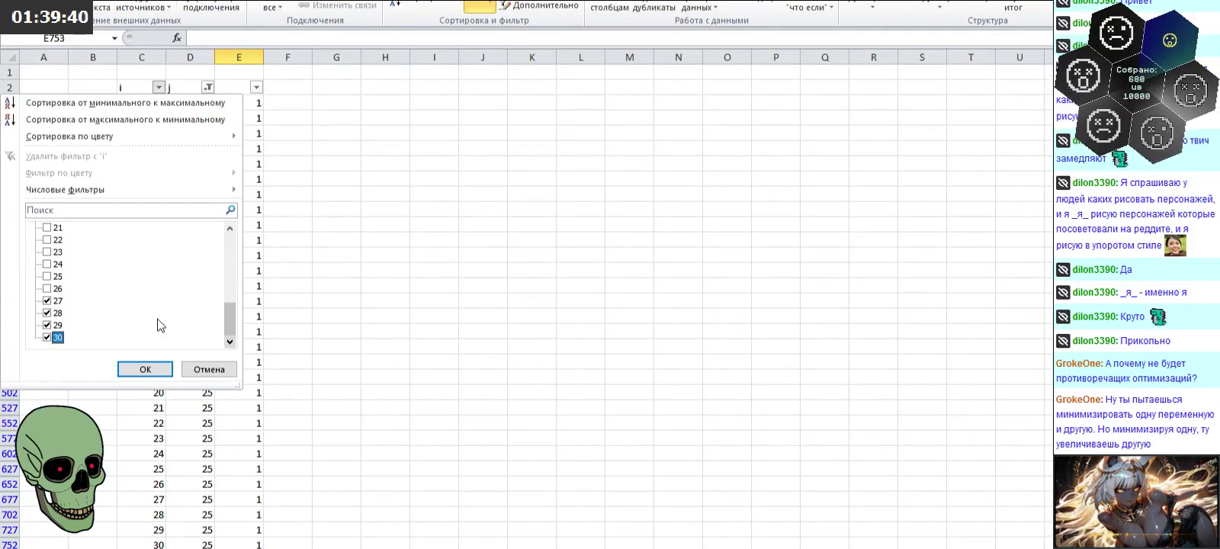
{"action": "left_click", "coordinate": [47, 227]}
{"action": "left_click", "coordinate": [48, 239]}
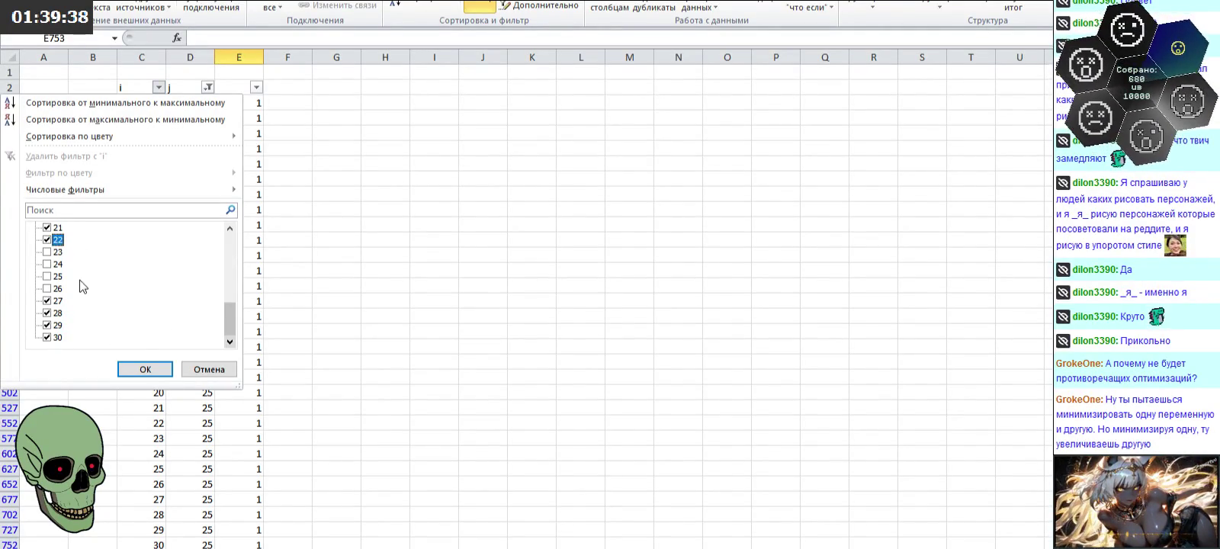
{"action": "left_click", "coordinate": [144, 369]}
Step: Enter 0 in the six visible E cells from E527, then remove the filter with Ctrl+Shift+L
{"action": "left_click", "coordinate": [252, 108]}
{"action": "type", "text": "0 0 0 0 0 0"}
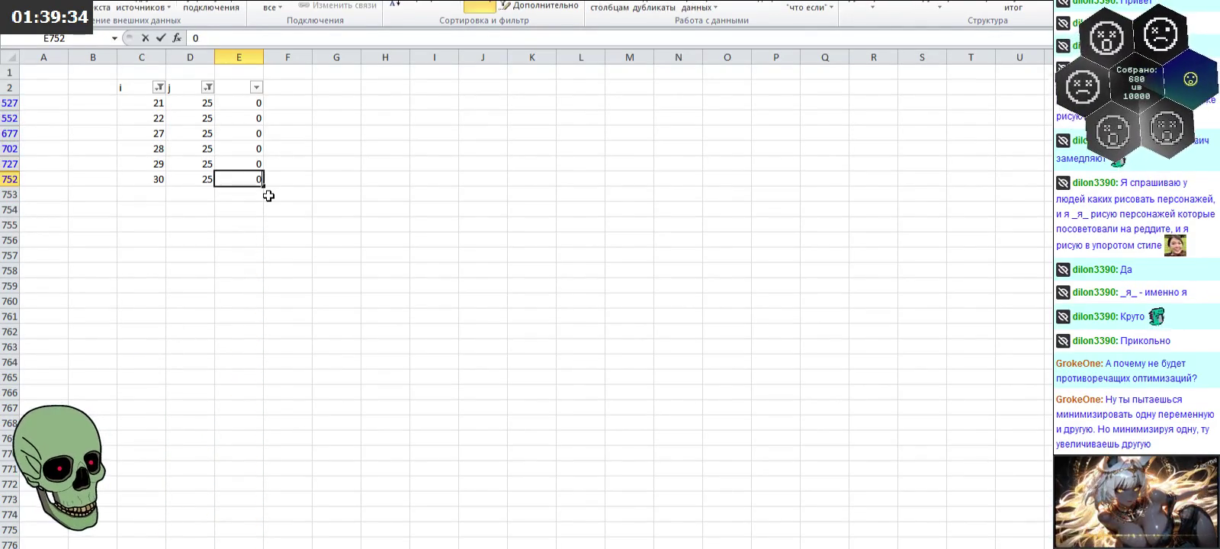
{"action": "key", "text": "Return"}
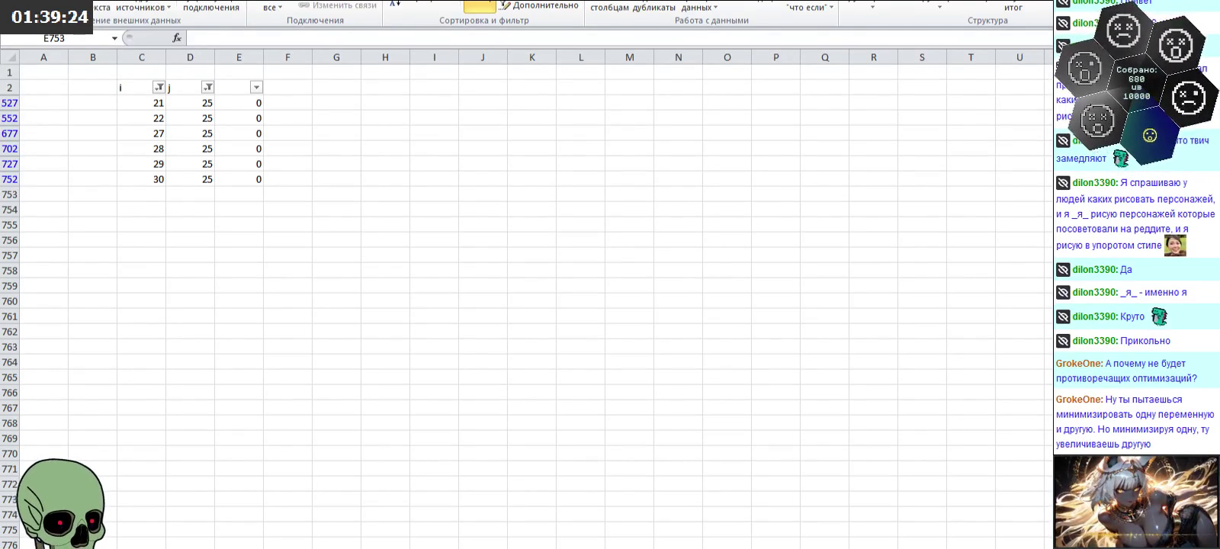
{"action": "key", "text": "alt+Tab"}
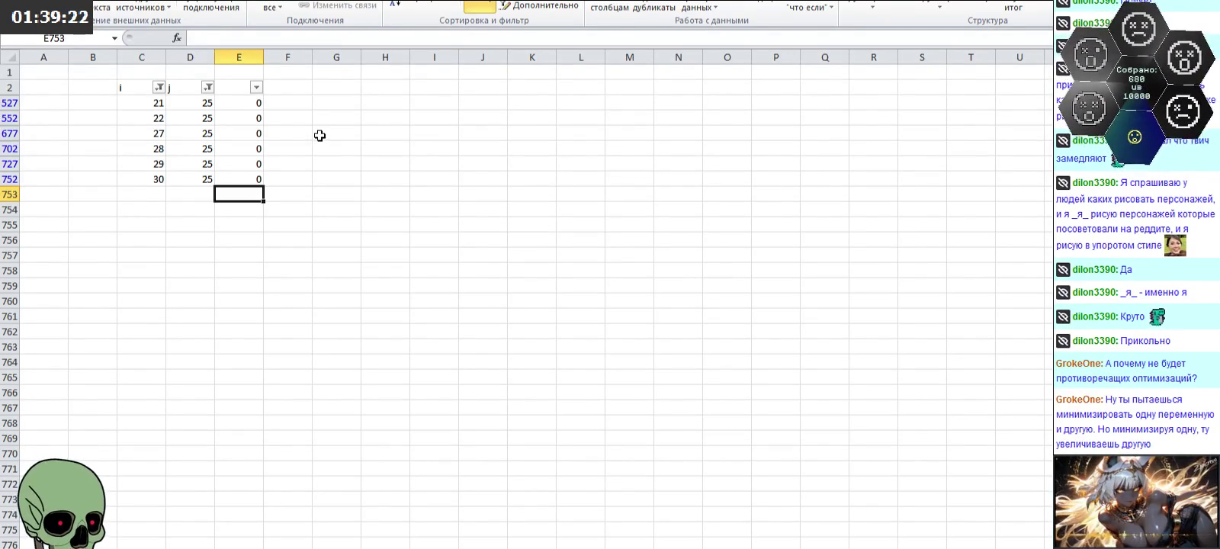
{"action": "key", "text": "ctrl+shift+l"}
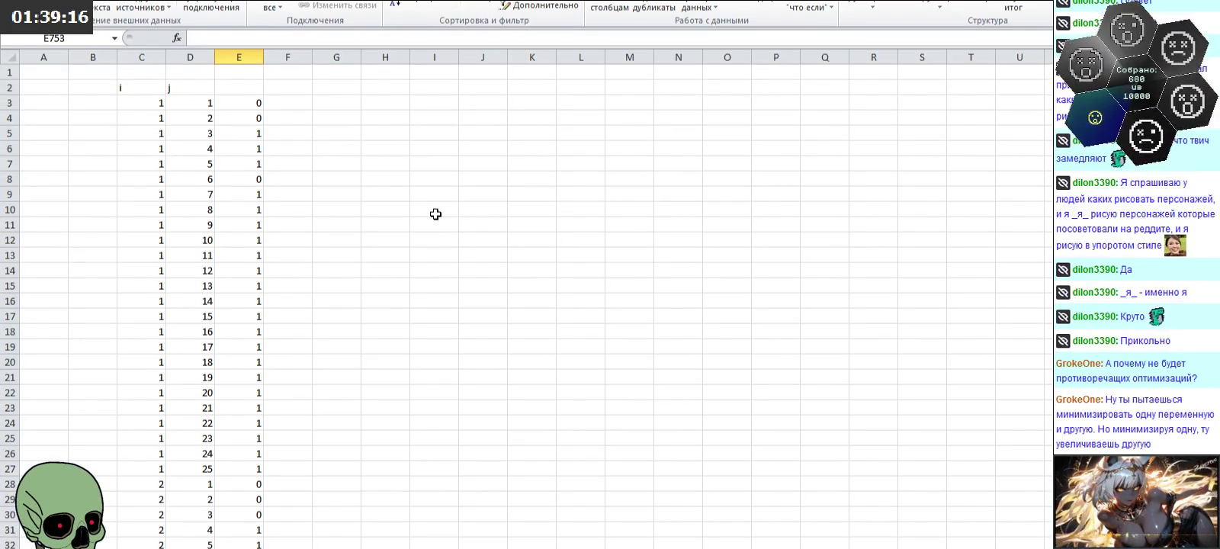
Step: Copy the column E values in E3:E752
{"action": "left_click", "coordinate": [240, 106]}
{"action": "scroll", "coordinate": [357, 348], "scroll_direction": "down", "scroll_amount": 10}
{"action": "scroll", "coordinate": [359, 359], "scroll_direction": "down", "scroll_amount": 15}
{"action": "scroll", "coordinate": [357, 378], "scroll_direction": "down", "scroll_amount": 5}
{"action": "scroll", "coordinate": [351, 387], "scroll_direction": "down", "scroll_amount": 15}
{"action": "scroll", "coordinate": [351, 387], "scroll_direction": "down", "scroll_amount": 17}
{"action": "scroll", "coordinate": [329, 389], "scroll_direction": "down", "scroll_amount": 10}
{"action": "scroll", "coordinate": [318, 403], "scroll_direction": "down", "scroll_amount": 15}
{"action": "scroll", "coordinate": [305, 422], "scroll_direction": "down", "scroll_amount": 14}
{"action": "scroll", "coordinate": [324, 423], "scroll_direction": "down", "scroll_amount": 1}
{"action": "scroll", "coordinate": [324, 424], "scroll_direction": "down", "scroll_amount": 20}
{"action": "scroll", "coordinate": [324, 423], "scroll_direction": "down", "scroll_amount": 15}
{"action": "scroll", "coordinate": [524, 475], "scroll_direction": "down", "scroll_amount": 2}
{"action": "left_click", "coordinate": [240, 454], "text": "shift"}
{"action": "key", "text": "ctrl+c"}
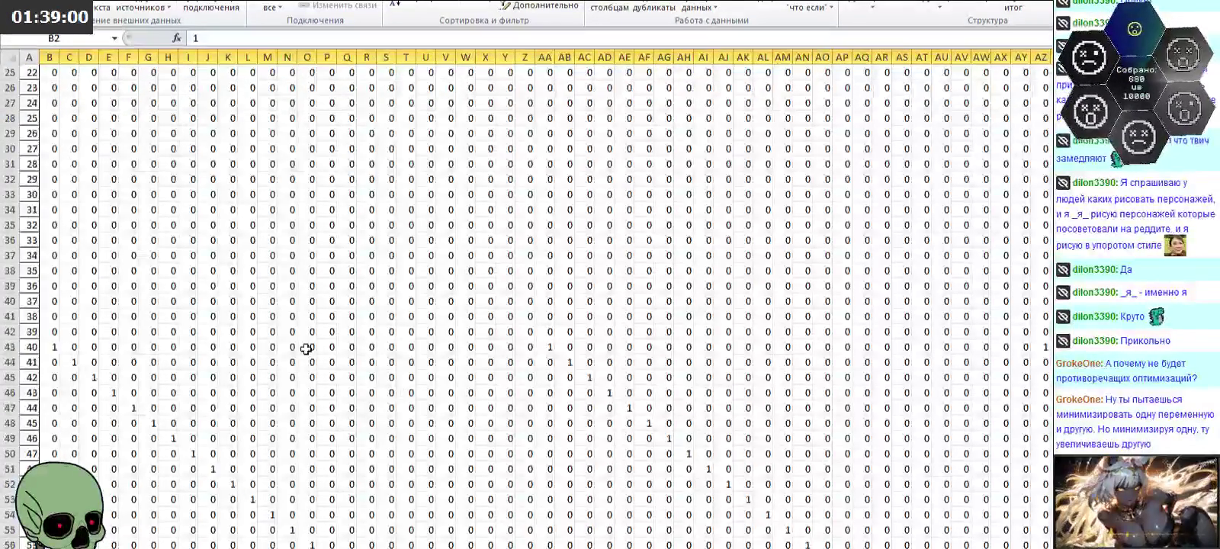
Step: Paste the copied values transposed into row 68 starting at B68 of Книга1
{"action": "right_click", "coordinate": [67, 182]}
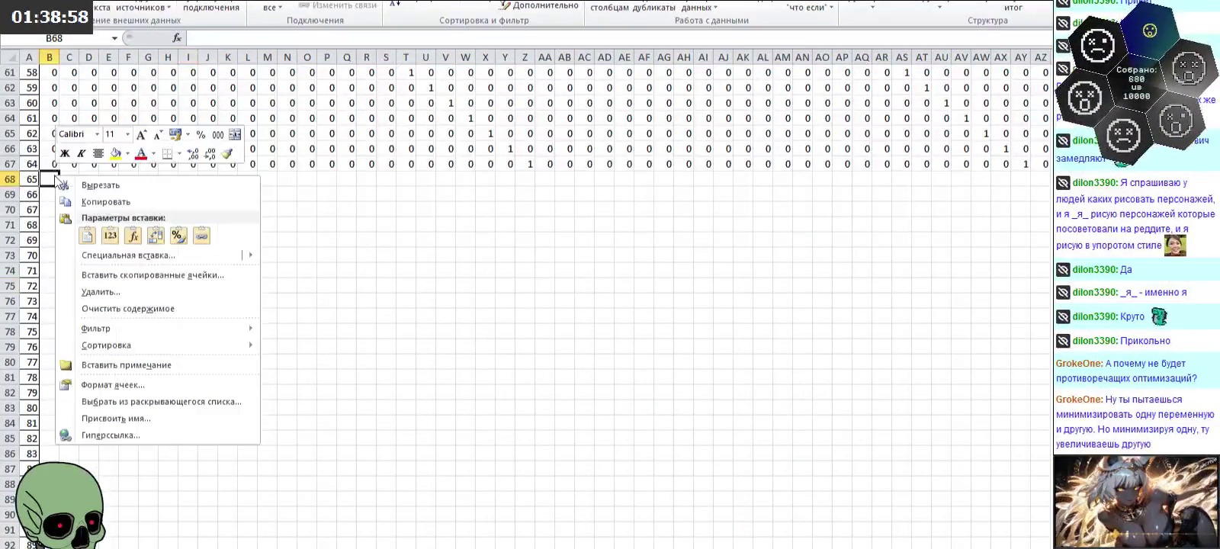
{"action": "left_click", "coordinate": [172, 235]}
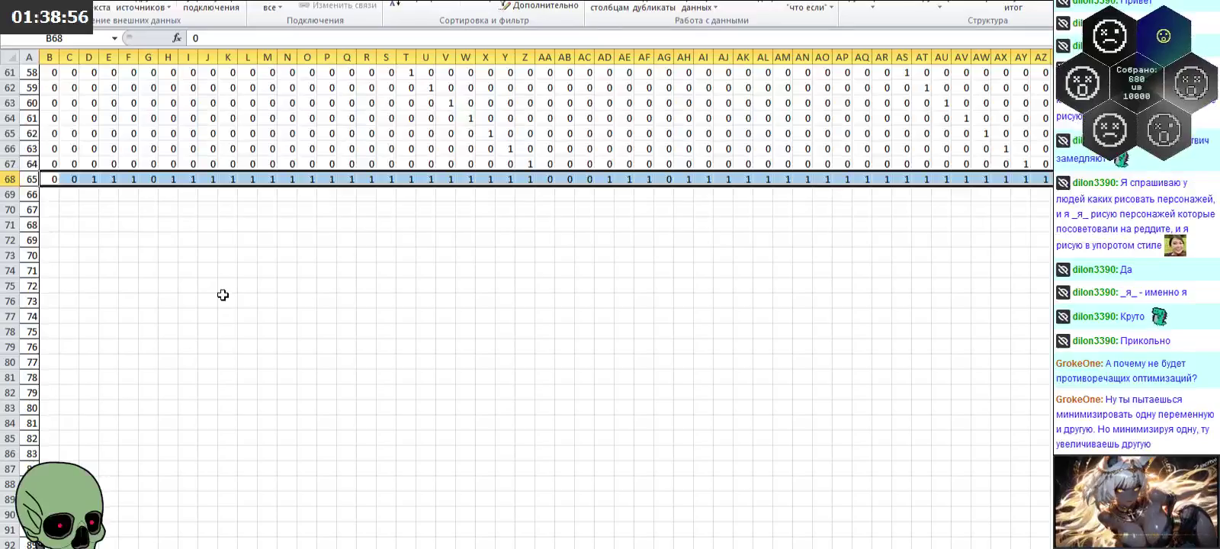
{"action": "left_click", "coordinate": [223, 298]}
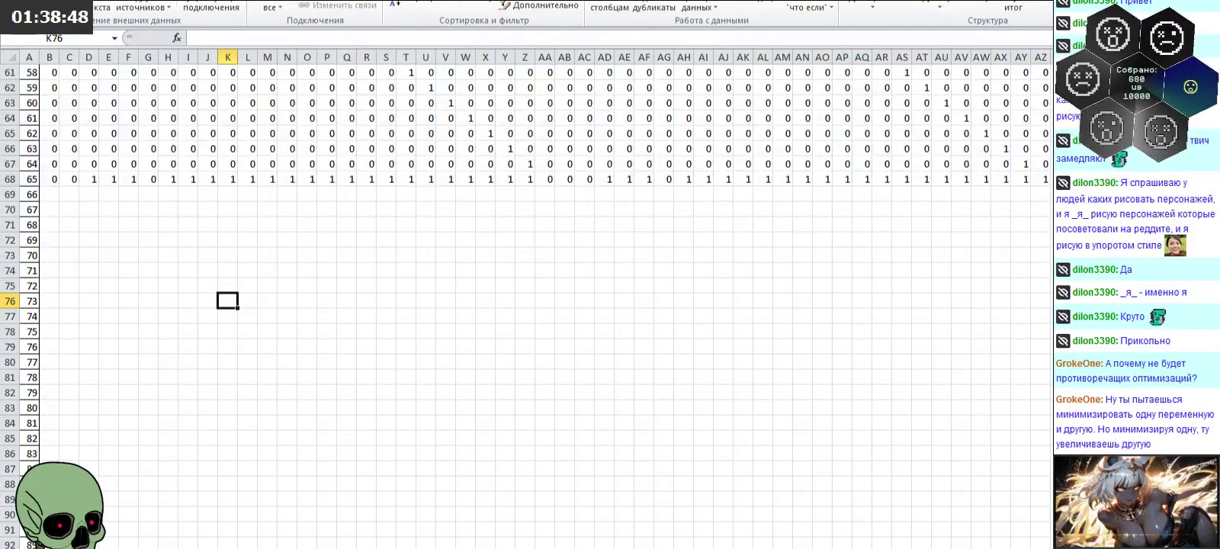
Step: Enter 0 in cell B68 of the workbook holding the 6/5 values
{"action": "key", "text": "ctrl+Page_Down"}
{"action": "scroll", "coordinate": [79, 346], "scroll_direction": "down", "scroll_amount": 5}
{"action": "scroll", "coordinate": [125, 349], "scroll_direction": "down", "scroll_amount": 5}
{"action": "scroll", "coordinate": [122, 358], "scroll_direction": "down", "scroll_amount": 6}
{"action": "left_click", "coordinate": [101, 362]}
{"action": "type", "text": "0"}
{"action": "key", "text": "Return"}
Step: Extend the row numbering in column A down to 83 from A66:A67
{"action": "left_click_drag", "start_coordinate": [51, 335], "coordinate": [82, 387]}
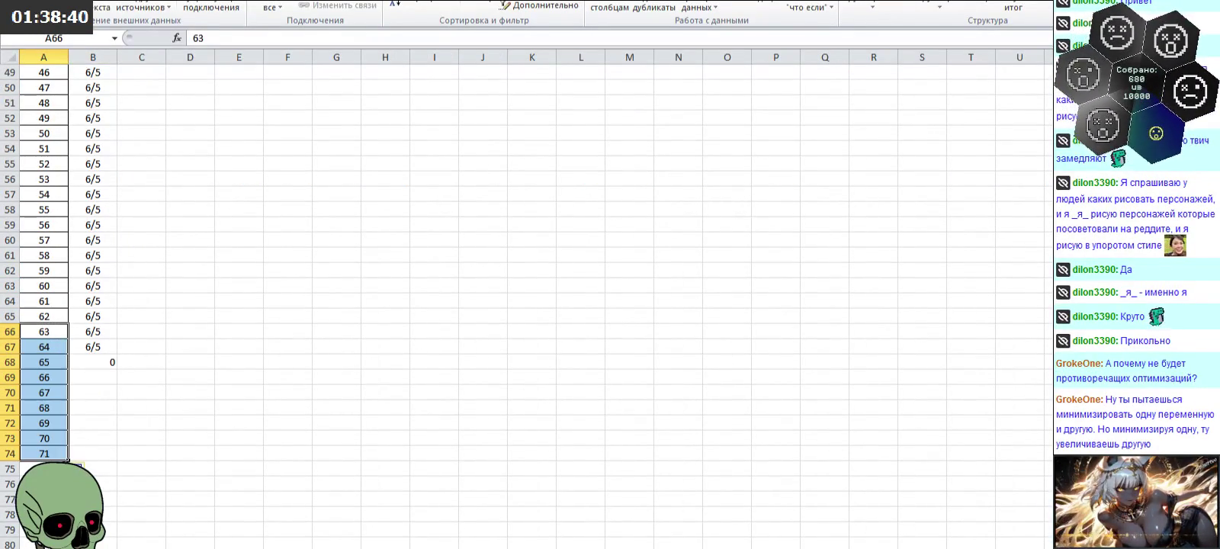
{"action": "left_click_drag", "start_coordinate": [69, 278], "coordinate": [99, 460]}
{"action": "left_click", "coordinate": [235, 396]}
{"action": "scroll", "coordinate": [216, 344], "scroll_direction": "up", "scroll_amount": 2}
{"action": "scroll", "coordinate": [215, 344], "scroll_direction": "up", "scroll_amount": 1}
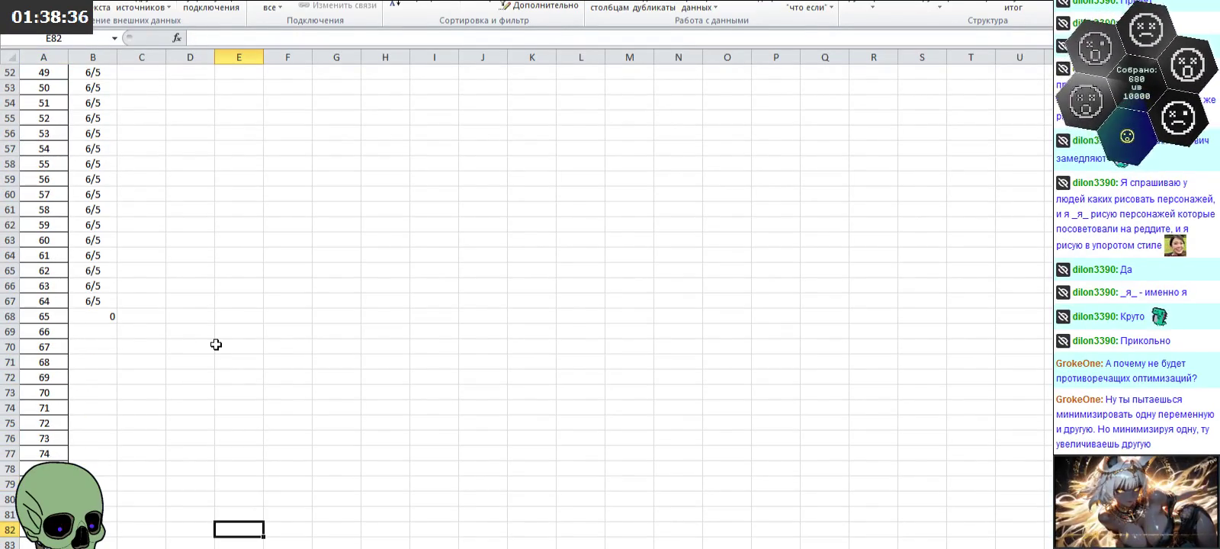
{"action": "scroll", "coordinate": [143, 361], "scroll_direction": "down", "scroll_amount": 1}
Step: Format B53:B86 with the Text number format
{"action": "left_click_drag", "start_coordinate": [99, 543], "coordinate": [90, 71]}
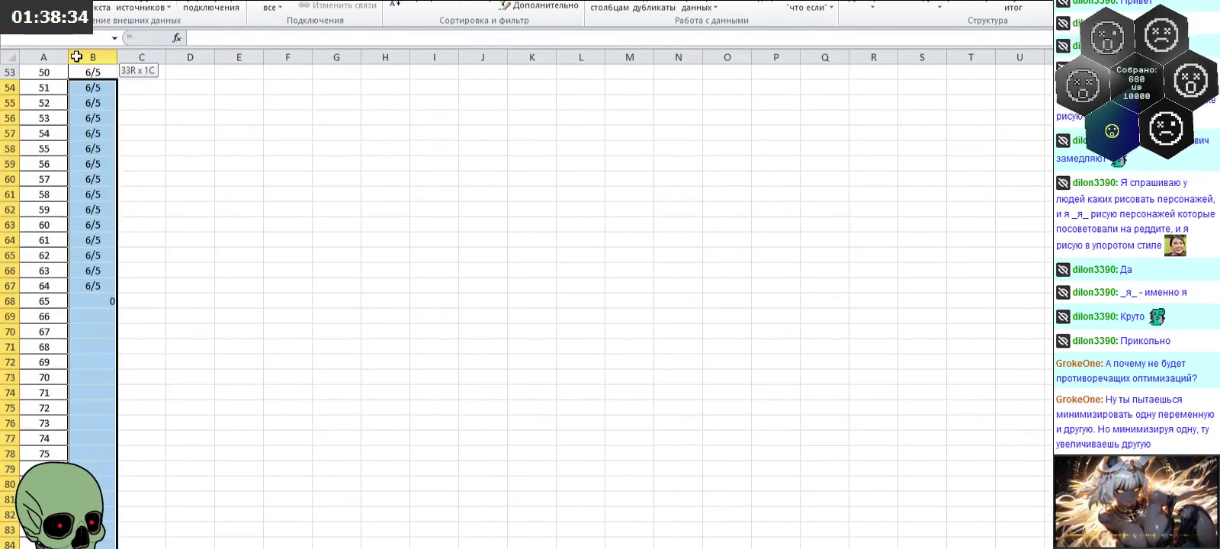
{"action": "left_click", "coordinate": [61, 0]}
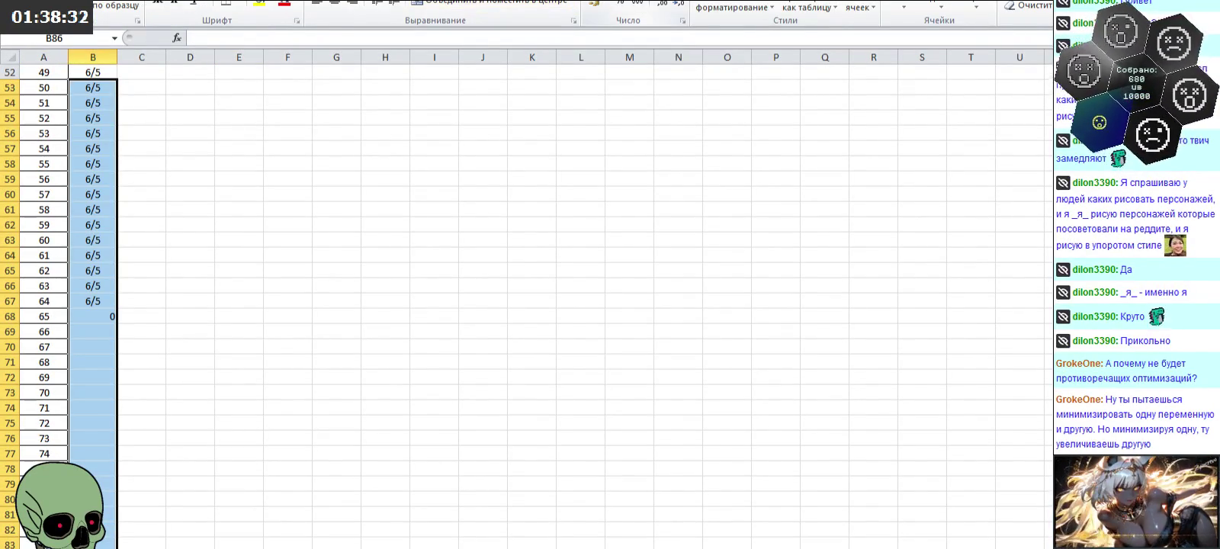
{"action": "left_click", "coordinate": [740, 0]}
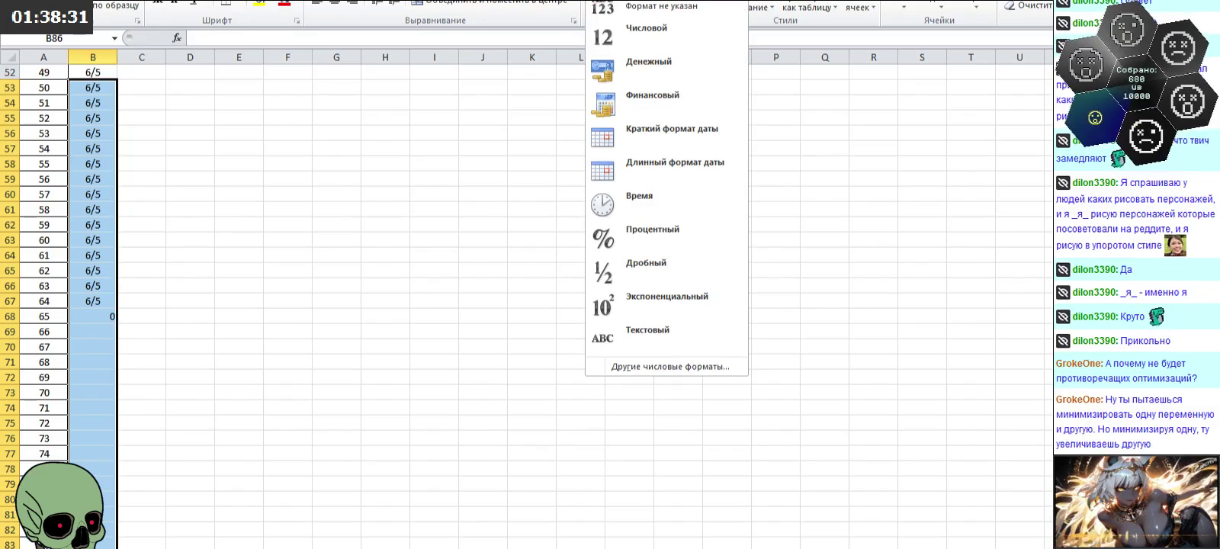
{"action": "left_click", "coordinate": [666, 330]}
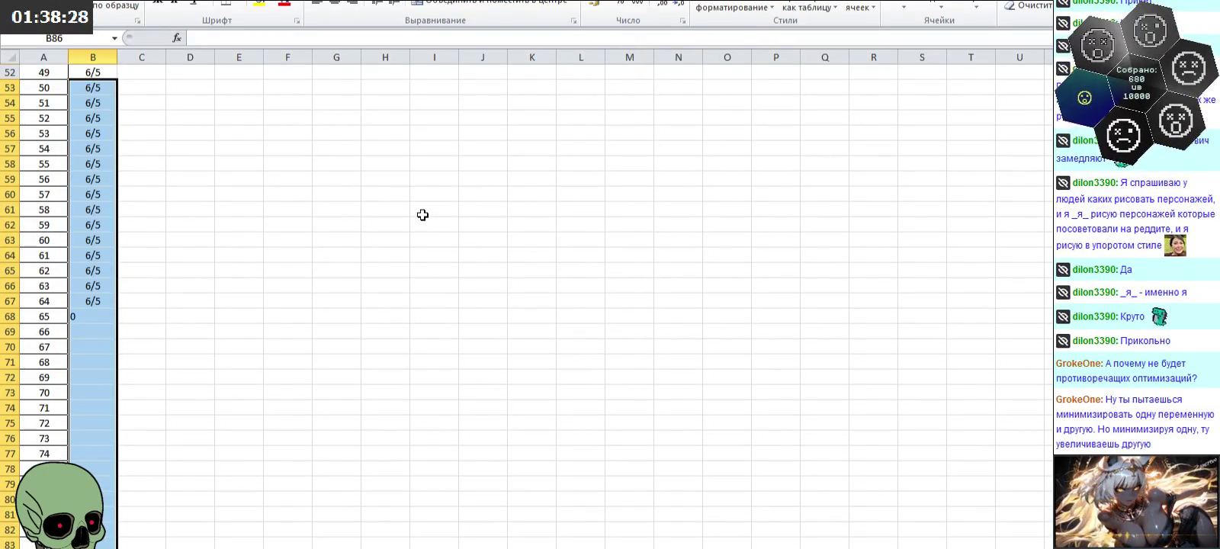
{"action": "left_click", "coordinate": [93, 146]}
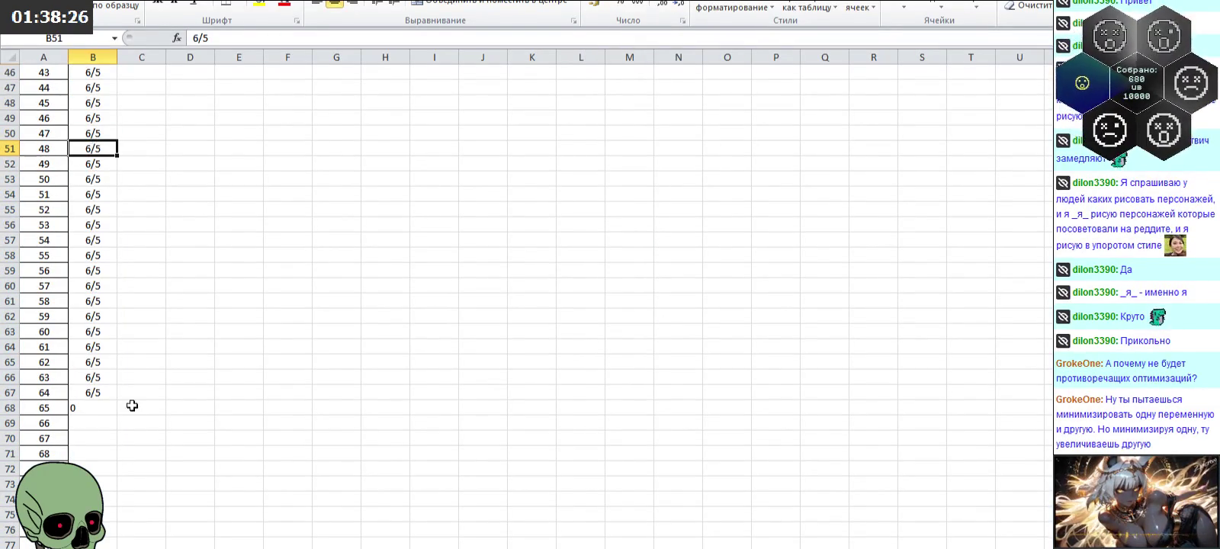
{"action": "scroll", "coordinate": [102, 448], "scroll_direction": "down", "scroll_amount": 2}
{"action": "scroll", "coordinate": [102, 448], "scroll_direction": "down", "scroll_amount": 2}
{"action": "left_click_drag", "start_coordinate": [93, 499], "coordinate": [93, 69]}
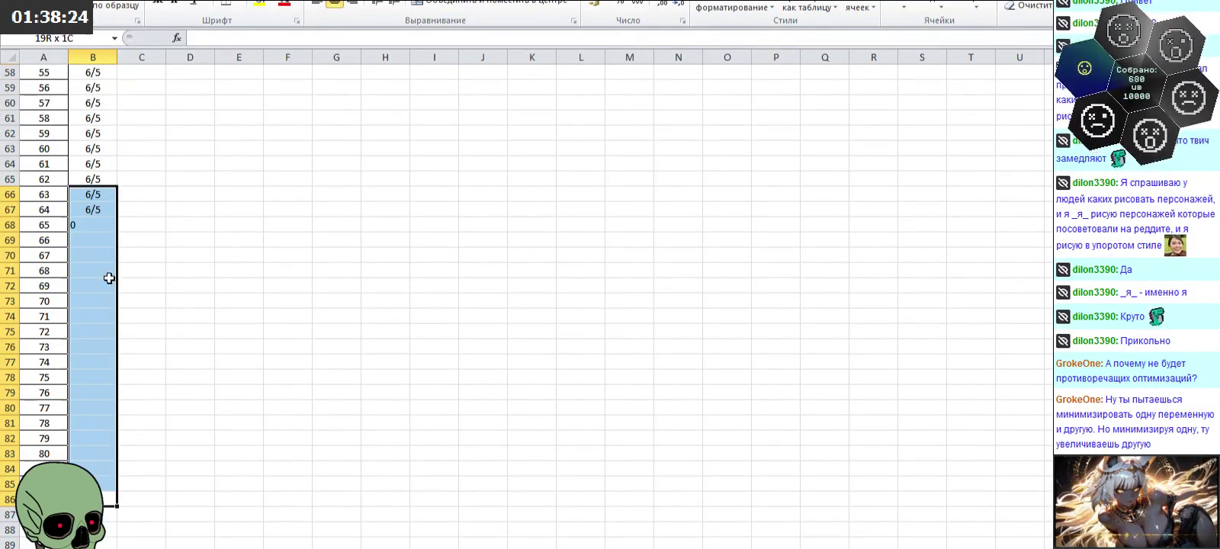
{"action": "left_click", "coordinate": [385, 87]}
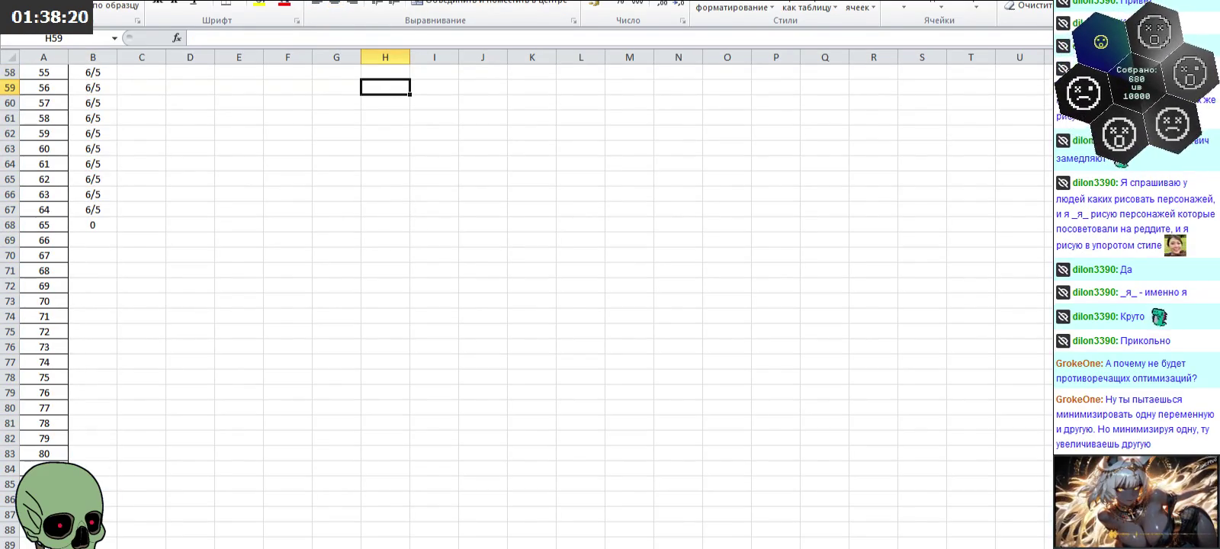
{"action": "key", "text": "ctrl+Page_Down"}
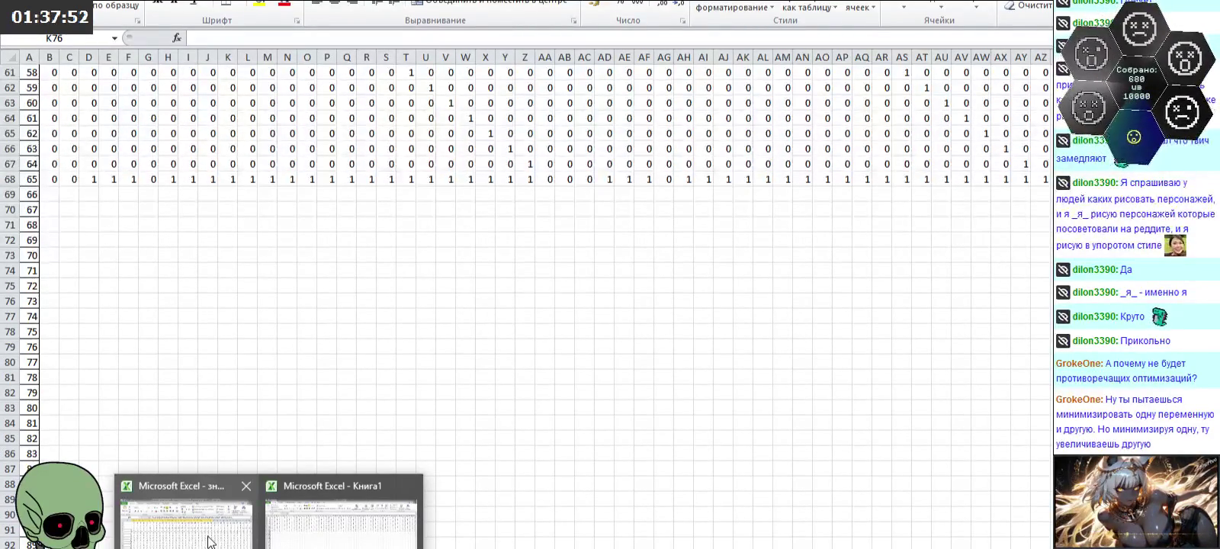
Step: Save Книга1 to the Desktop, overwriting 'значения для системы линейных уравнений для пикселей верхней грани куба.xlsx'
{"action": "left_click", "coordinate": [297, 536]}
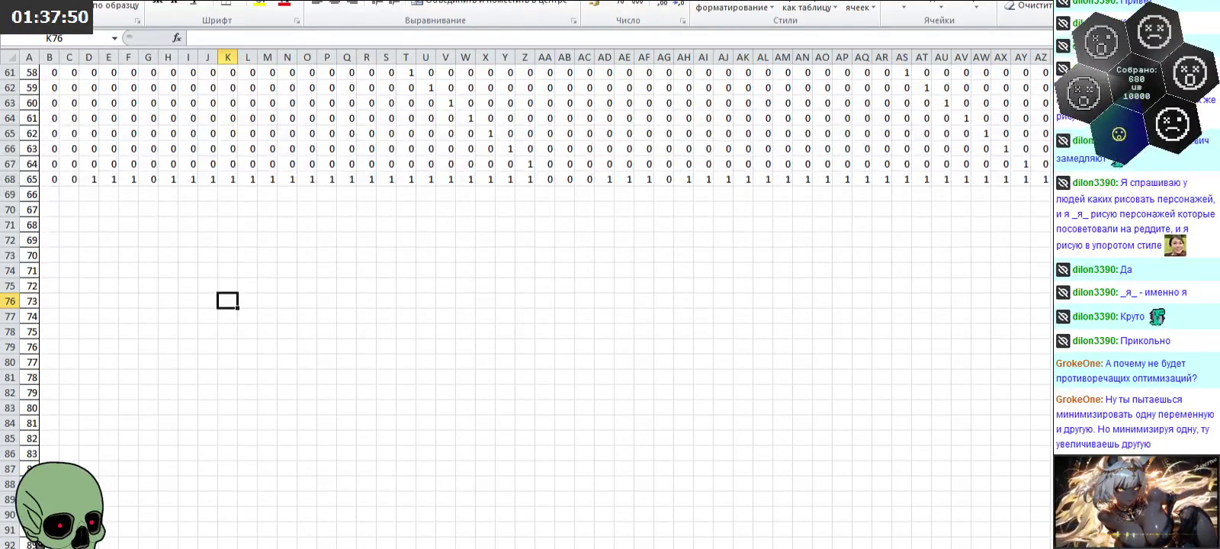
{"action": "left_click", "coordinate": [195, 540]}
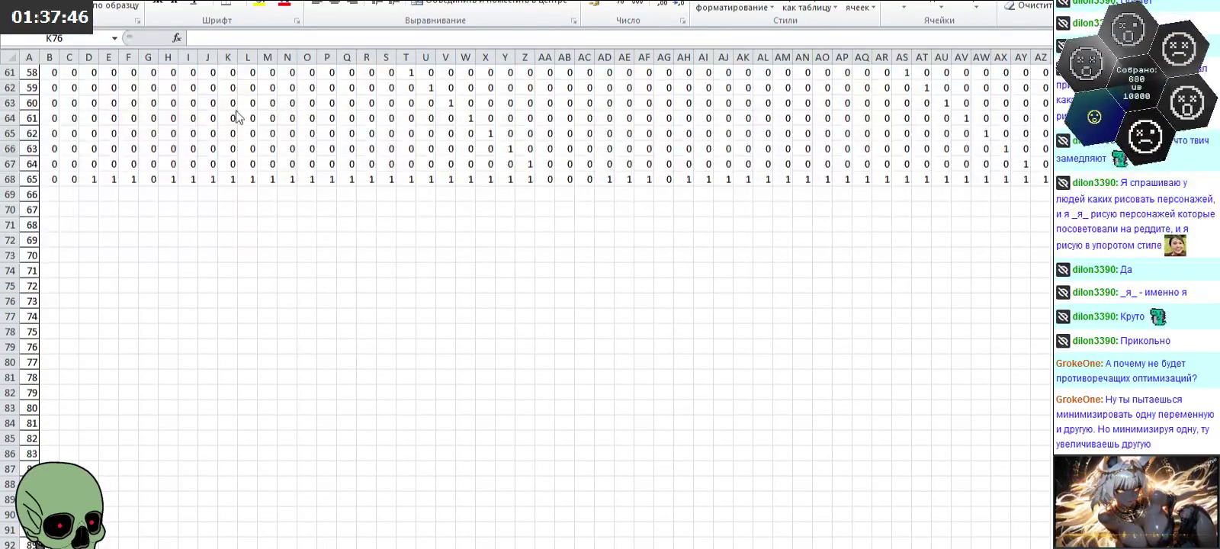
{"action": "key", "text": "alt+Tab"}
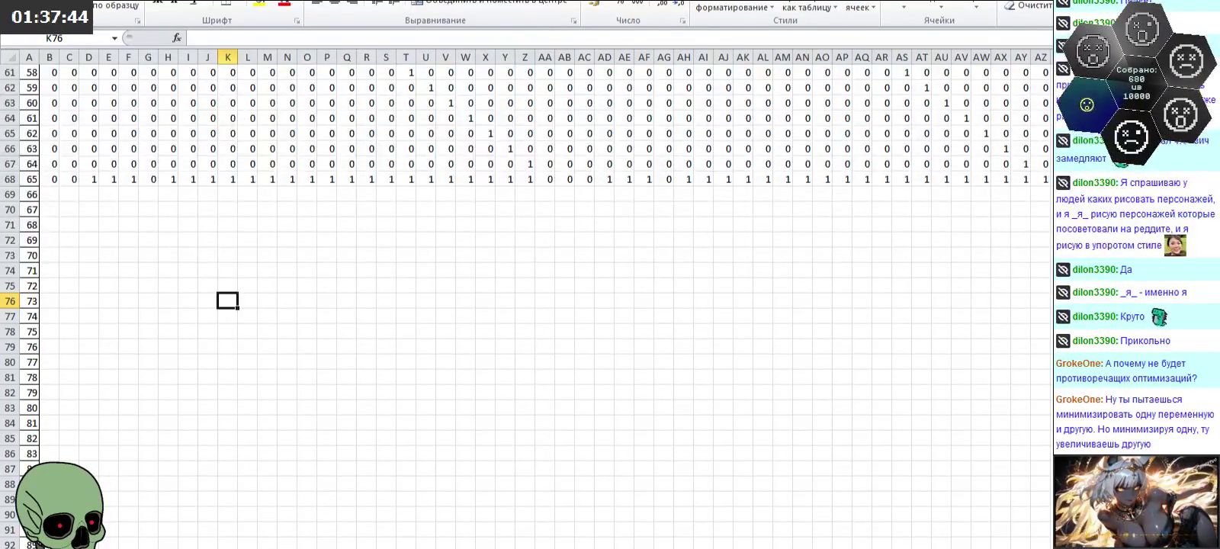
{"action": "key", "text": "alt+f"}
{"action": "key", "text": "Escape"}
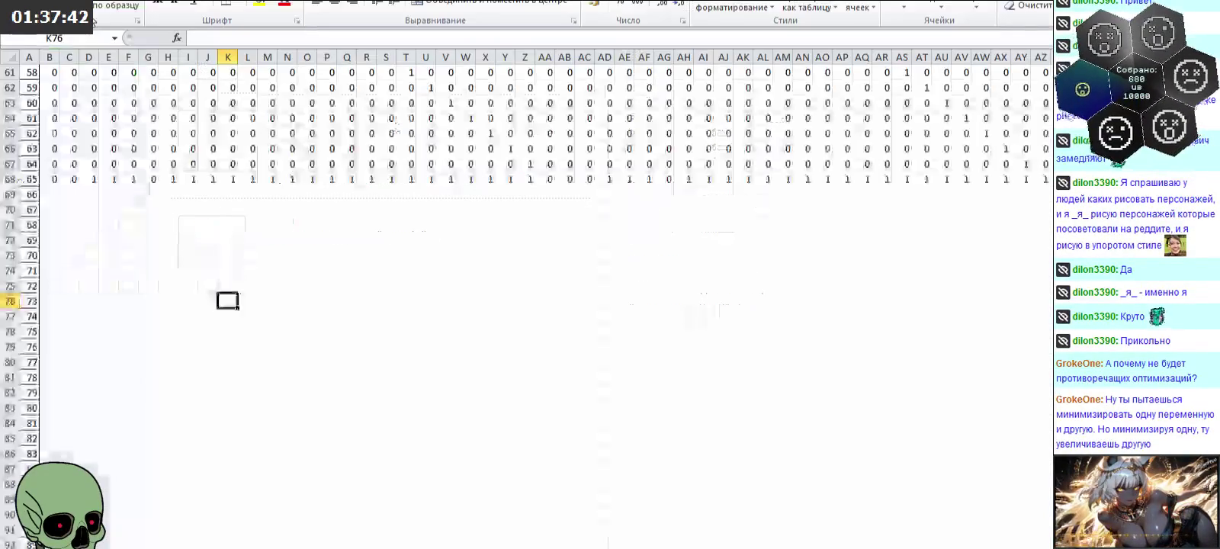
{"action": "key", "text": "ctrl+s"}
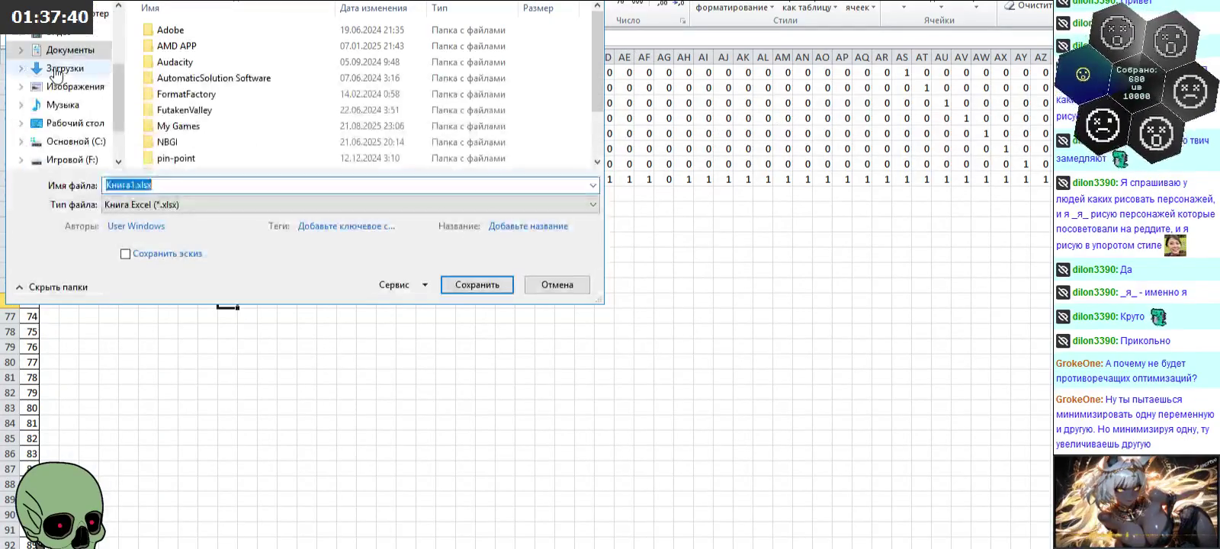
{"action": "left_click", "coordinate": [76, 123]}
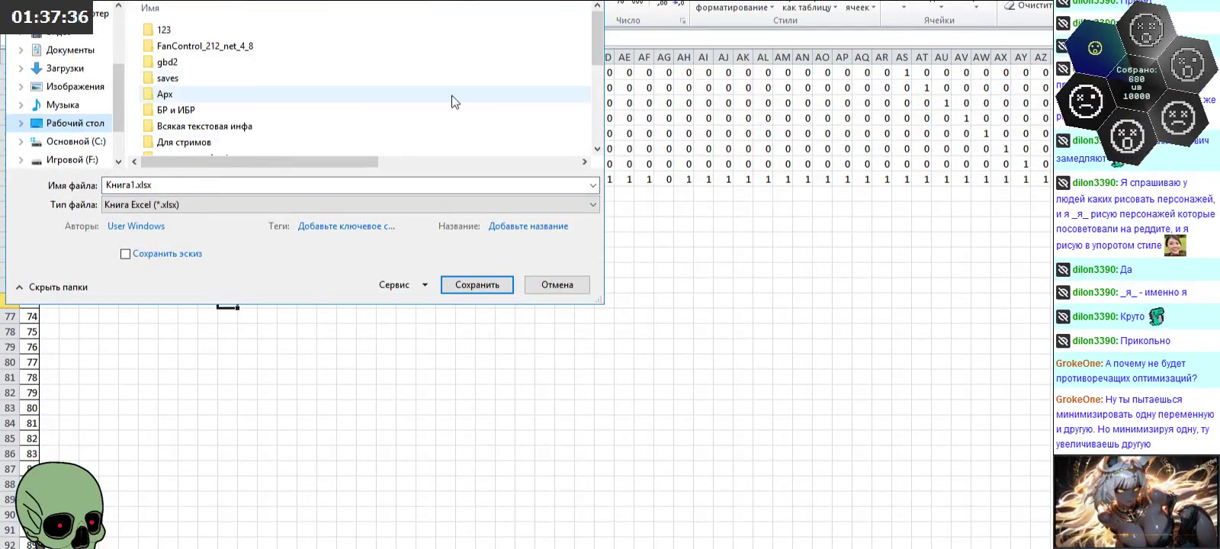
{"action": "left_click_drag", "start_coordinate": [594, 42], "coordinate": [595, 129]}
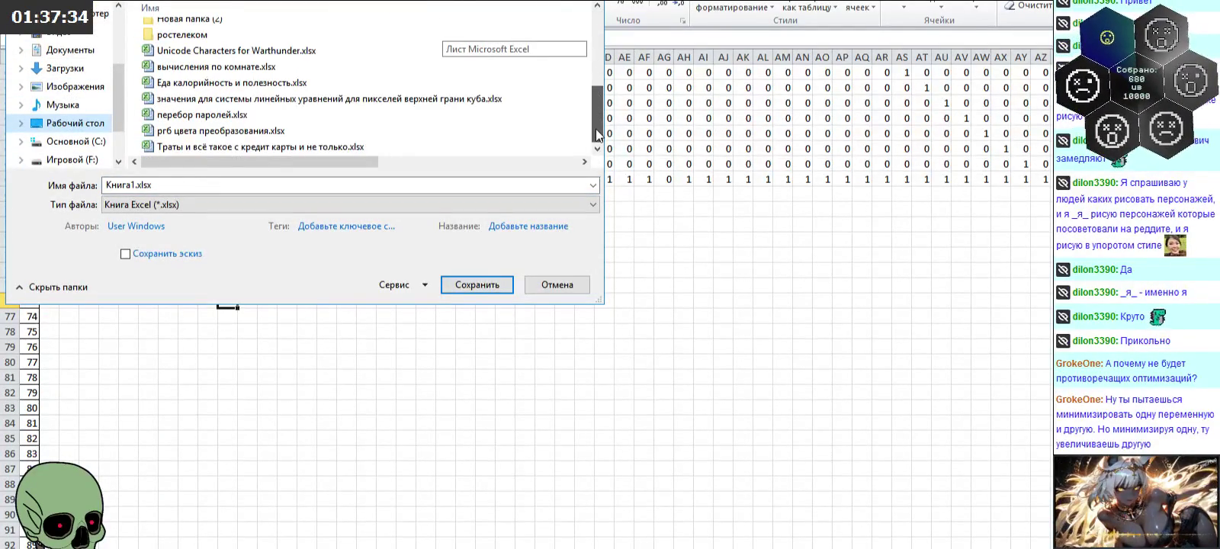
{"action": "left_click", "coordinate": [216, 98]}
{"action": "left_click", "coordinate": [434, 184]}
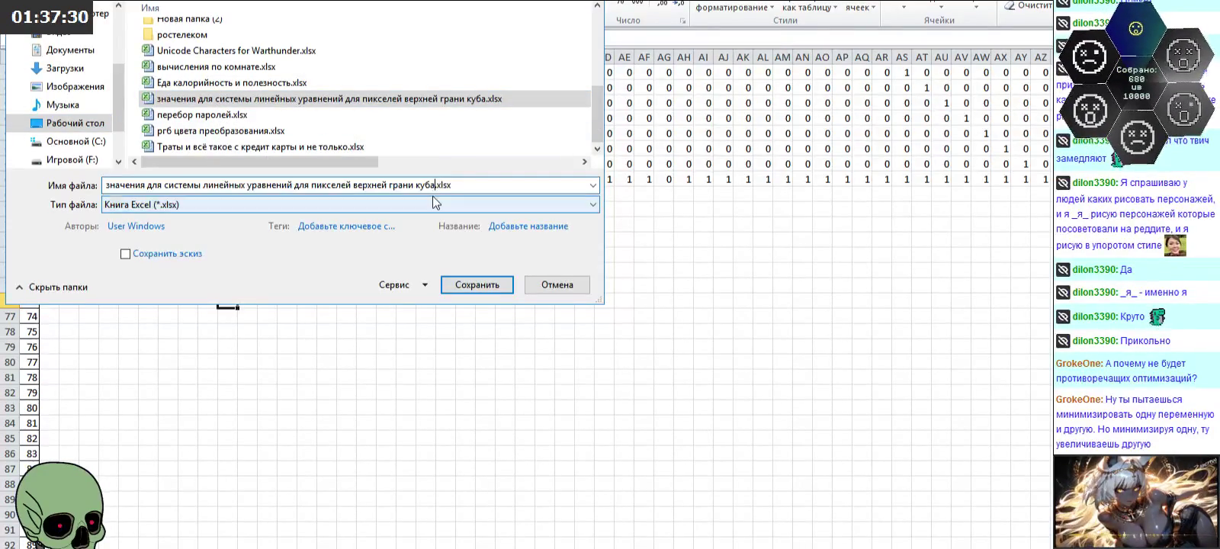
{"action": "left_click", "coordinate": [473, 284]}
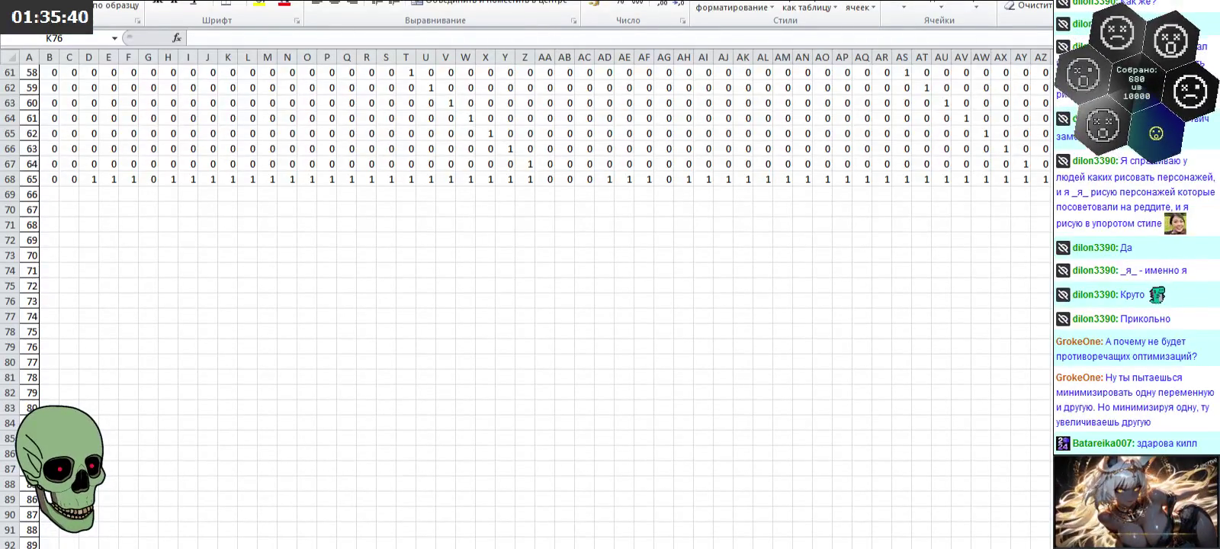
{"action": "key", "text": "alt+Tab"}
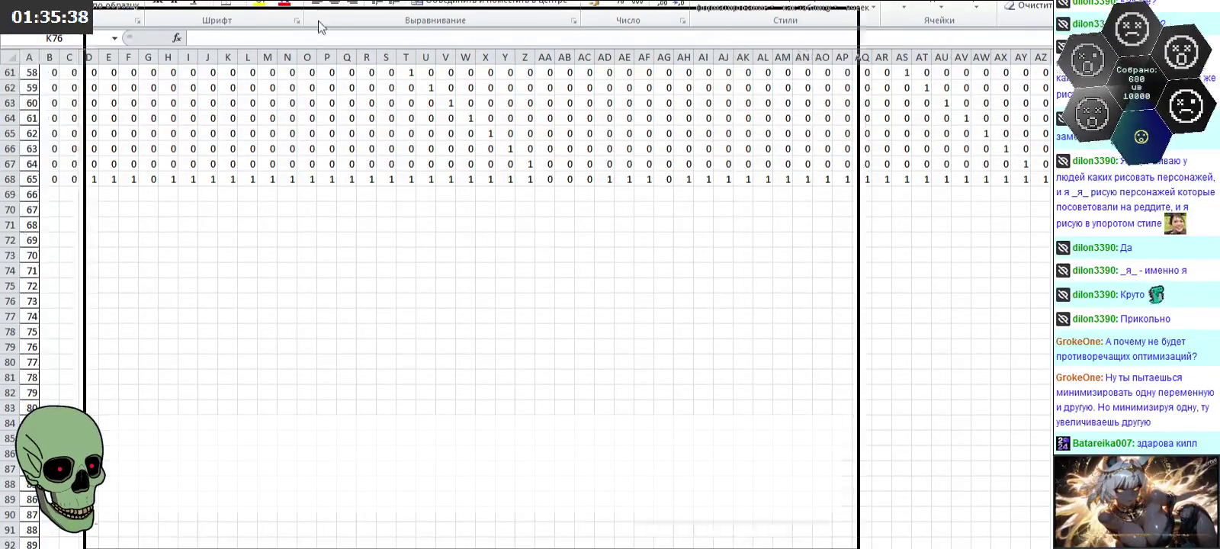
{"action": "scroll", "coordinate": [466, 206], "scroll_direction": "up", "scroll_amount": 2}
{"action": "scroll", "coordinate": [465, 206], "scroll_direction": "up", "scroll_amount": 3}
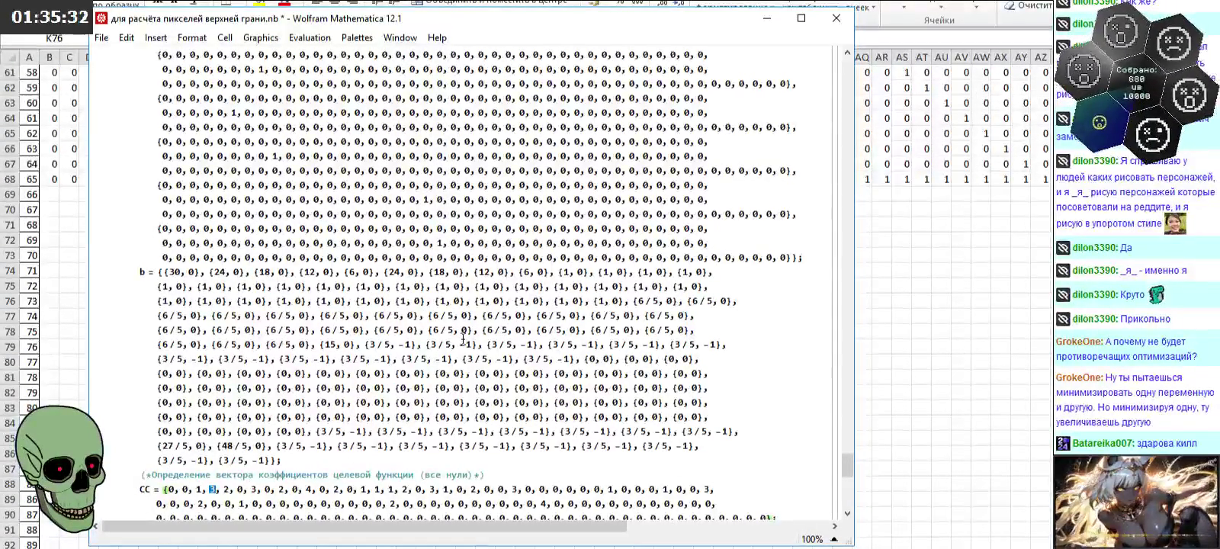
{"action": "left_click", "coordinate": [336, 344]}
{"action": "triple_click", "coordinate": [337, 345]}
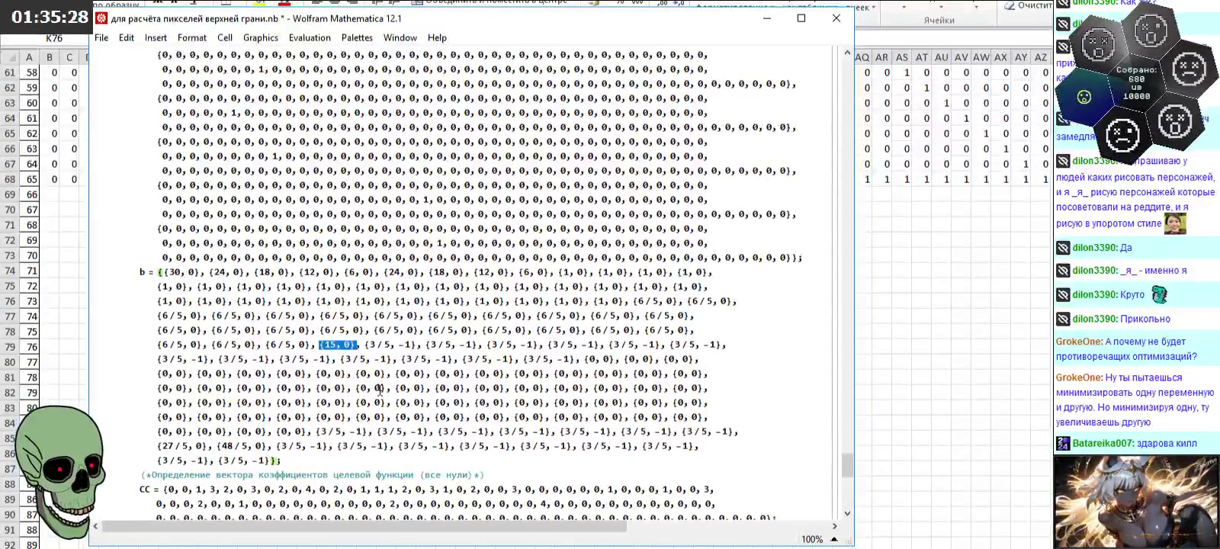
{"action": "mouse_move", "coordinate": [365, 344]}
{"action": "left_mouse_down"}
{"action": "mouse_move", "coordinate": [396, 363]}
{"action": "mouse_move", "coordinate": [512, 365]}
{"action": "left_mouse_up"}
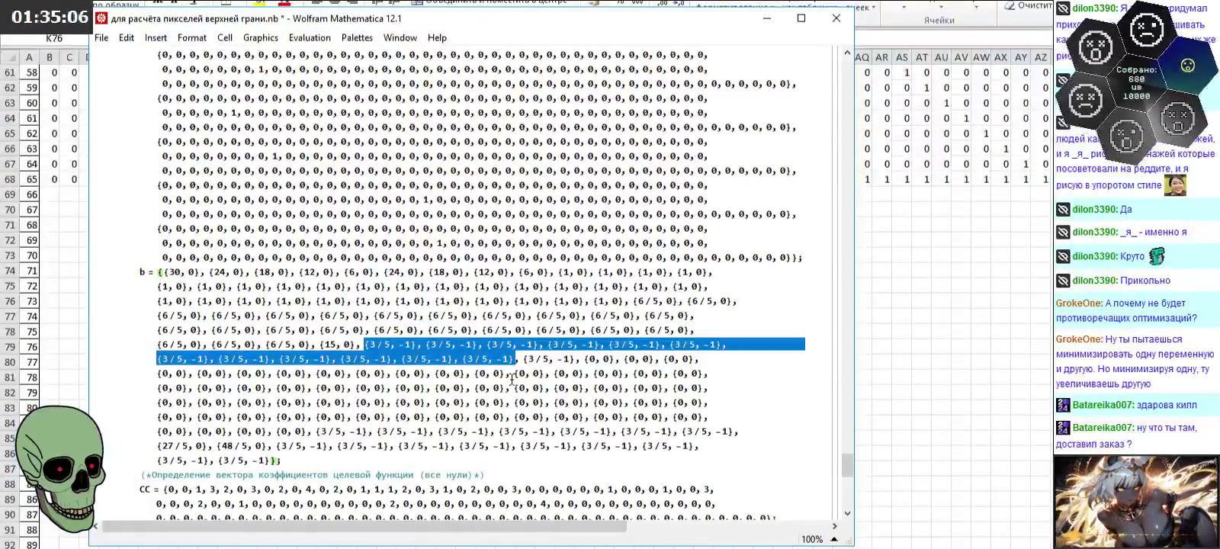
{"action": "left_click", "coordinate": [513, 377]}
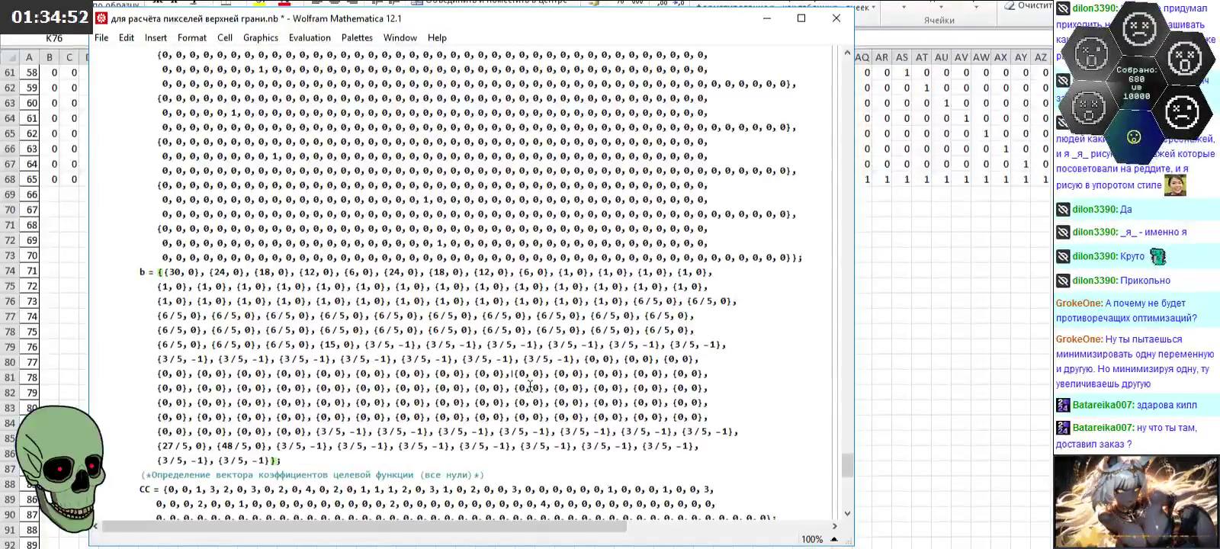
Step: Evaluate LinearProgramming[CC, A, b, 0] and view its solution list as Out[16]
{"action": "scroll", "coordinate": [529, 386], "scroll_direction": "down", "scroll_amount": 2}
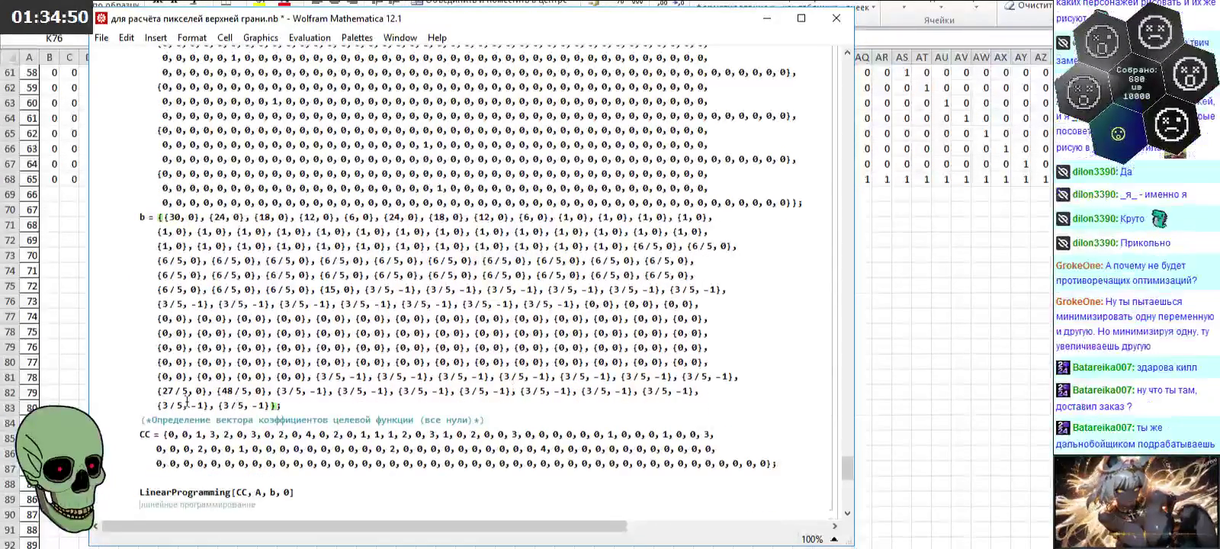
{"action": "left_click_drag", "start_coordinate": [160, 391], "coordinate": [252, 391]}
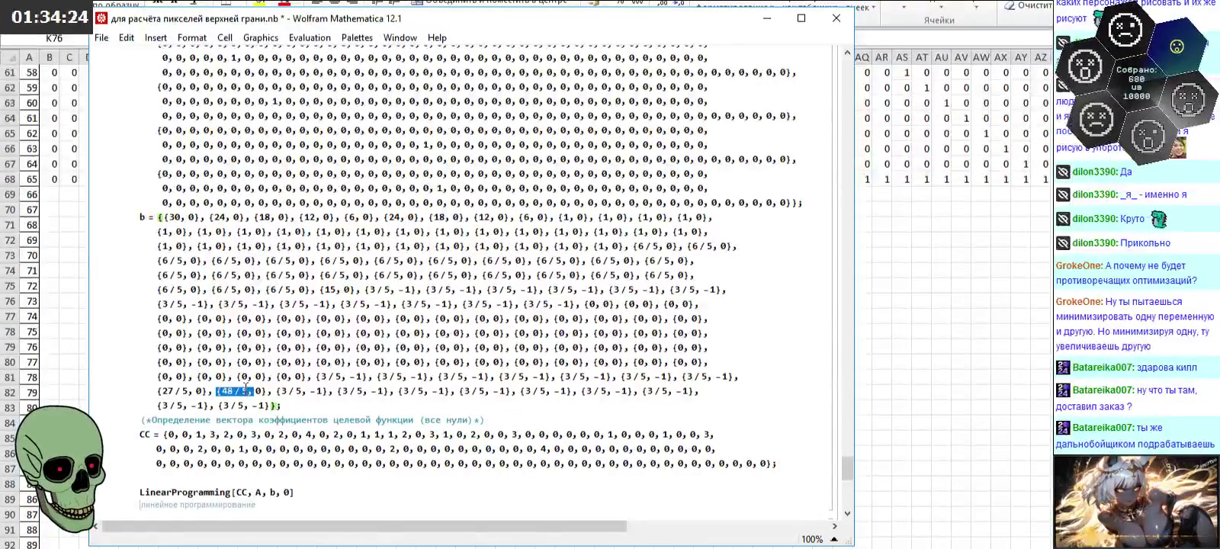
{"action": "key", "text": "shift+Return"}
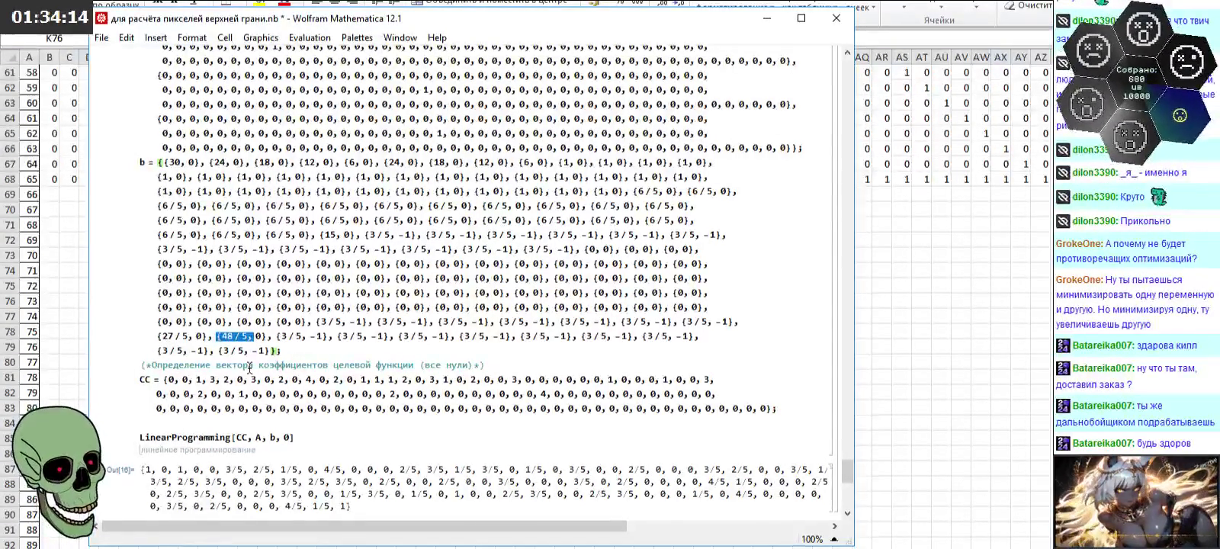
{"action": "scroll", "coordinate": [250, 368], "scroll_direction": "down", "scroll_amount": 2}
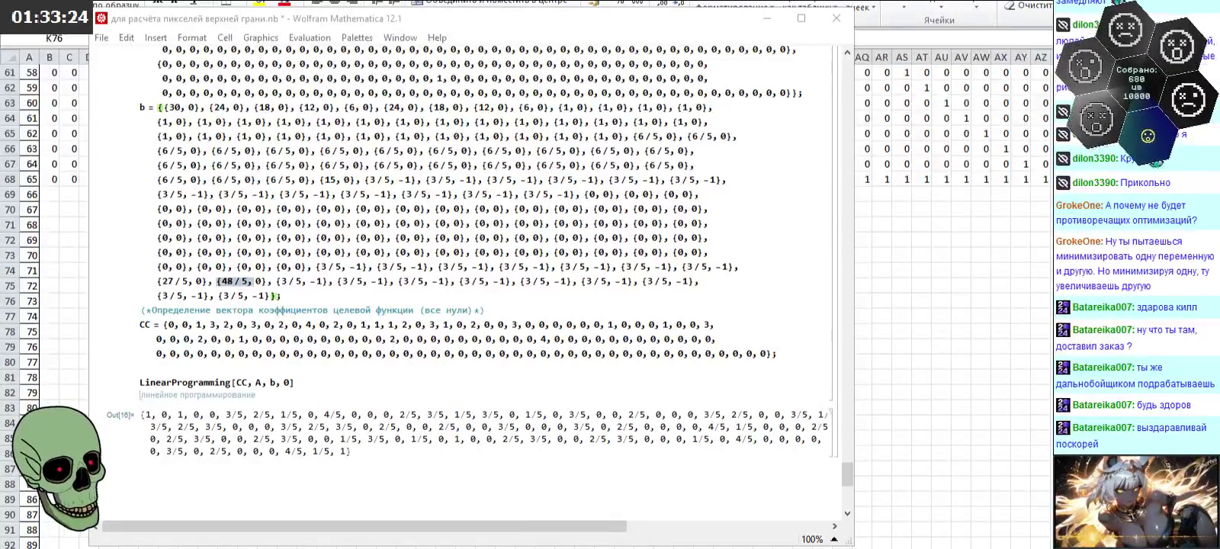
Step: Review the CC objective definition in Mathematica, then return to Excel's i-j sheet
{"action": "key", "text": "alt+Tab"}
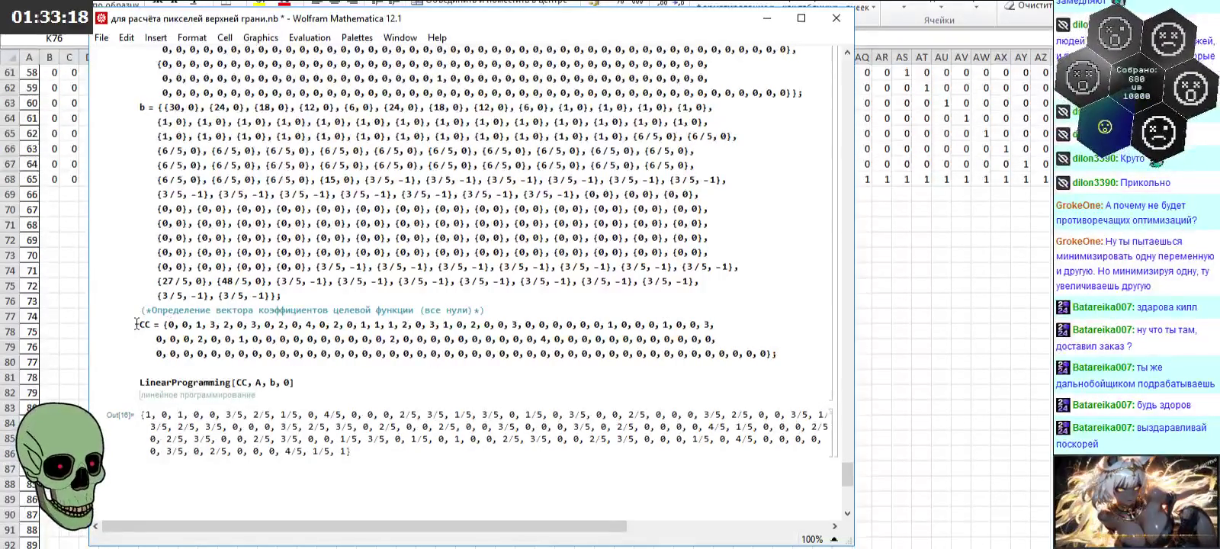
{"action": "mouse_move", "coordinate": [140, 325]}
{"action": "left_mouse_down"}
{"action": "mouse_move", "coordinate": [770, 337]}
{"action": "mouse_move", "coordinate": [809, 353]}
{"action": "left_mouse_up"}
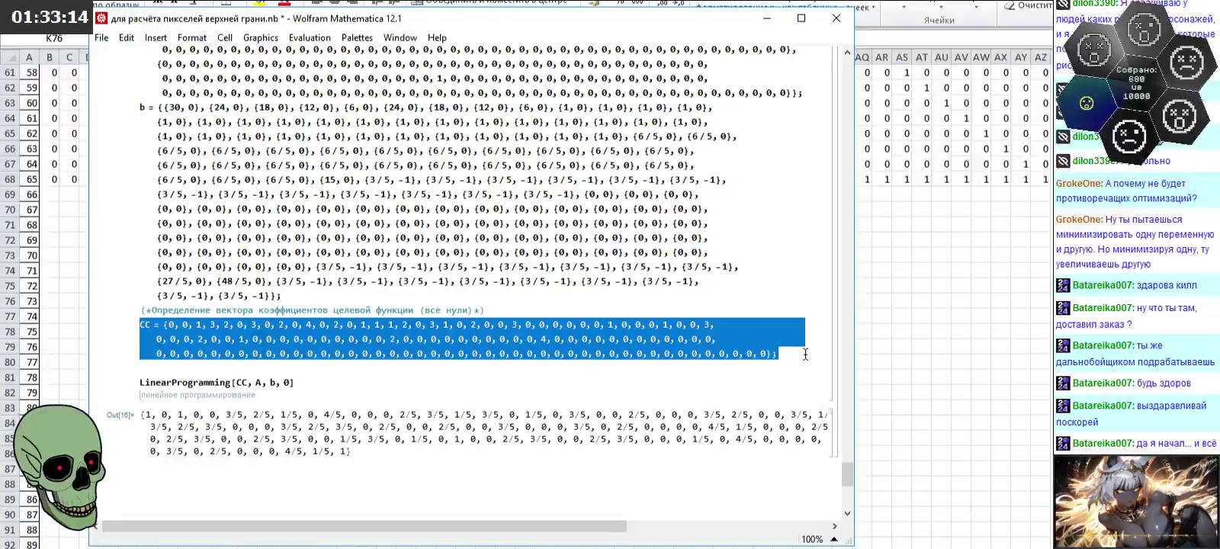
{"action": "left_click", "coordinate": [530, 345]}
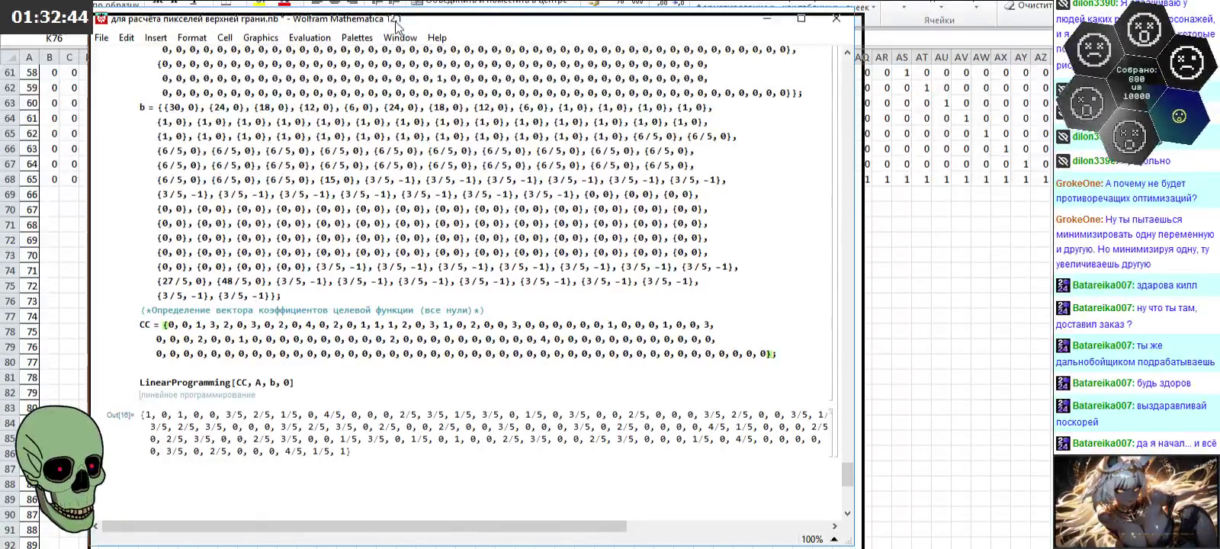
{"action": "key", "text": "alt+Tab"}
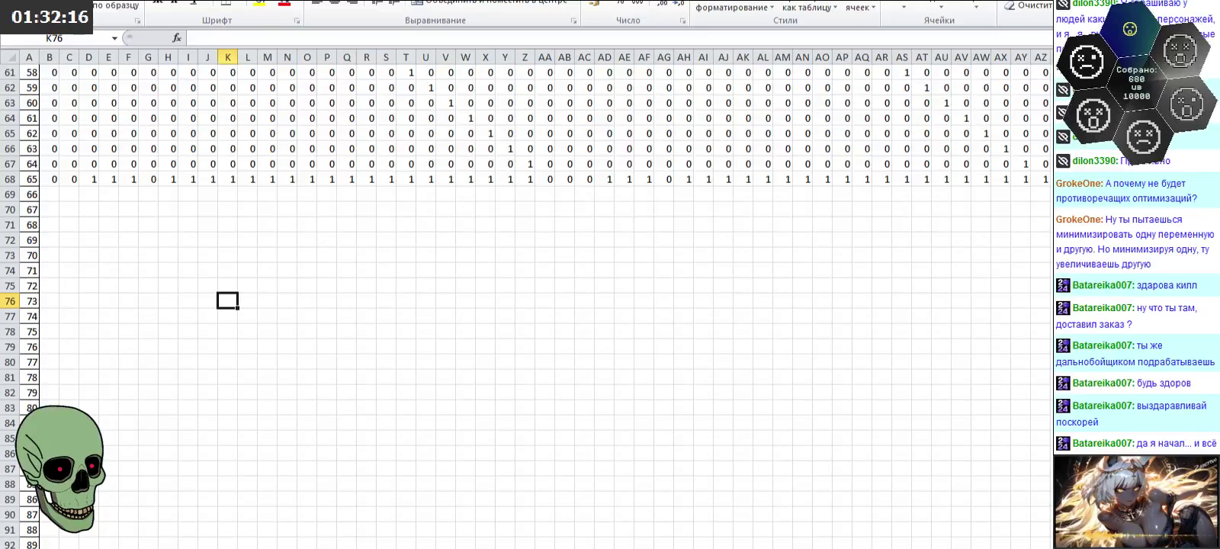
{"action": "key", "text": "ctrl+Page_Down"}
Step: Enable AutoFilter on the i, j and E columns (C:E) and open column E's filter
{"action": "left_click", "coordinate": [390, 240]}
{"action": "mouse_move", "coordinate": [255, 455]}
{"action": "left_mouse_down"}
{"action": "mouse_move", "coordinate": [191, 61]}
{"action": "mouse_move", "coordinate": [119, 89]}
{"action": "left_mouse_up"}
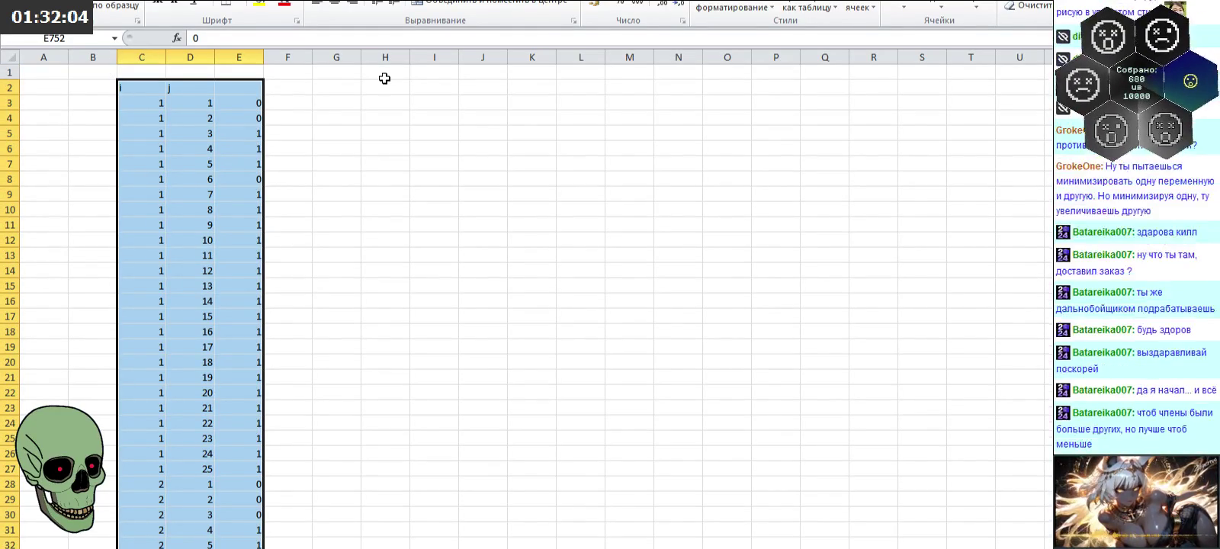
{"action": "left_click", "coordinate": [264, 0]}
{"action": "left_click", "coordinate": [481, 6]}
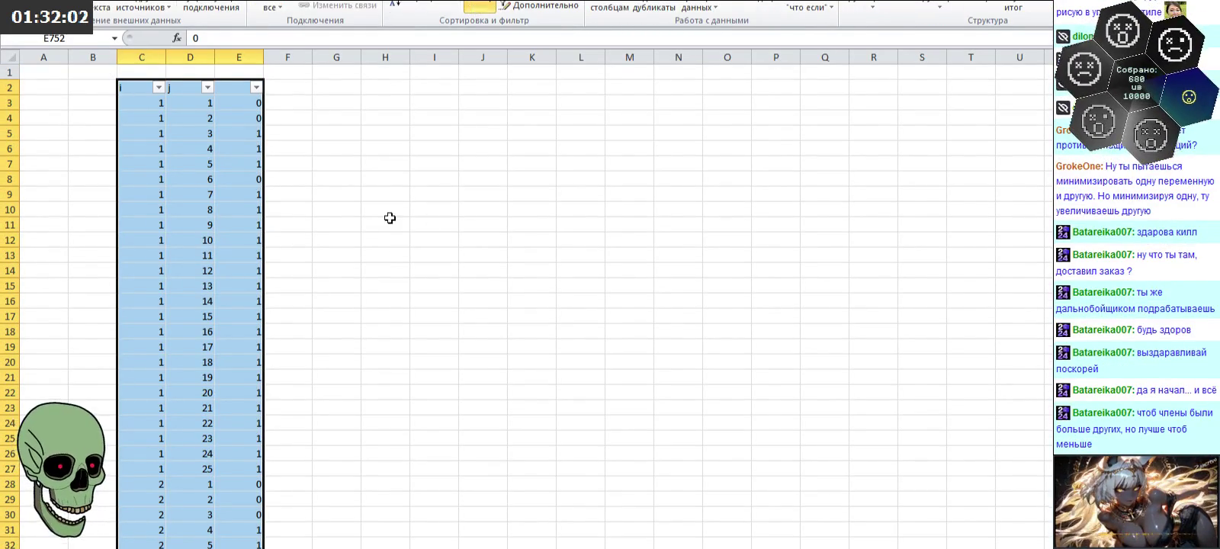
{"action": "left_click", "coordinate": [257, 88]}
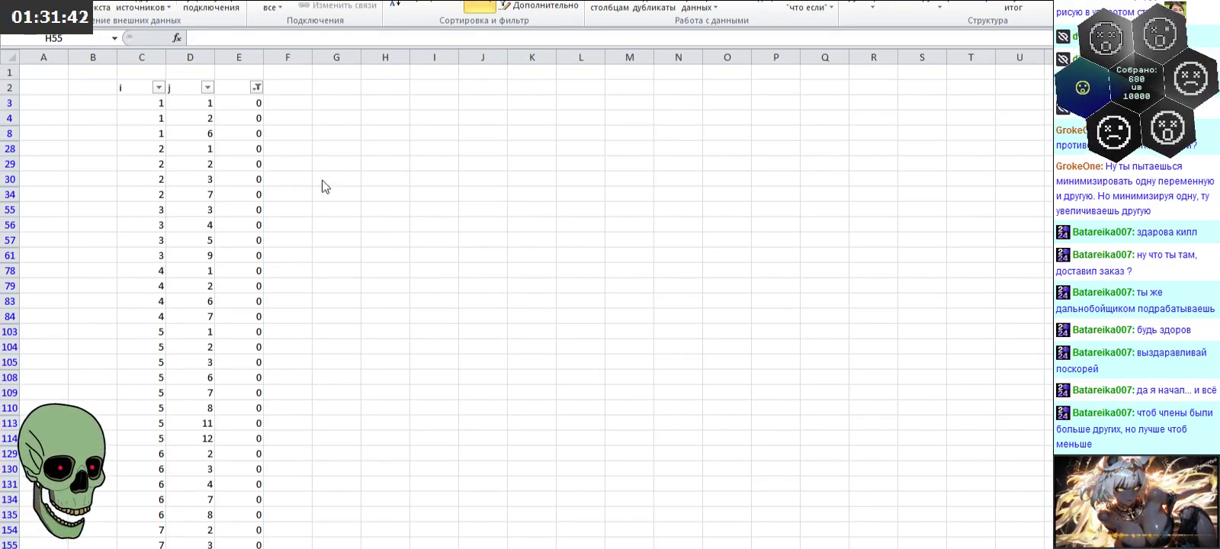
Step: Select a cell in column G, then tick the 1 value alongside 0 in column E's filter
{"action": "mouse_move", "coordinate": [328, 102]}
{"action": "left_mouse_down"}
{"action": "mouse_move", "coordinate": [348, 171]}
{"action": "mouse_move", "coordinate": [480, 273]}
{"action": "mouse_move", "coordinate": [365, 239]}
{"action": "mouse_move", "coordinate": [357, 217]}
{"action": "left_mouse_up"}
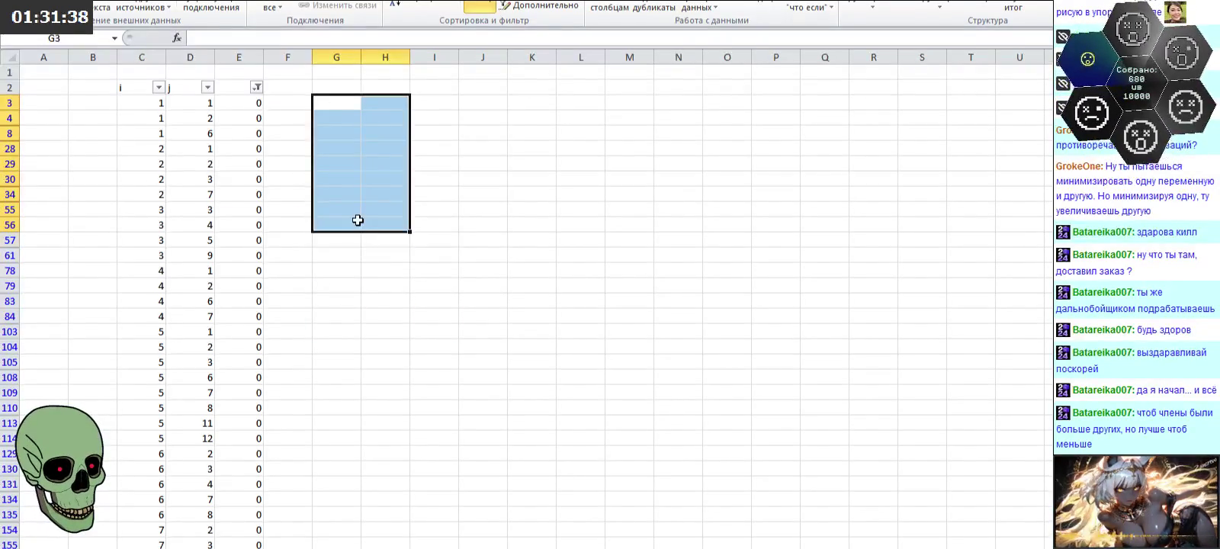
{"action": "left_click", "coordinate": [358, 221]}
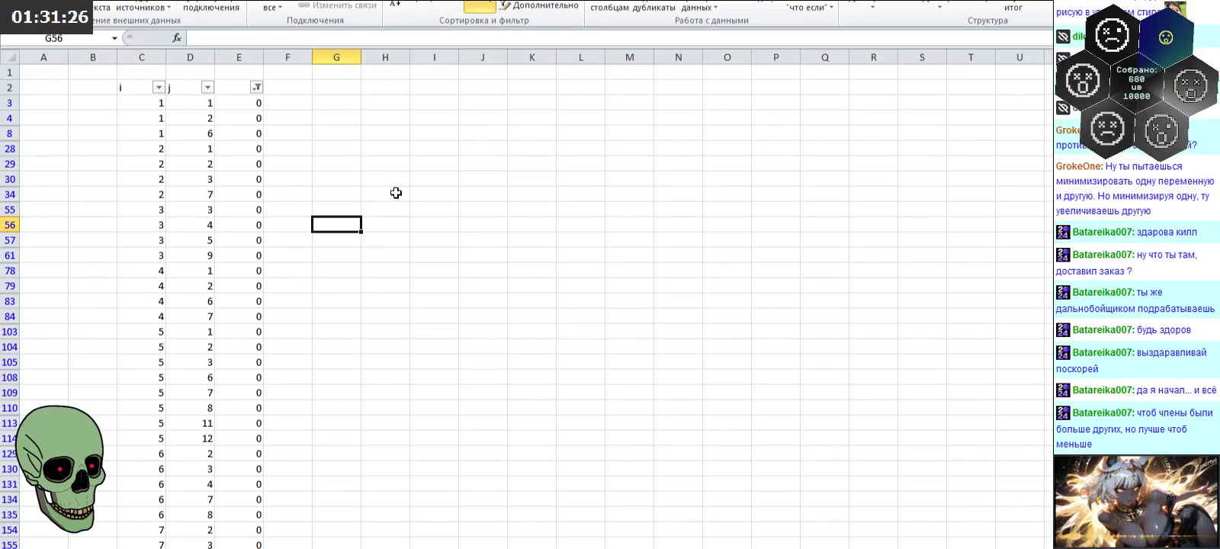
{"action": "left_click", "coordinate": [255, 91]}
{"action": "left_click", "coordinate": [67, 258]}
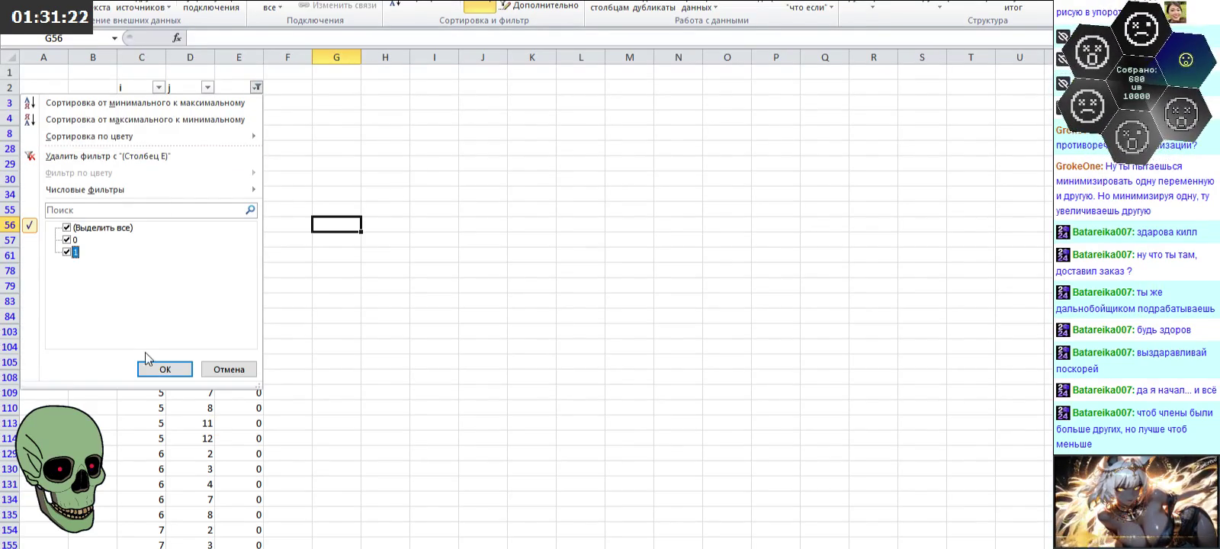
Step: Unfilter the table and fill zeros from G3 down to row 752 and right across the columns
{"action": "left_click", "coordinate": [163, 368]}
{"action": "left_click", "coordinate": [336, 105]}
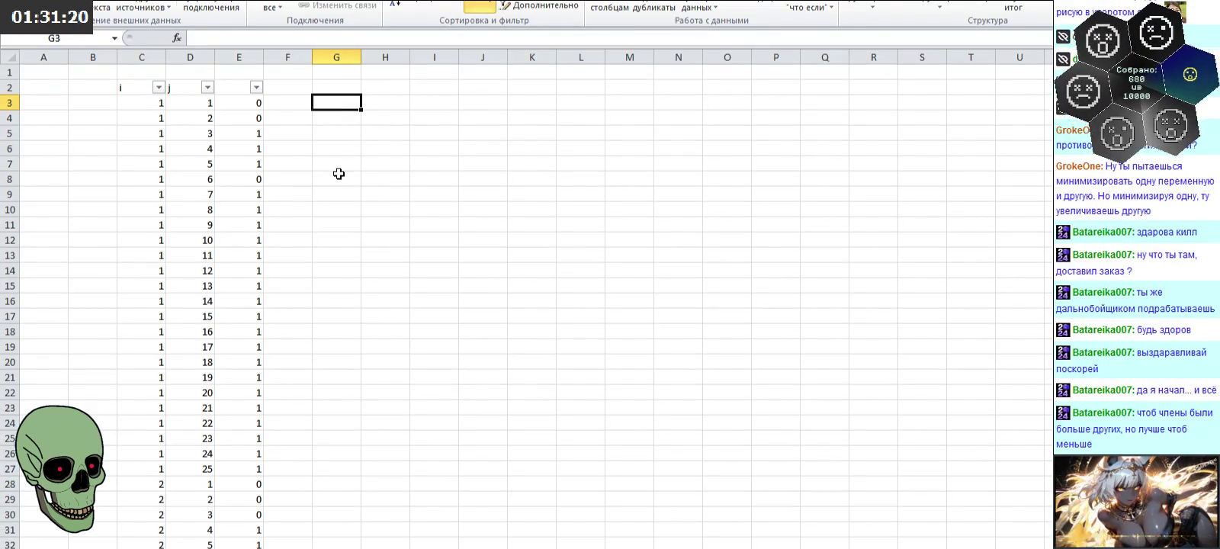
{"action": "type", "text": "0"}
{"action": "key", "text": "Return"}
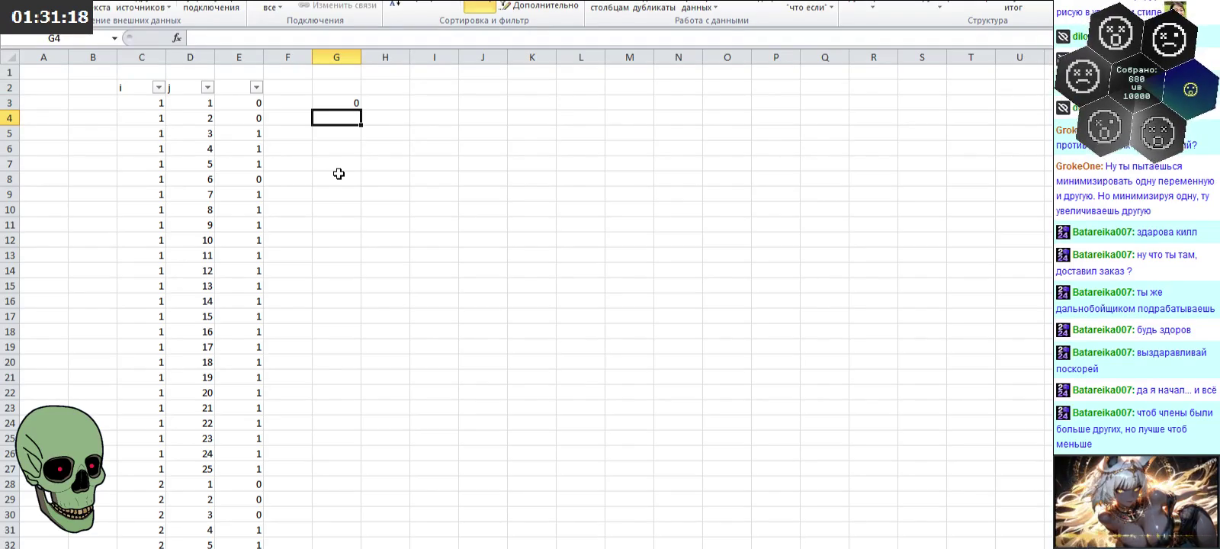
{"action": "type", "text": "0"}
{"action": "left_click_drag", "start_coordinate": [338, 97], "coordinate": [364, 473]}
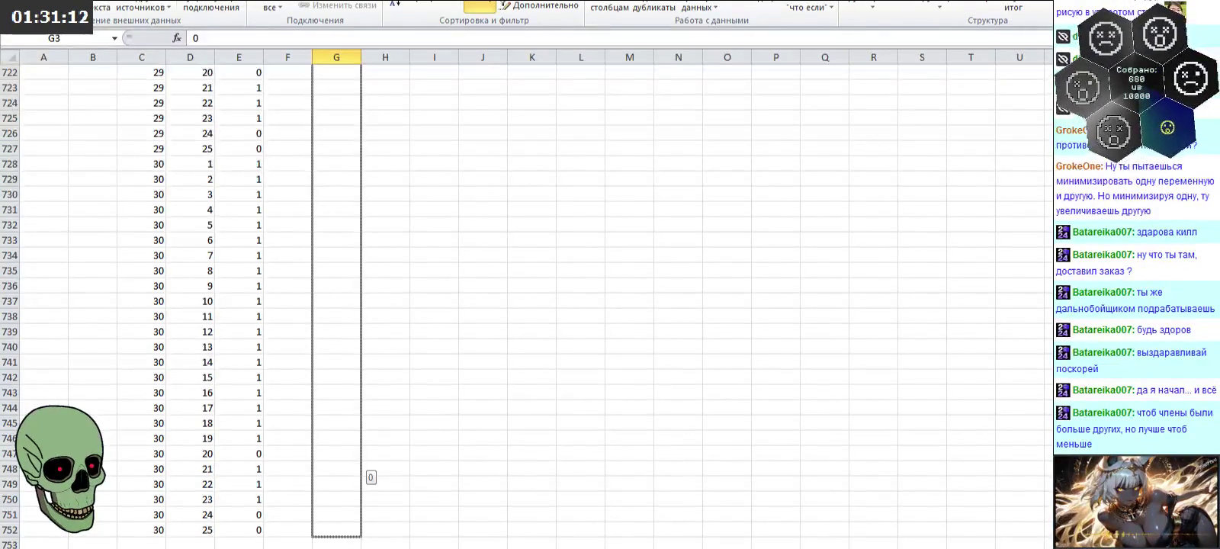
{"action": "mouse_move", "coordinate": [373, 538]}
{"action": "left_mouse_down"}
{"action": "mouse_move", "coordinate": [363, 537]}
{"action": "mouse_move", "coordinate": [1051, 533]}
{"action": "left_mouse_up"}
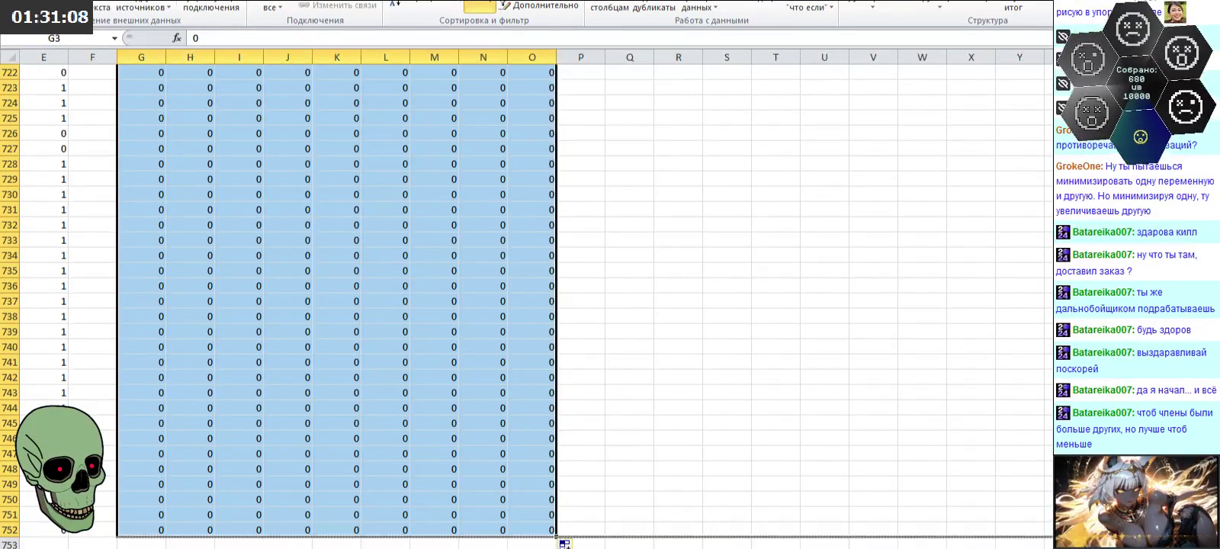
{"action": "scroll", "coordinate": [534, 305], "scroll_direction": "left", "scroll_amount": 15}
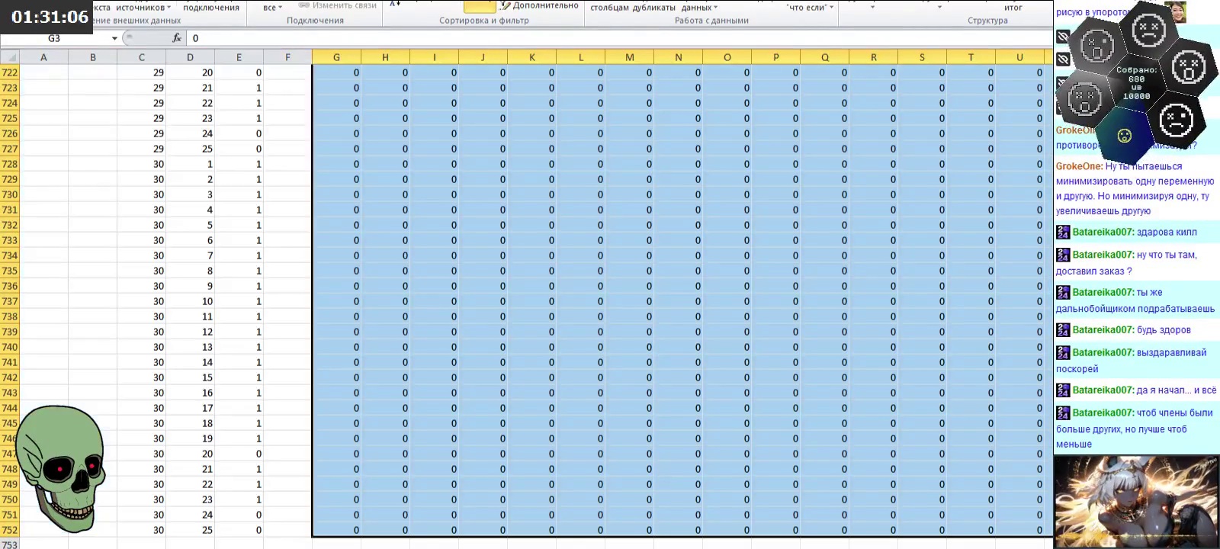
Step: Return to the top of the sheet and select columns G through BY
{"action": "scroll", "coordinate": [620, 305], "scroll_direction": "up", "scroll_amount": 12}
{"action": "scroll", "coordinate": [624, 299], "scroll_direction": "up", "scroll_amount": 10}
{"action": "scroll", "coordinate": [626, 289], "scroll_direction": "up", "scroll_amount": 12}
{"action": "scroll", "coordinate": [626, 289], "scroll_direction": "up", "scroll_amount": 8}
{"action": "key", "text": "ctrl+BackSpace"}
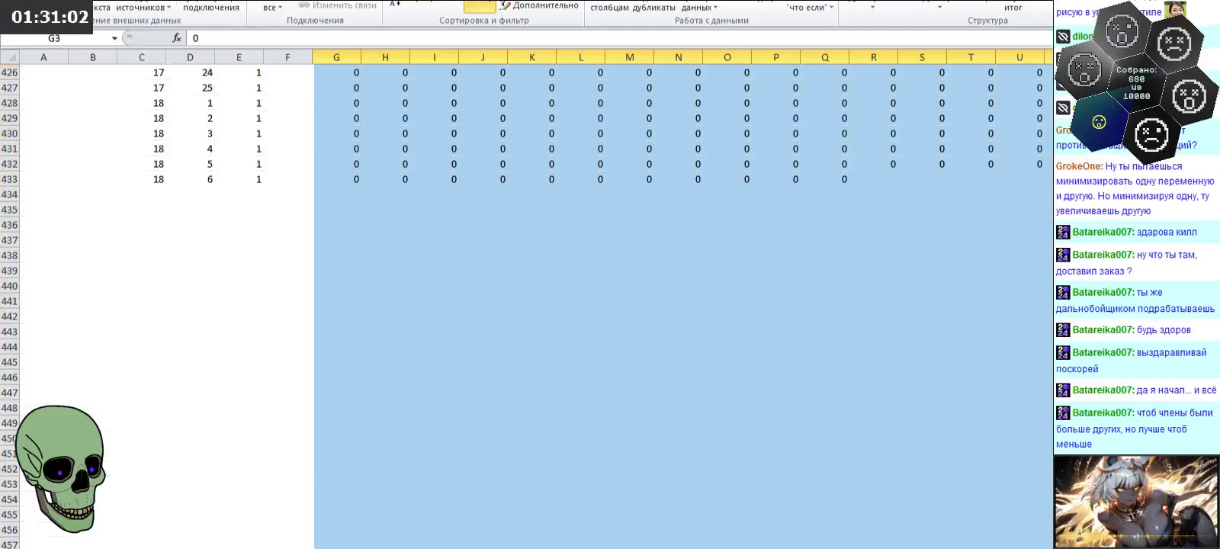
{"action": "left_click", "coordinate": [336, 57]}
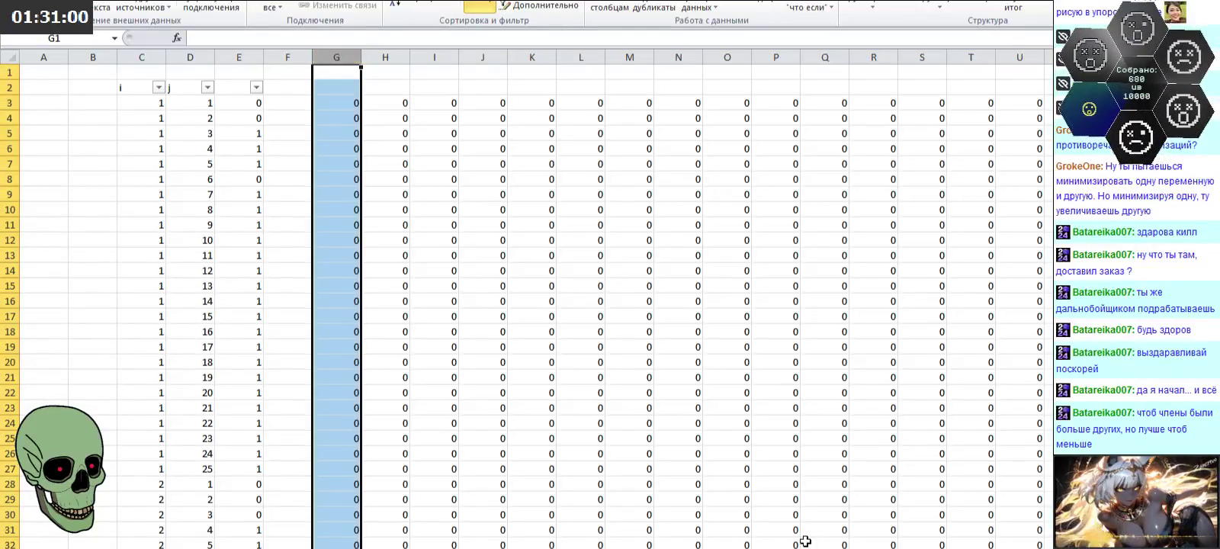
{"action": "scroll", "coordinate": [534, 305], "scroll_direction": "right", "scroll_amount": 8}
{"action": "scroll", "coordinate": [533, 305], "scroll_direction": "right", "scroll_amount": 8}
{"action": "scroll", "coordinate": [534, 305], "scroll_direction": "right", "scroll_amount": 4}
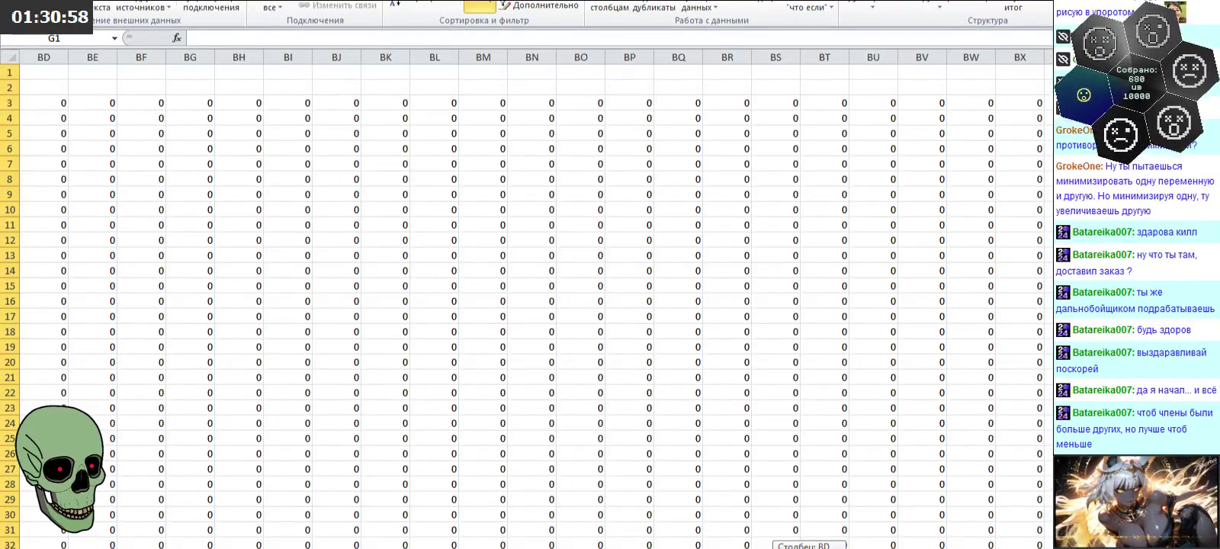
{"action": "scroll", "coordinate": [533, 305], "scroll_direction": "right", "scroll_amount": 1}
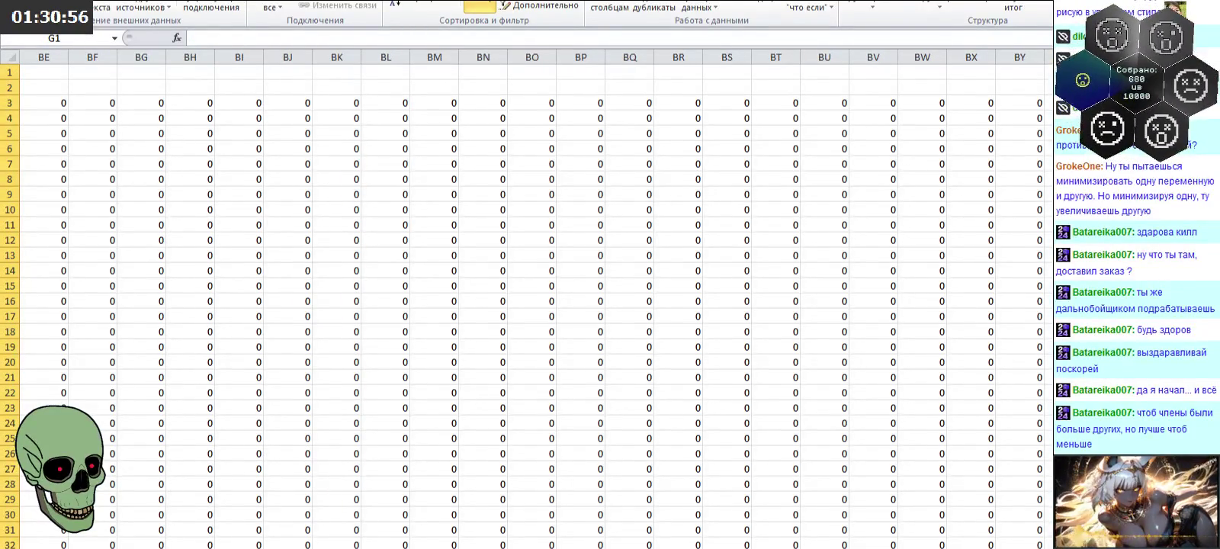
{"action": "left_click", "coordinate": [969, 57], "text": "shift"}
Step: Set the selected columns' width to 3
{"action": "right_click", "coordinate": [970, 57]}
{"action": "left_click", "coordinate": [1010, 209]}
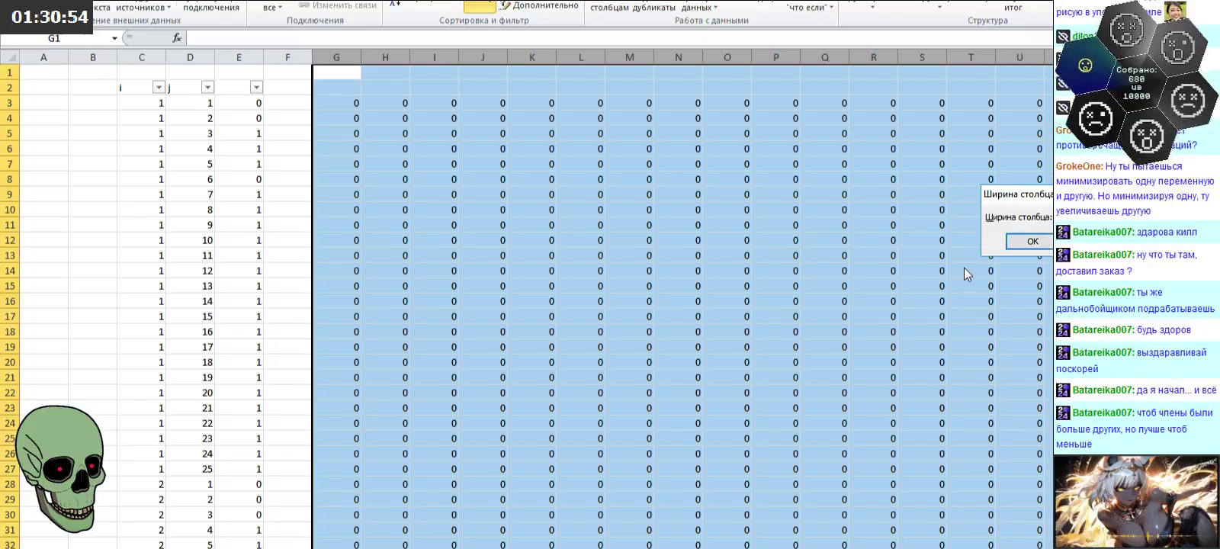
{"action": "type", "text": "3"}
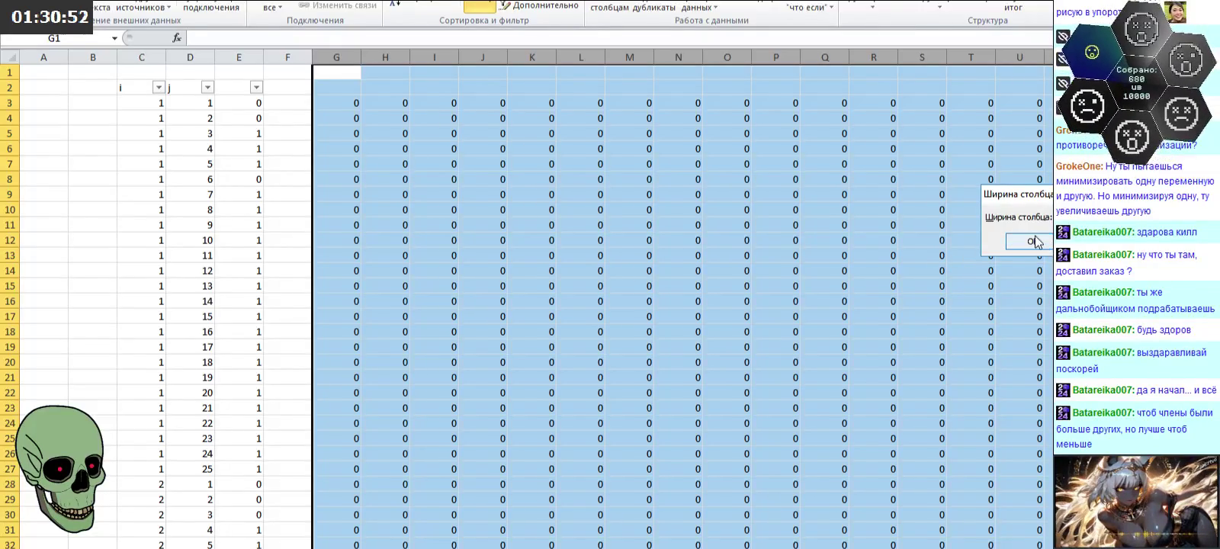
{"action": "key", "text": "Return"}
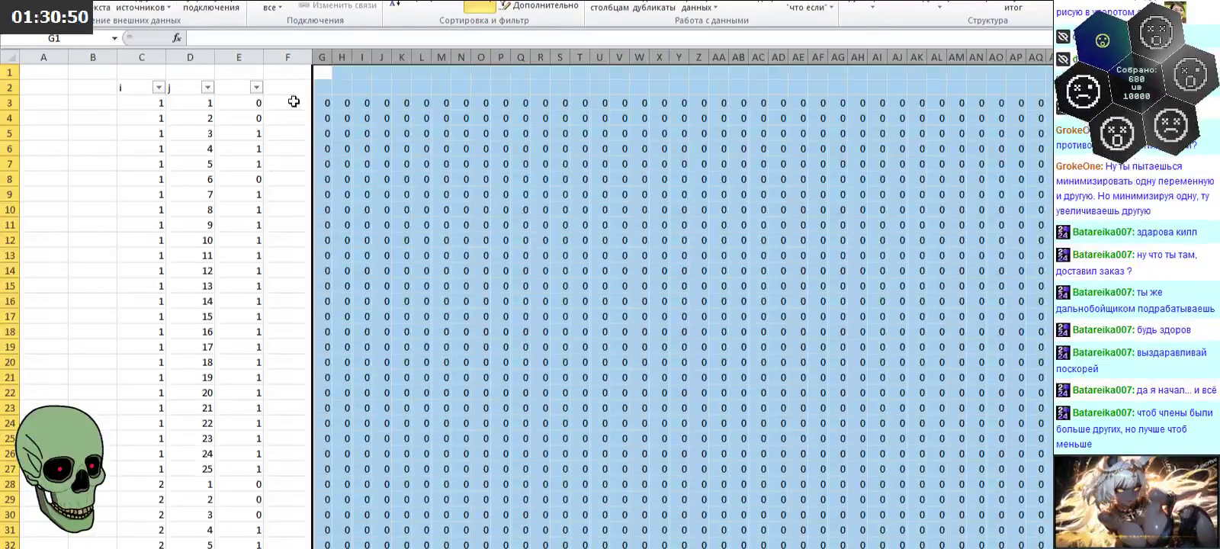
{"action": "left_click", "coordinate": [291, 90]}
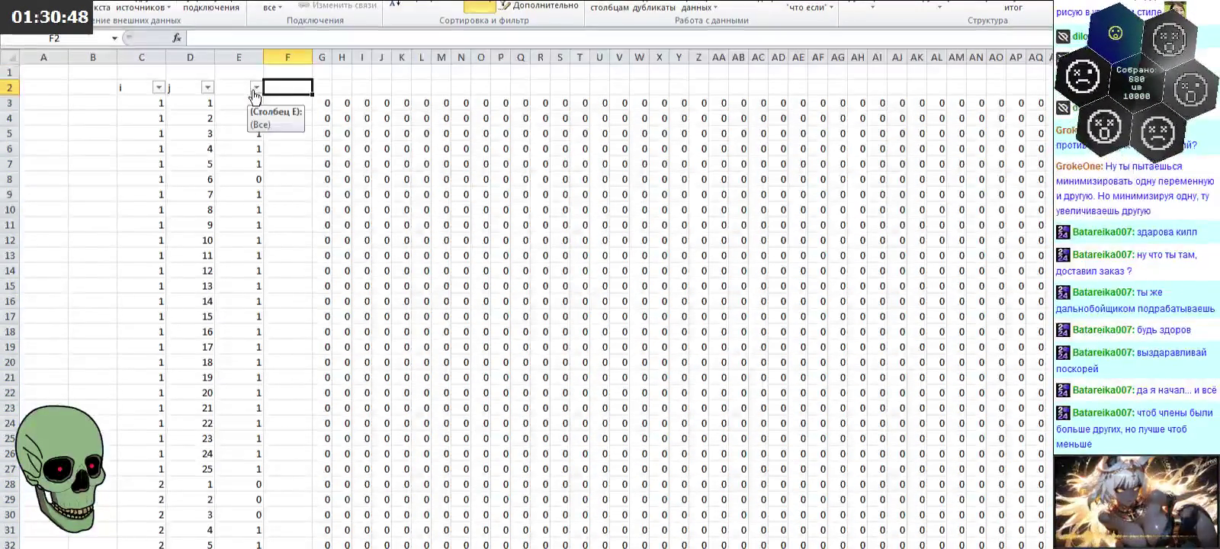
Step: Filter column E to show only rows with value 0
{"action": "left_click", "coordinate": [320, 90]}
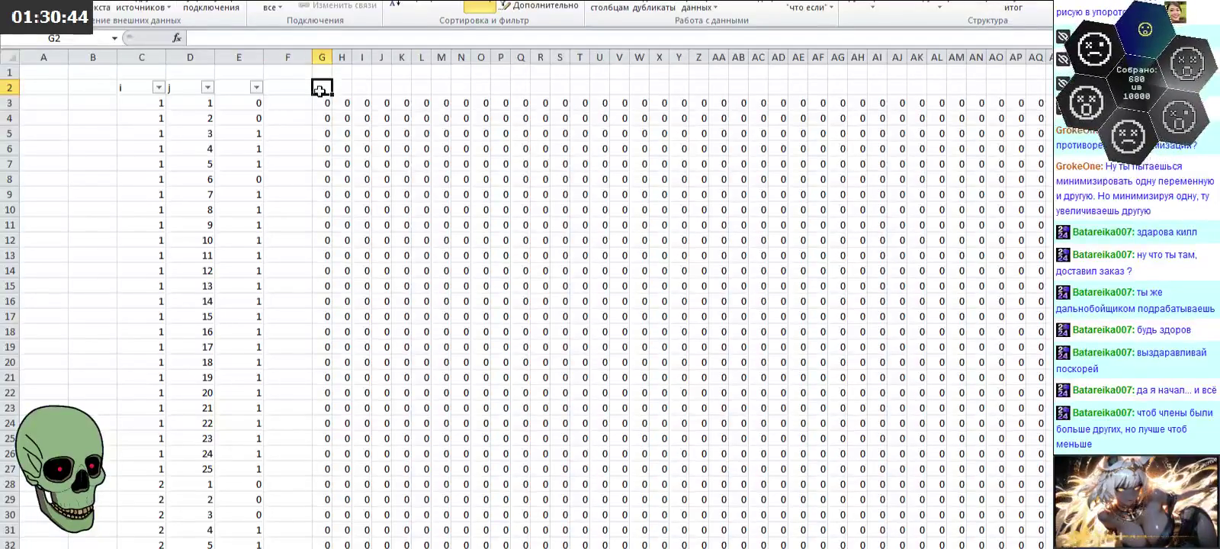
{"action": "left_click", "coordinate": [257, 86]}
{"action": "left_click", "coordinate": [67, 252]}
{"action": "left_click", "coordinate": [165, 369]}
{"action": "left_click", "coordinate": [442, 192]}
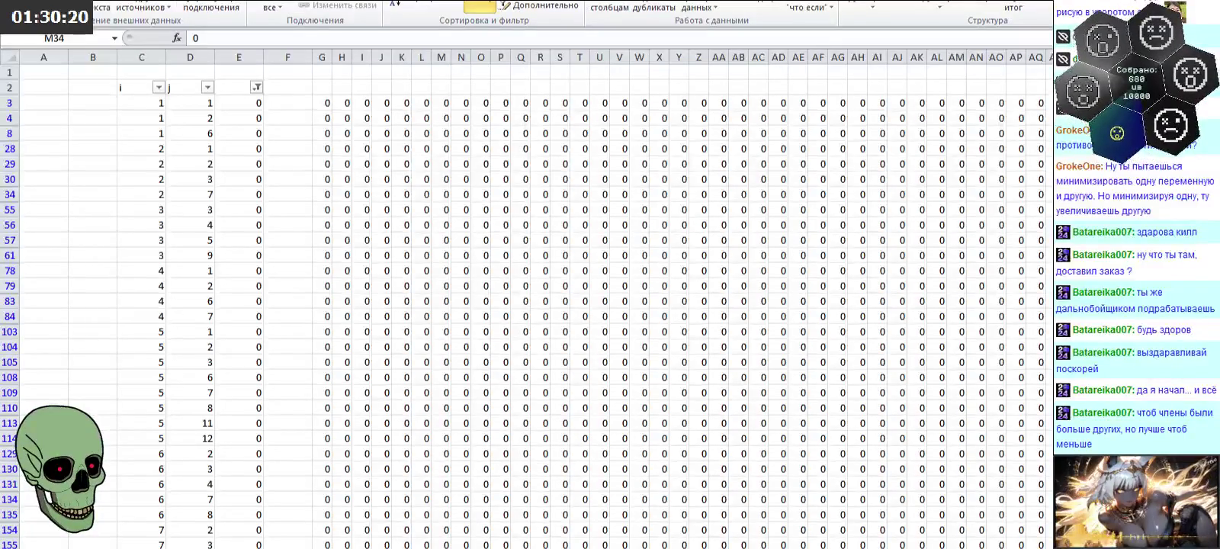
Step: Filter the j column to keep only j = 1 rows
{"action": "left_click", "coordinate": [207, 88]}
{"action": "left_click", "coordinate": [47, 227]}
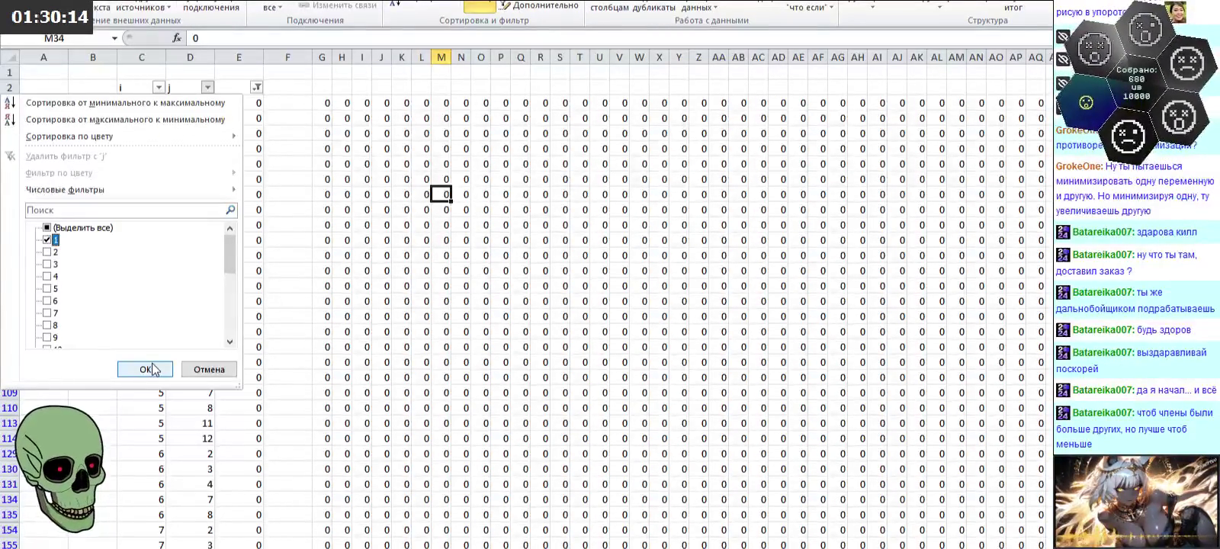
{"action": "left_click", "coordinate": [145, 369]}
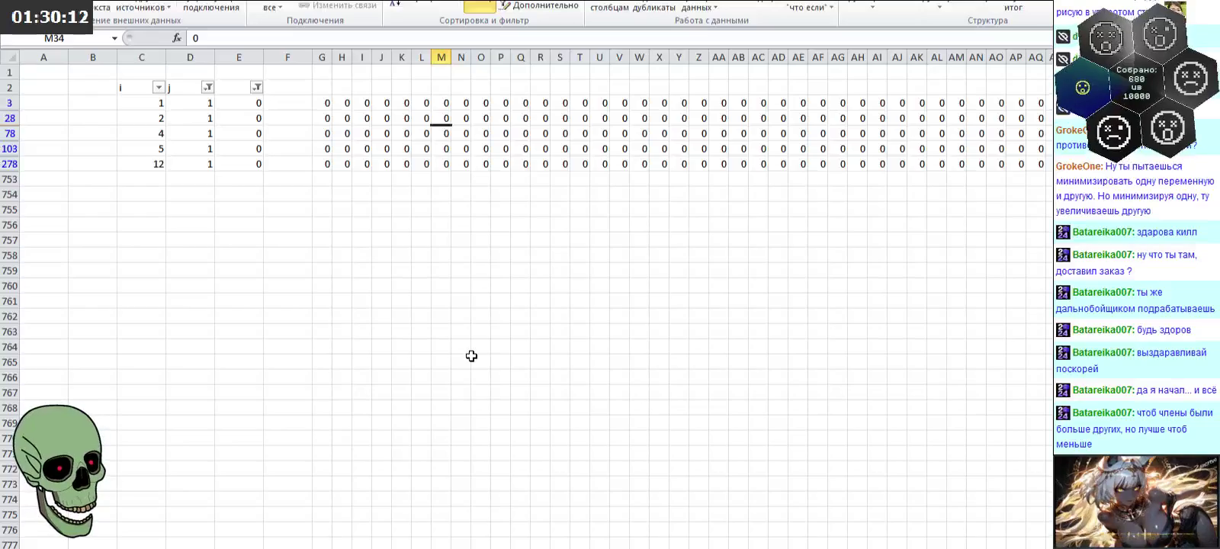
{"action": "left_click", "coordinate": [322, 102]}
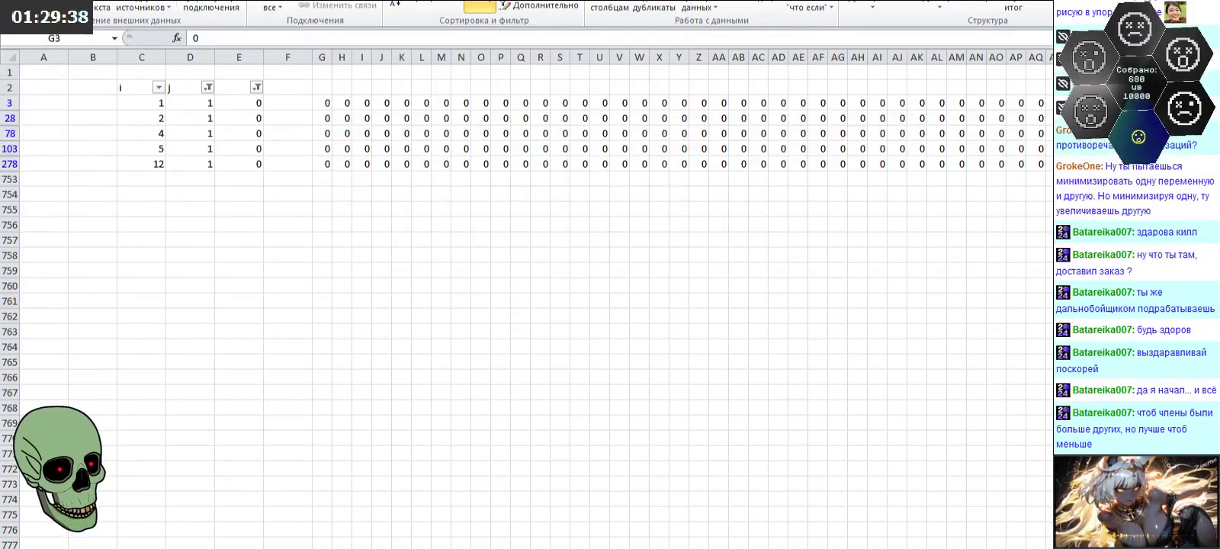
{"action": "left_click", "coordinate": [323, 103]}
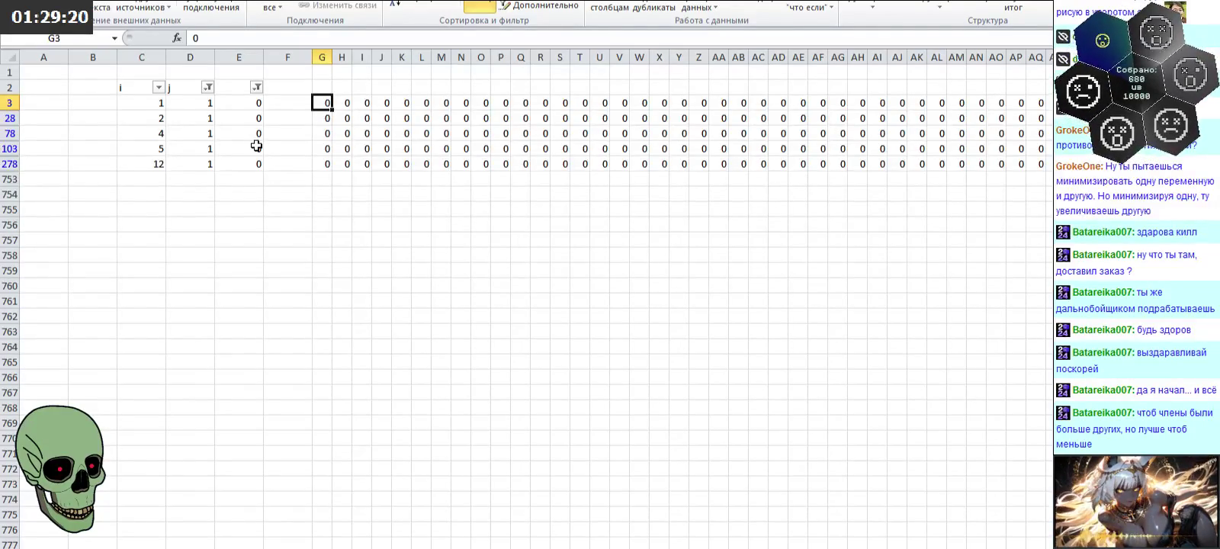
Step: Add j value 25 to the j column filter alongside 1
{"action": "left_click", "coordinate": [207, 88]}
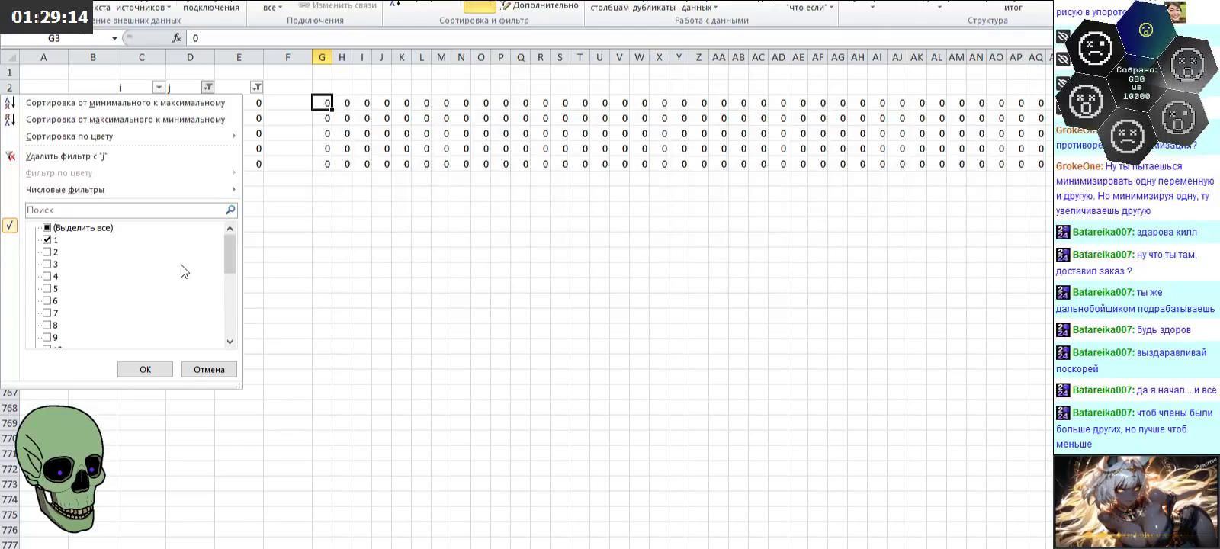
{"action": "left_click_drag", "start_coordinate": [228, 250], "coordinate": [230, 332]}
{"action": "left_click", "coordinate": [46, 337]}
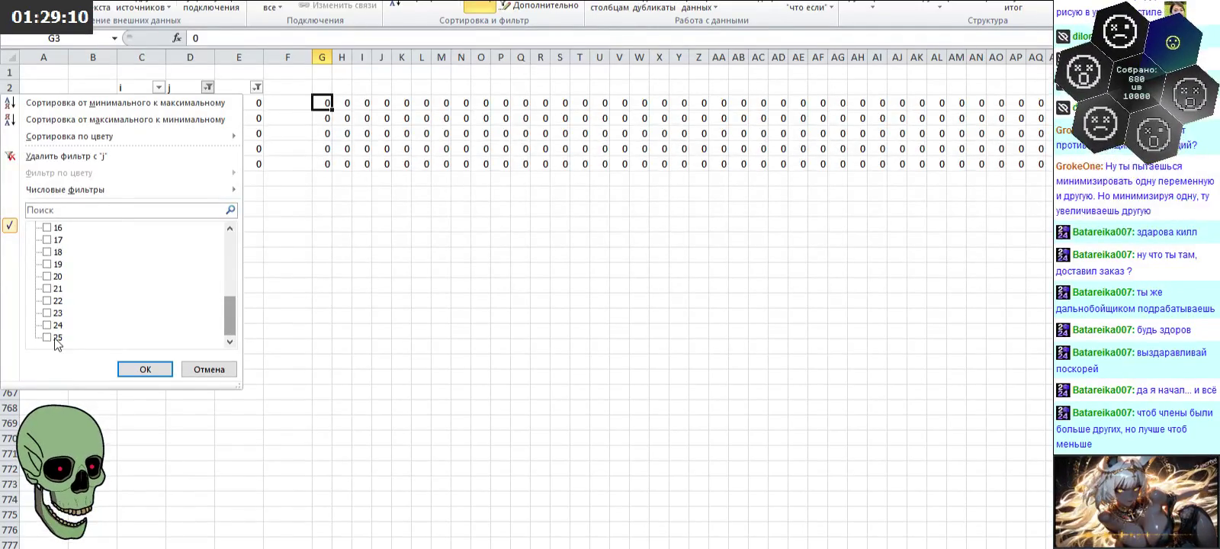
{"action": "left_click", "coordinate": [145, 369]}
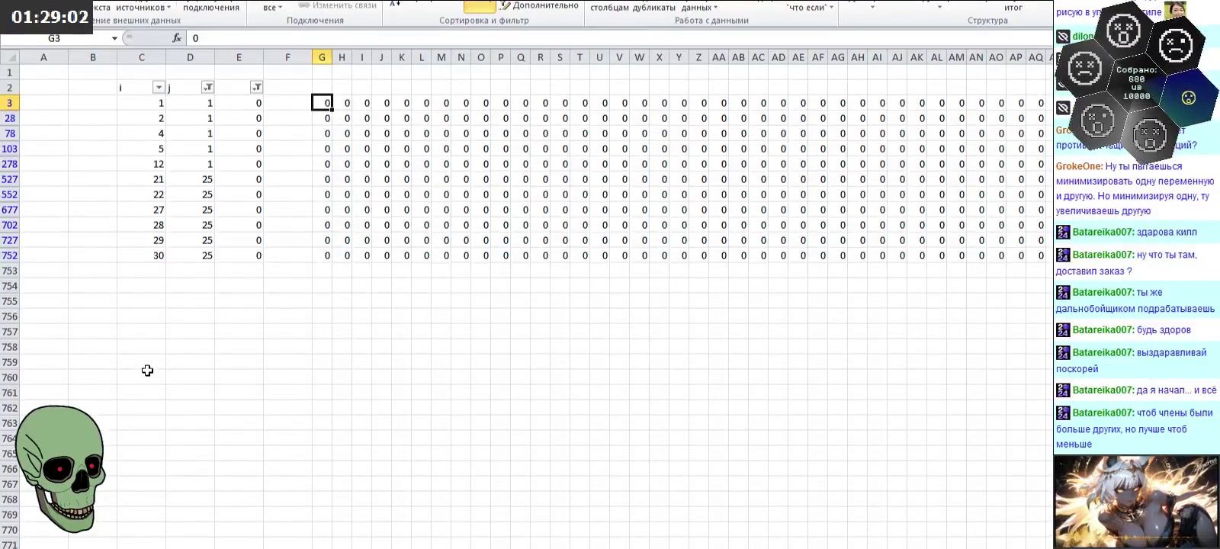
Step: Enter 1 in G3 and H28, and -1 in G752 and H552
{"action": "type", "text": "1"}
{"action": "key", "text": "Return"}
{"action": "key", "text": "Down"}
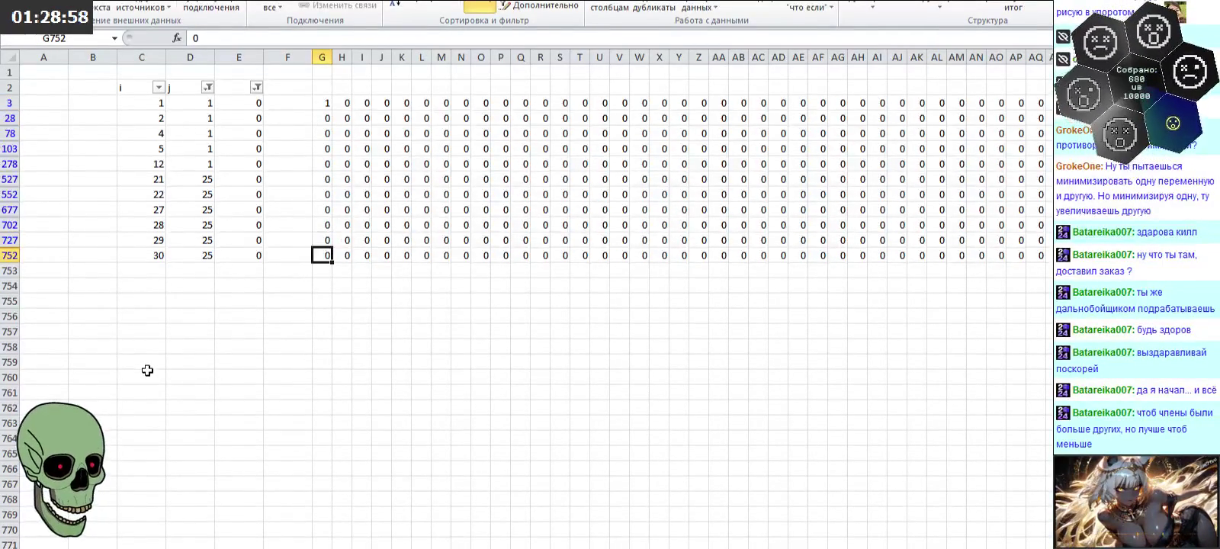
{"action": "key", "text": "Down"}
{"action": "type", "text": "-1"}
{"action": "key", "text": "Up"}
{"action": "key", "text": "Up"}
{"action": "key", "text": "Up"}
{"action": "key", "text": "Up"}
{"action": "key", "text": "Right"}
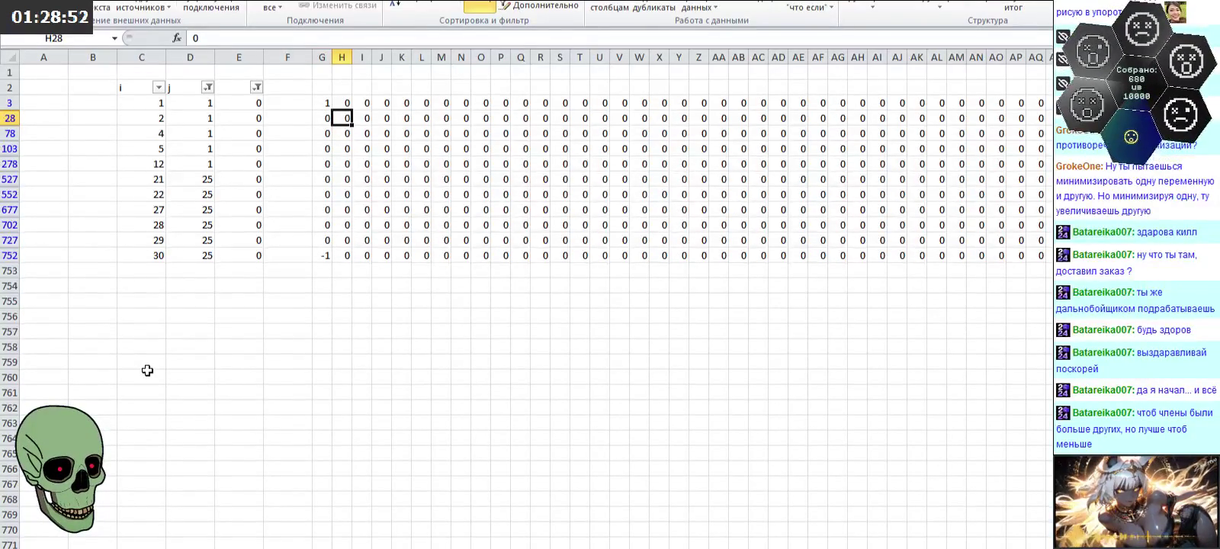
{"action": "type", "text": "1"}
{"action": "key", "text": "Down"}
{"action": "key", "text": "Down"}
{"action": "key", "text": "Down"}
{"action": "key", "text": "Down"}
{"action": "key", "text": "Down"}
{"action": "type", "text": "-1"}
{"action": "key", "text": "Up"}
{"action": "key", "text": "Up"}
{"action": "key", "text": "Up"}
{"action": "key", "text": "Up"}
{"action": "key", "text": "Right"}
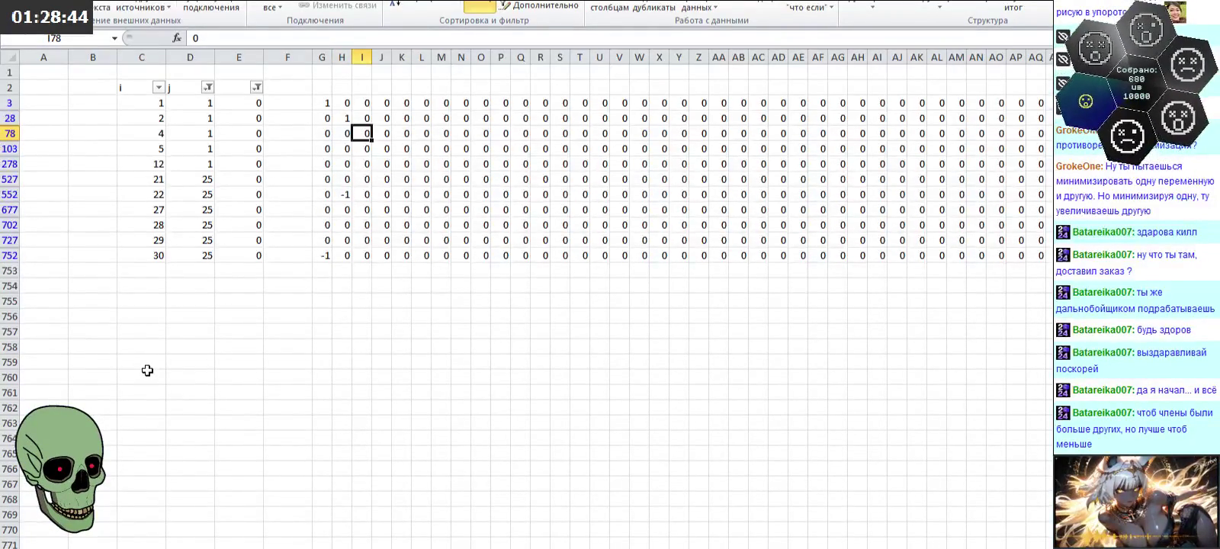
Step: Enter 1 in I78 and J103, and -1 in I727 and J702
{"action": "type", "text": "1"}
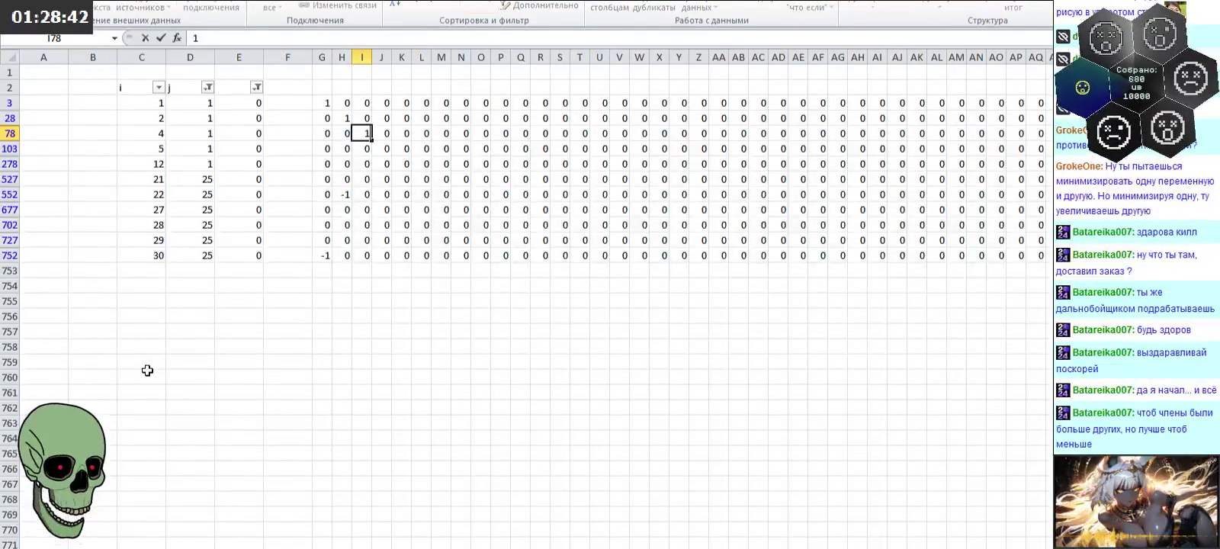
{"action": "key", "text": "Down"}
{"action": "key", "text": "Down"}
{"action": "key", "text": "Down"}
{"action": "key", "text": "Down"}
{"action": "type", "text": "-1"}
{"action": "key", "text": "Up"}
{"action": "key", "text": "Up"}
{"action": "key", "text": "Up"}
{"action": "key", "text": "Up"}
{"action": "key", "text": "Up"}
{"action": "key", "text": "Up"}
{"action": "key", "text": "Right"}
{"action": "key", "text": "Up"}
{"action": "key", "text": "Down"}
{"action": "type", "text": "1"}
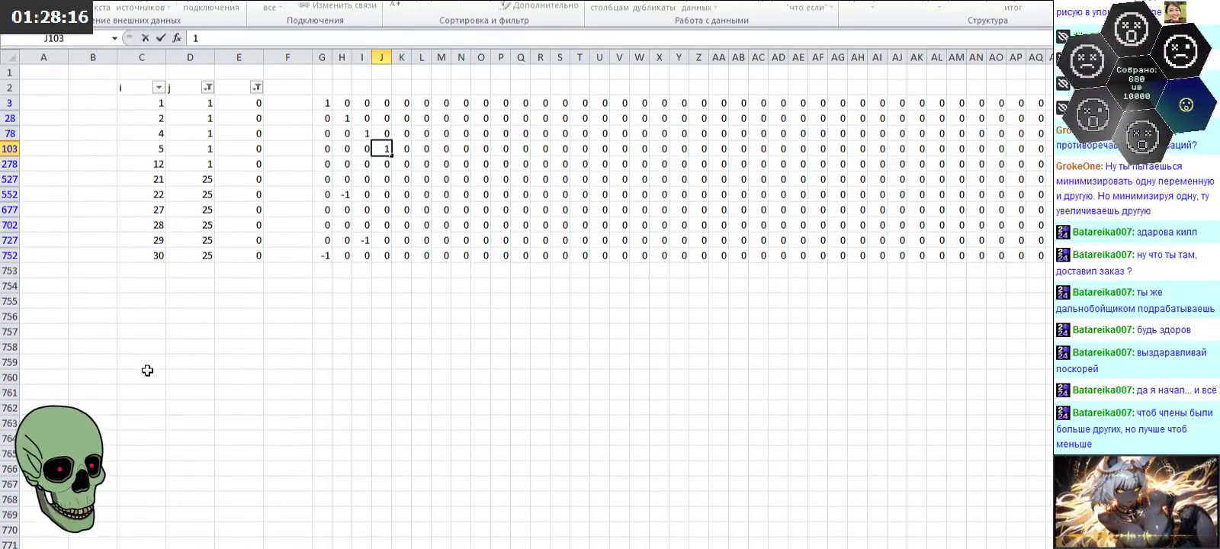
{"action": "key", "text": "Return"}
{"action": "key", "text": "Down"}
{"action": "key", "text": "Down"}
{"action": "key", "text": "Down"}
{"action": "key", "text": "Down"}
{"action": "type", "text": "-1"}
{"action": "key", "text": "Up"}
{"action": "key", "text": "Up"}
{"action": "key", "text": "Up"}
{"action": "key", "text": "Up"}
{"action": "key", "text": "Right"}
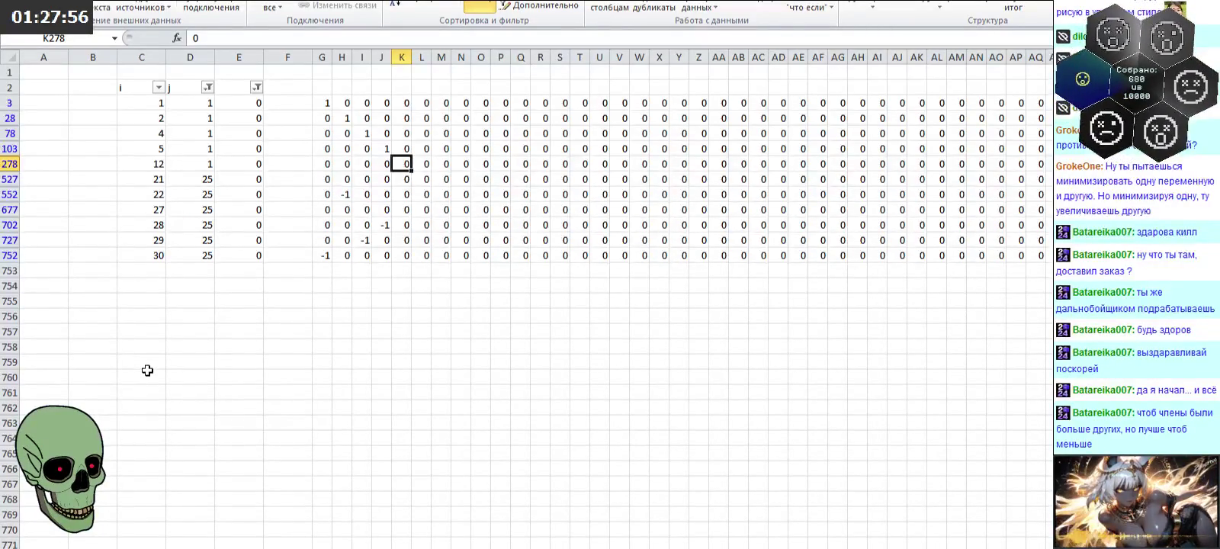
Step: Enter 1 in K278 and -1 in K677, then move back to cell E278
{"action": "type", "text": "1"}
{"action": "key", "text": "Return"}
{"action": "key", "text": "Return"}
{"action": "key", "text": "Return"}
{"action": "type", "text": "-"}
{"action": "key", "text": "Up"}
{"action": "key", "text": "Up"}
{"action": "key", "text": "Right"}
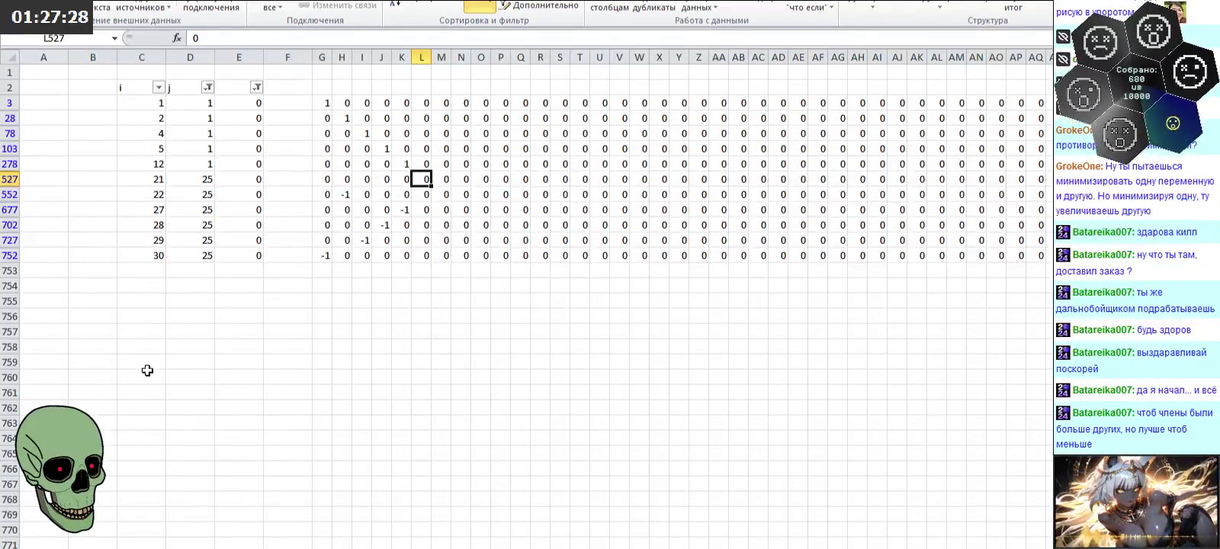
{"action": "key", "text": "Left"}
{"action": "key", "text": "Left"}
{"action": "key", "text": "Left"}
{"action": "key", "text": "Left"}
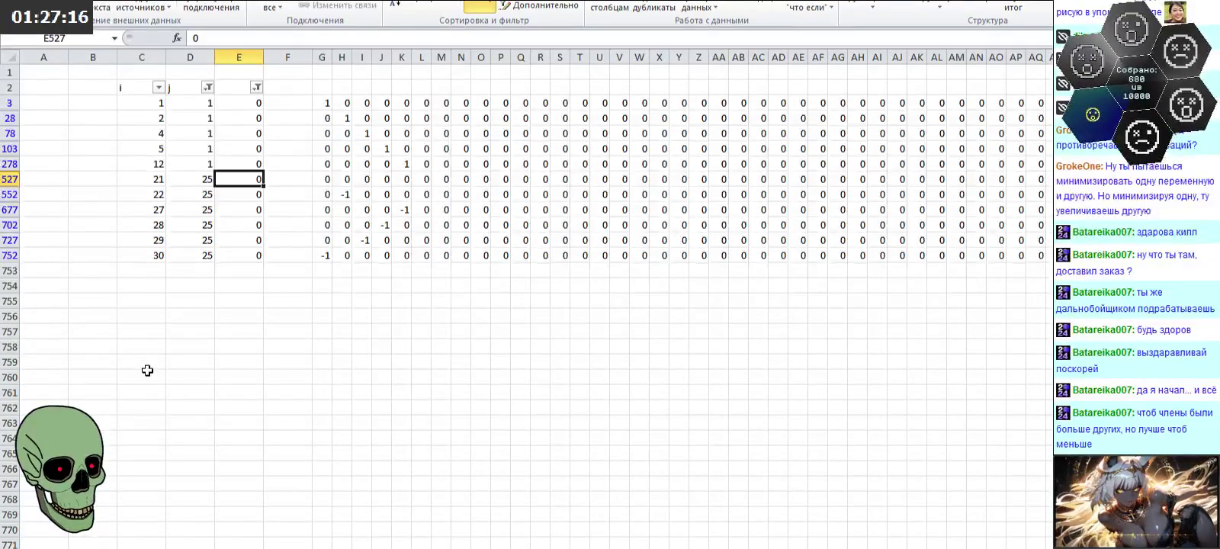
{"action": "key", "text": "Up"}
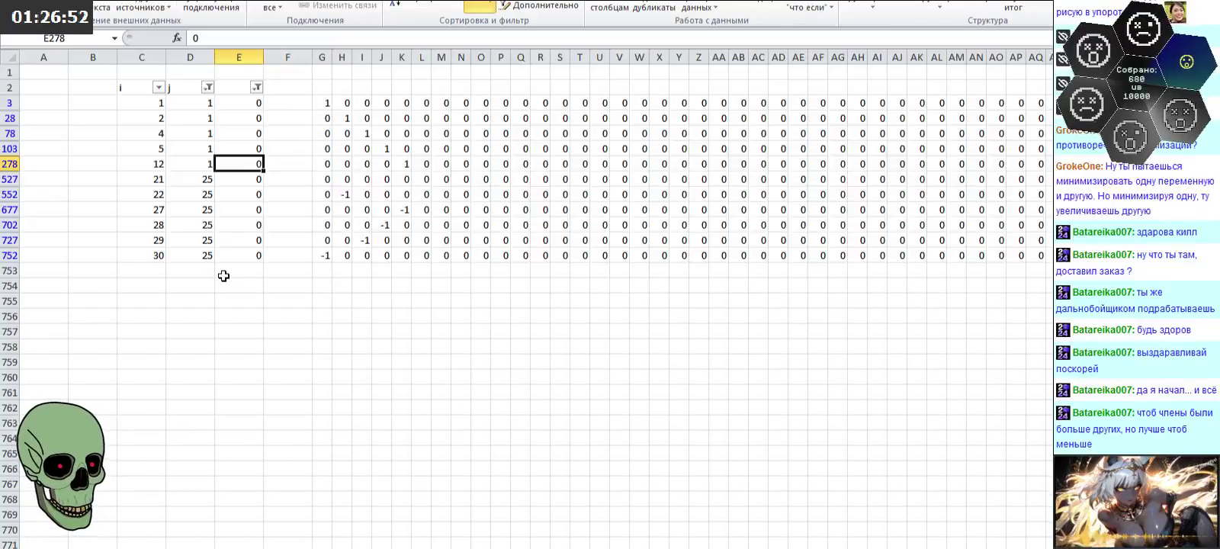
Step: Clear column E's filter and set E128 for the i=6, j=1 row to 0
{"action": "left_click", "coordinate": [257, 88]}
{"action": "left_click", "coordinate": [68, 251]}
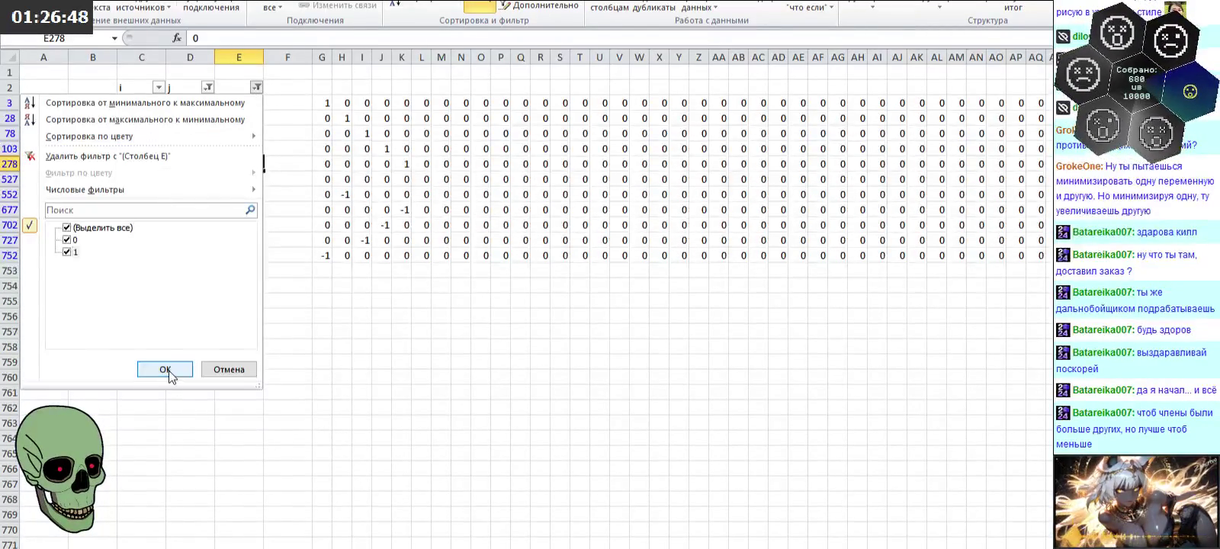
{"action": "left_click", "coordinate": [166, 369]}
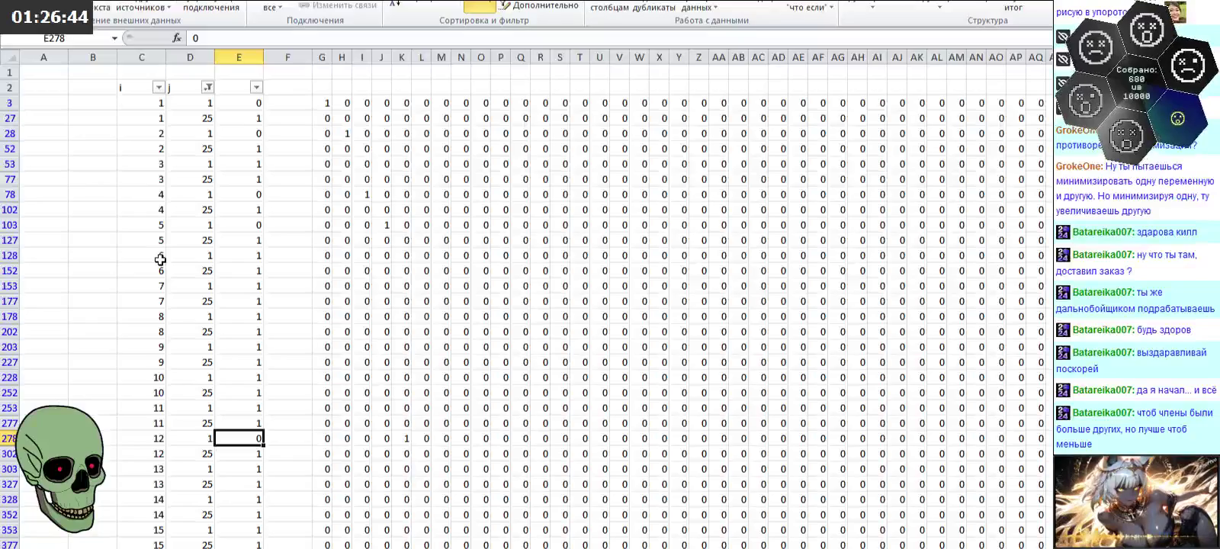
{"action": "left_click_drag", "start_coordinate": [160, 259], "coordinate": [255, 260]}
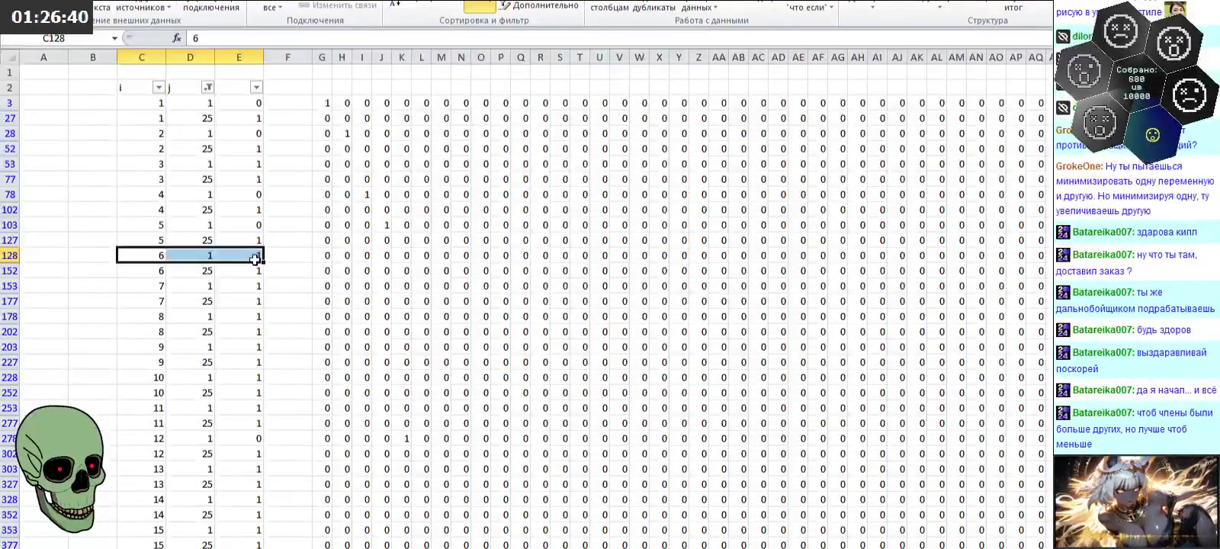
{"action": "left_click", "coordinate": [242, 256]}
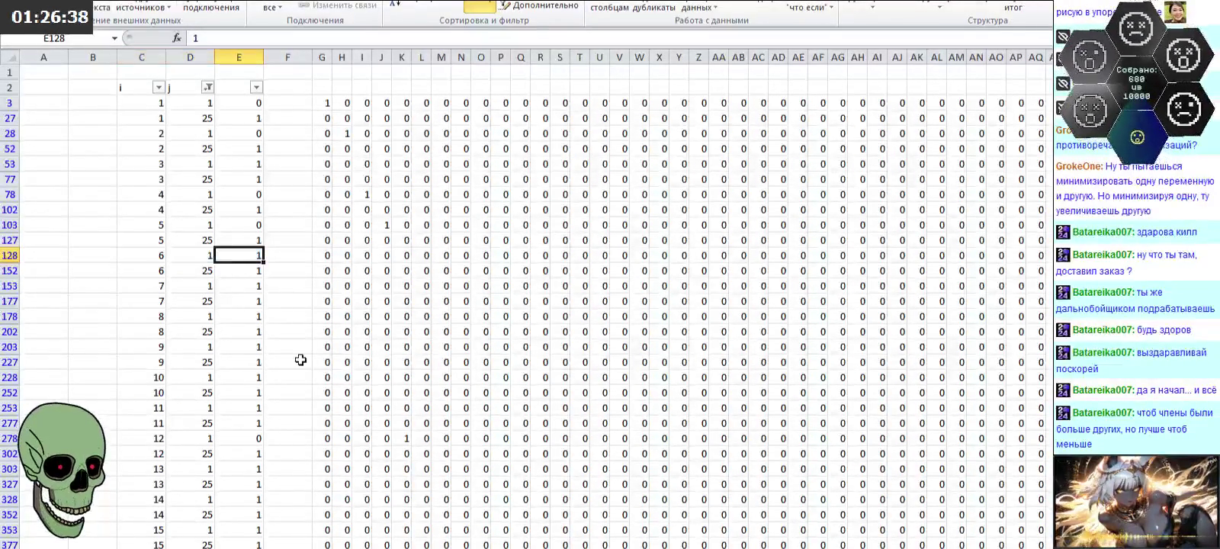
{"action": "type", "text": "0"}
{"action": "left_click", "coordinate": [301, 360]}
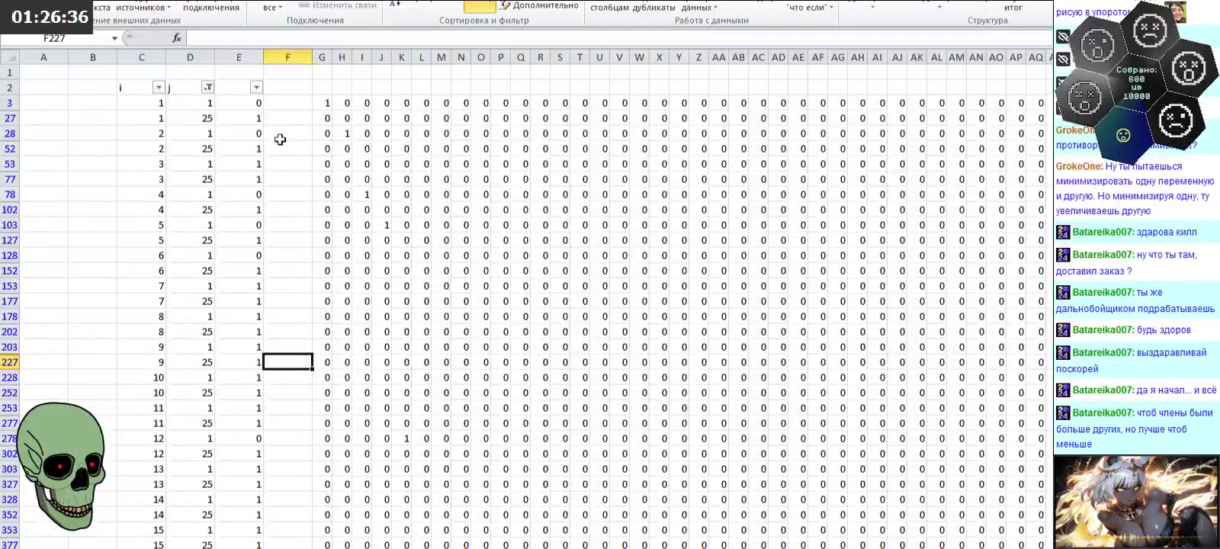
Step: Re-filter column E to show only rows with 0
{"action": "left_click", "coordinate": [256, 87]}
{"action": "left_click", "coordinate": [67, 251]}
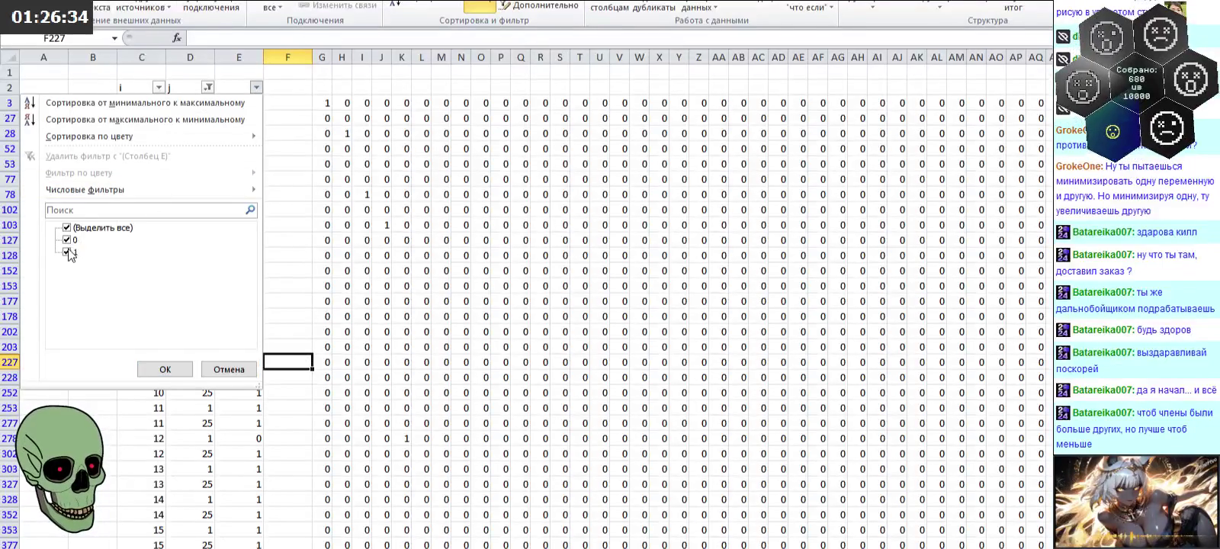
{"action": "left_click", "coordinate": [166, 369]}
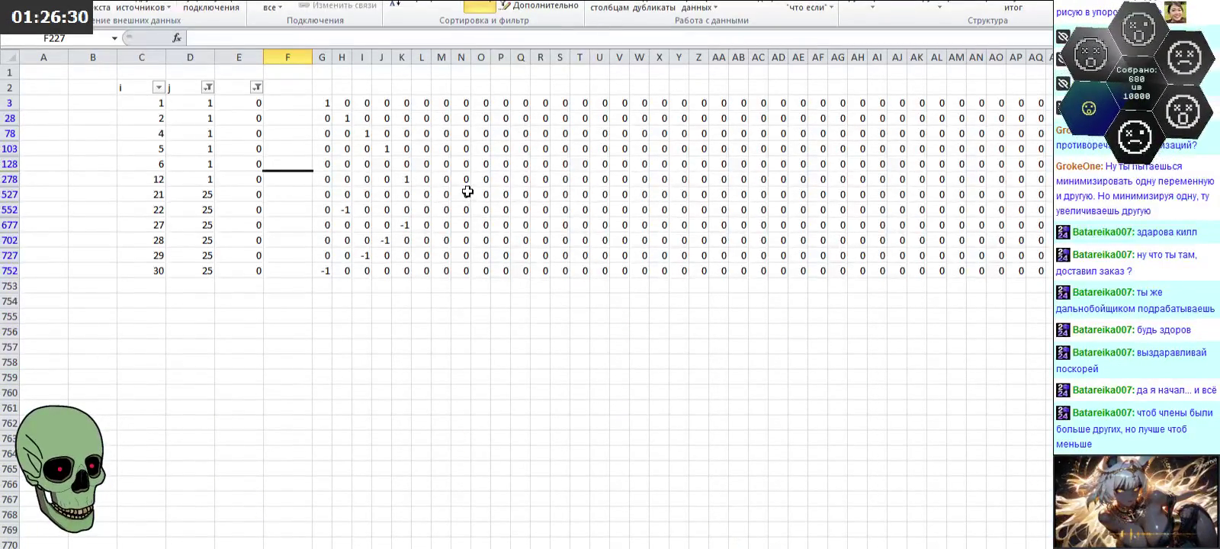
{"action": "left_click", "coordinate": [407, 180]}
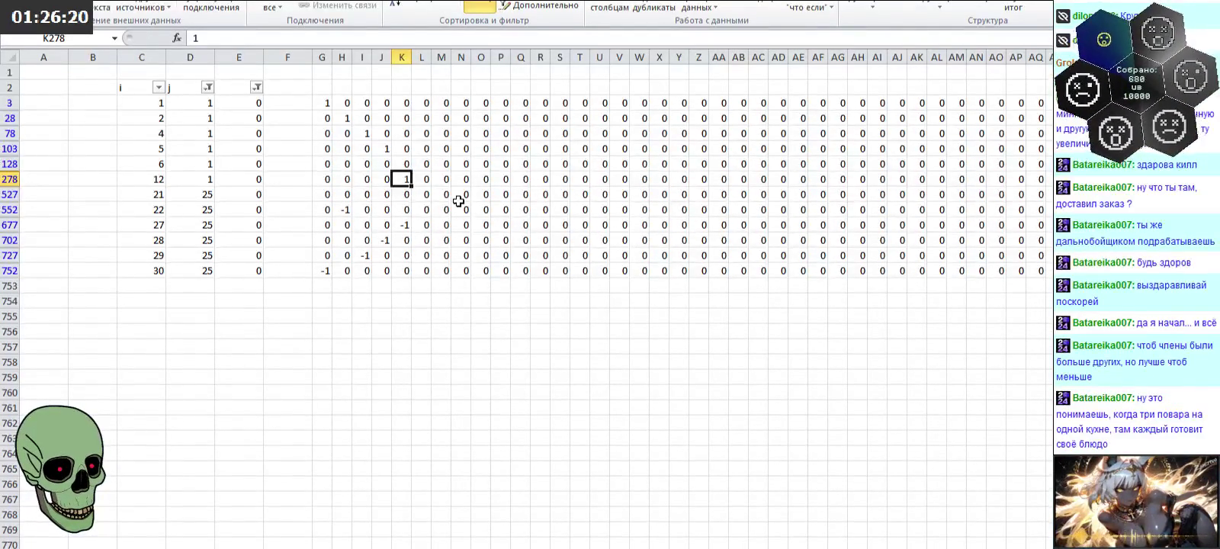
Step: Enter 1 in L128 and -1 in L527
{"action": "key", "text": "Down"}
{"action": "key", "text": "Down"}
{"action": "key", "text": "Down"}
{"action": "key", "text": "Up"}
{"action": "key", "text": "Up"}
{"action": "key", "text": "Up"}
{"action": "key", "text": "Up"}
{"action": "key", "text": "Right"}
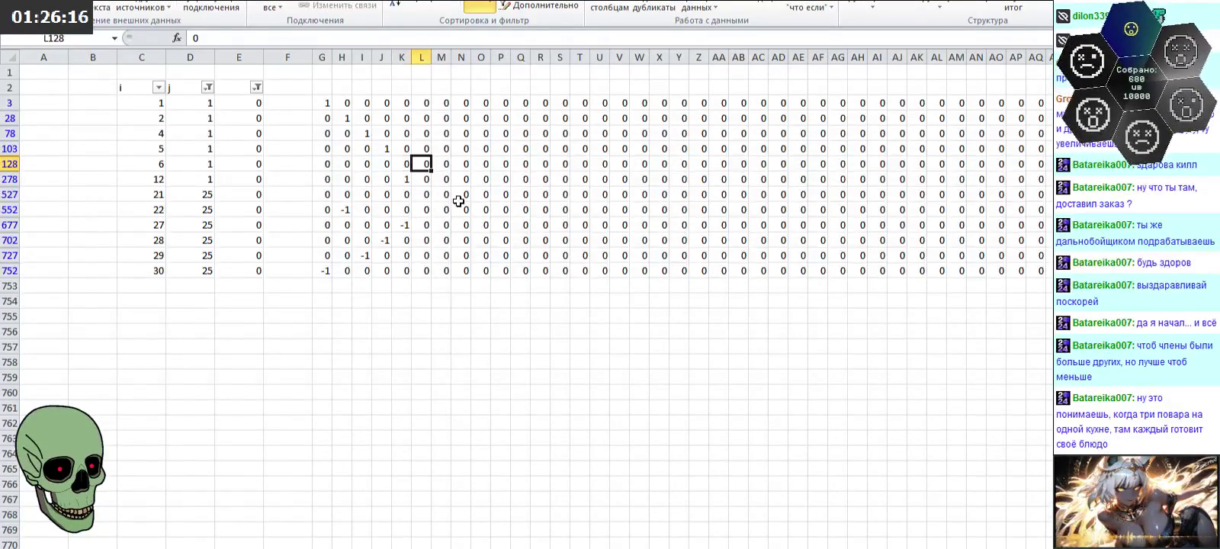
{"action": "type", "text": "1"}
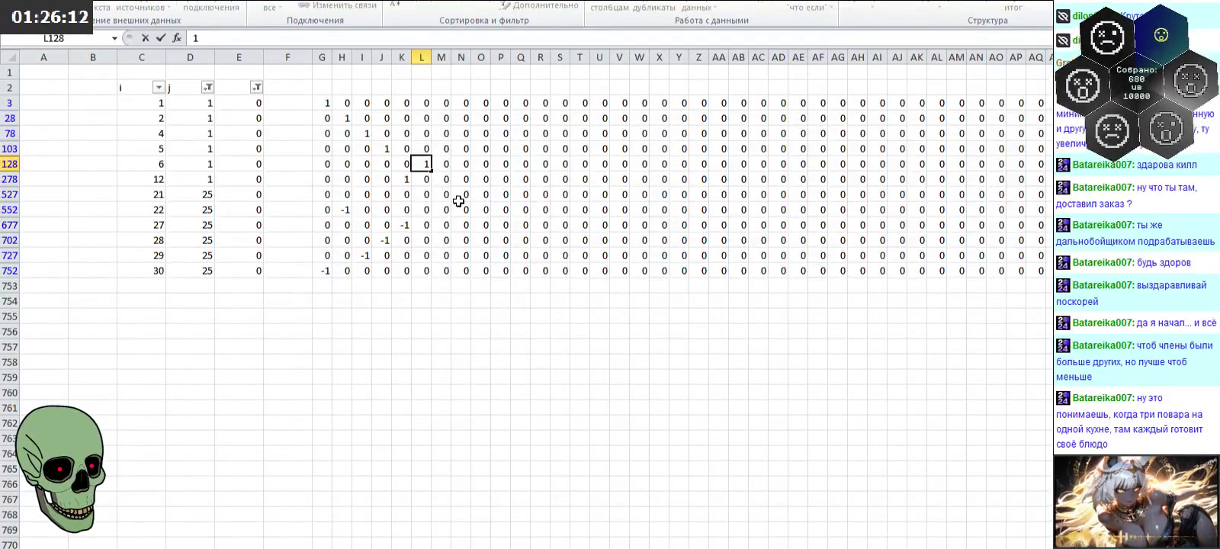
{"action": "key", "text": "Return"}
{"action": "key", "text": "Down"}
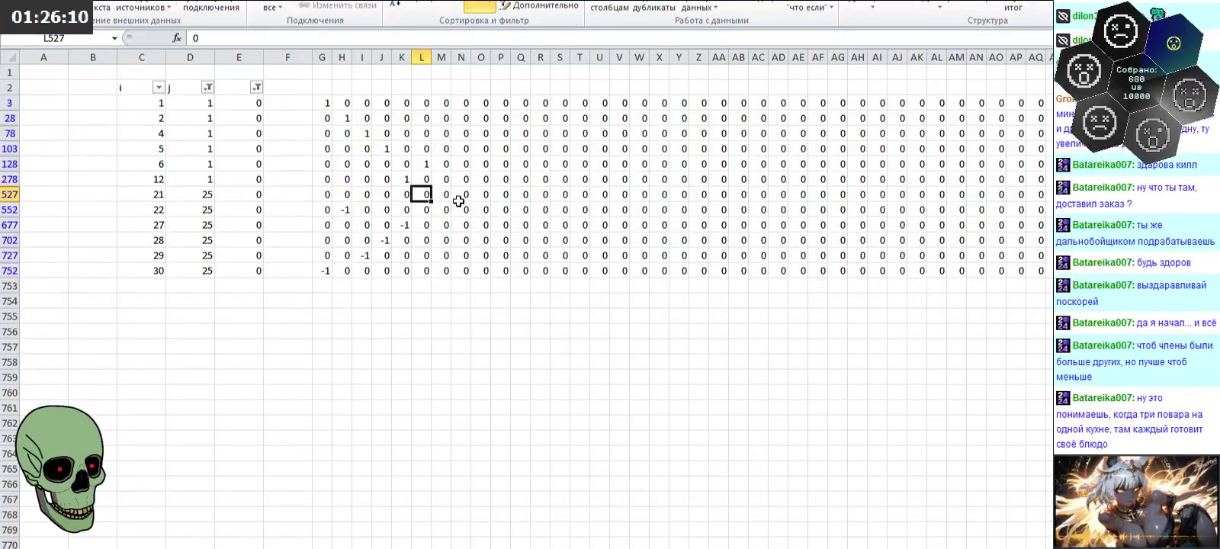
{"action": "type", "text": "-1"}
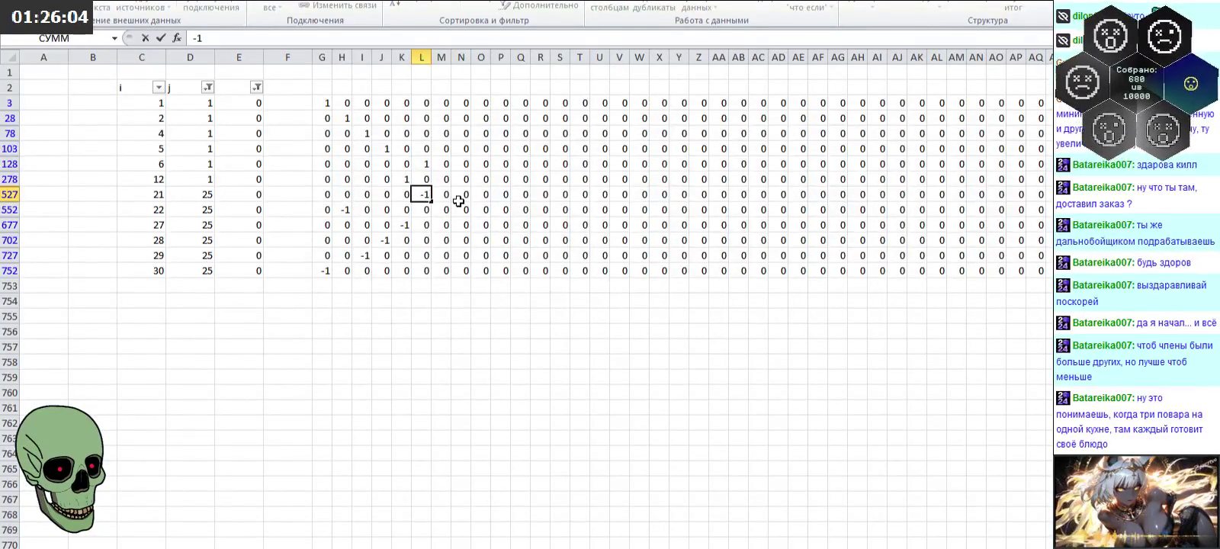
{"action": "key", "text": "Return"}
{"action": "key", "text": "Up"}
{"action": "key", "text": "Up"}
{"action": "key", "text": "Up"}
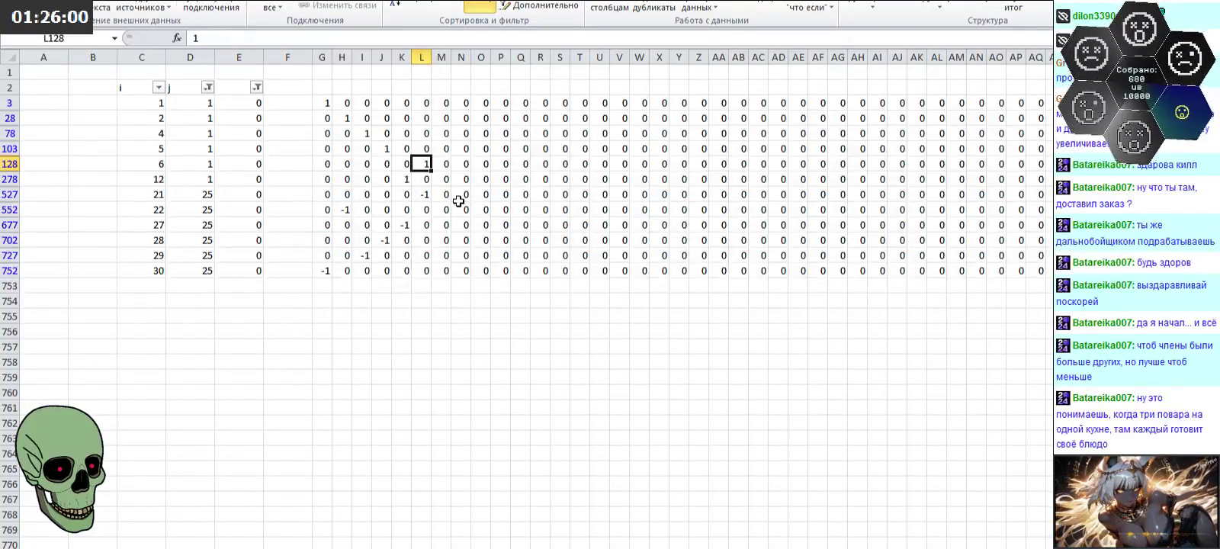
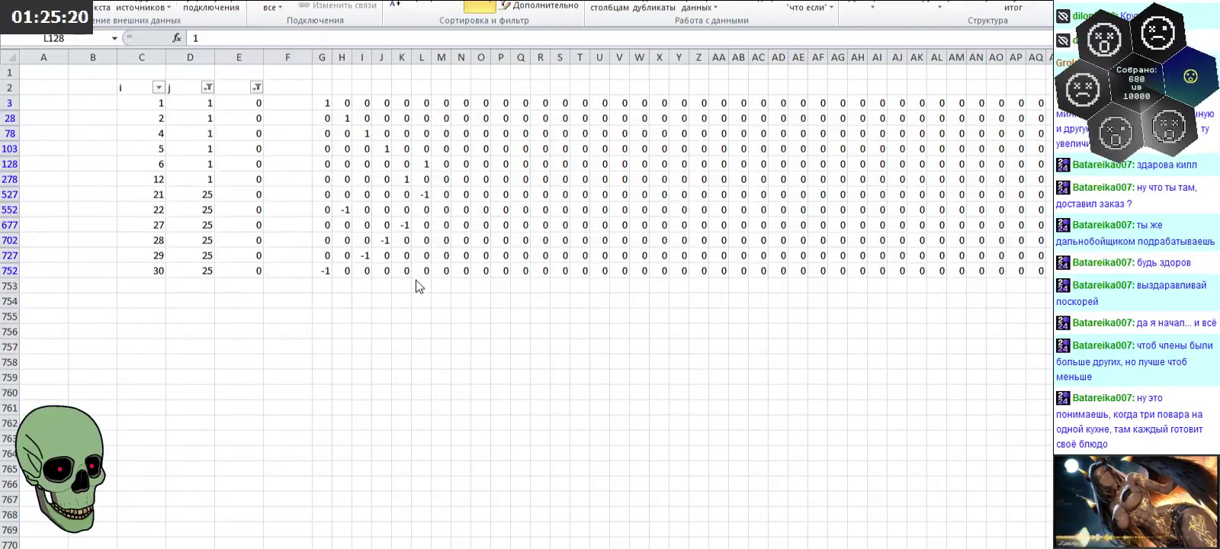
Step: Clear the column E filter to show all rows, leaving column i's filter unchanged
{"action": "key", "text": "alt+Tab"}
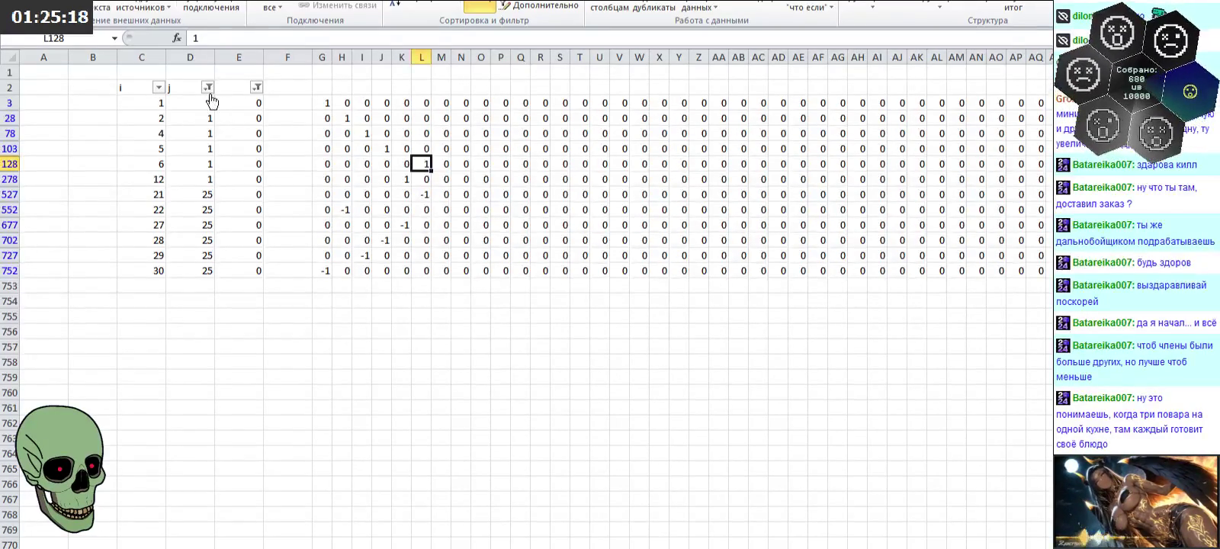
{"action": "left_click", "coordinate": [257, 87]}
{"action": "left_click", "coordinate": [67, 228]}
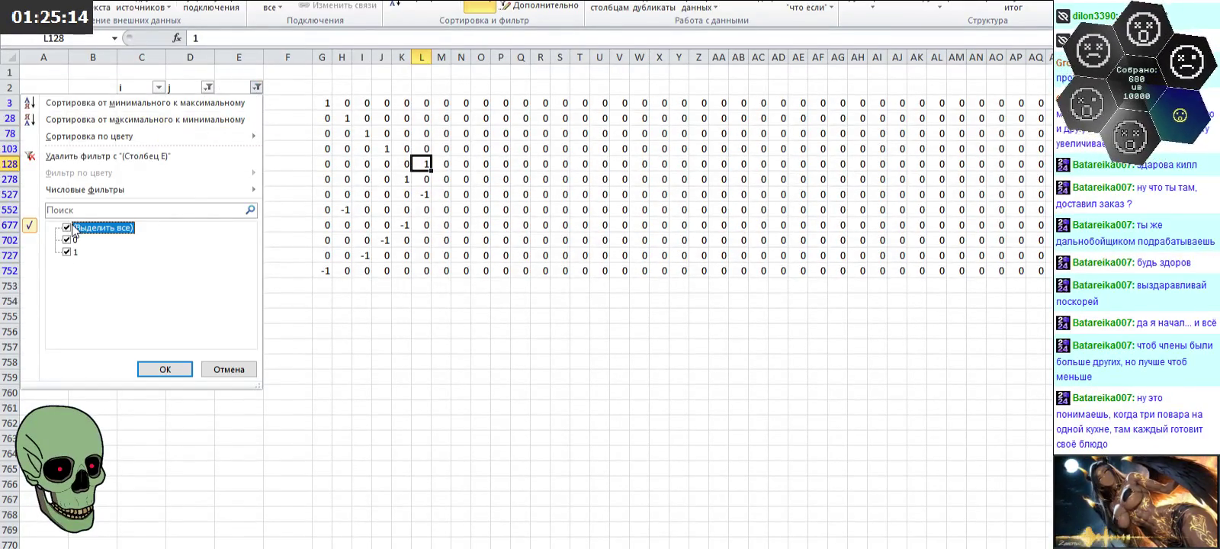
{"action": "left_click", "coordinate": [181, 369]}
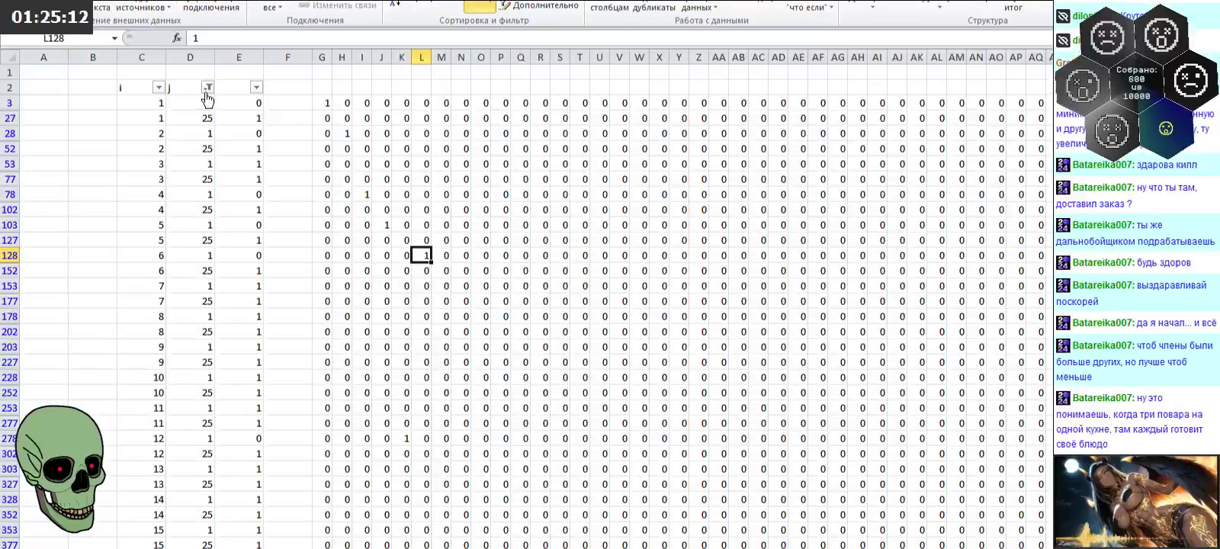
{"action": "left_click", "coordinate": [158, 87]}
{"action": "scroll", "coordinate": [244, 264], "scroll_direction": "down", "scroll_amount": 3}
{"action": "left_click", "coordinate": [152, 369]}
Step: Filter column j to show only the values 2 and 20
{"action": "left_click", "coordinate": [208, 87]}
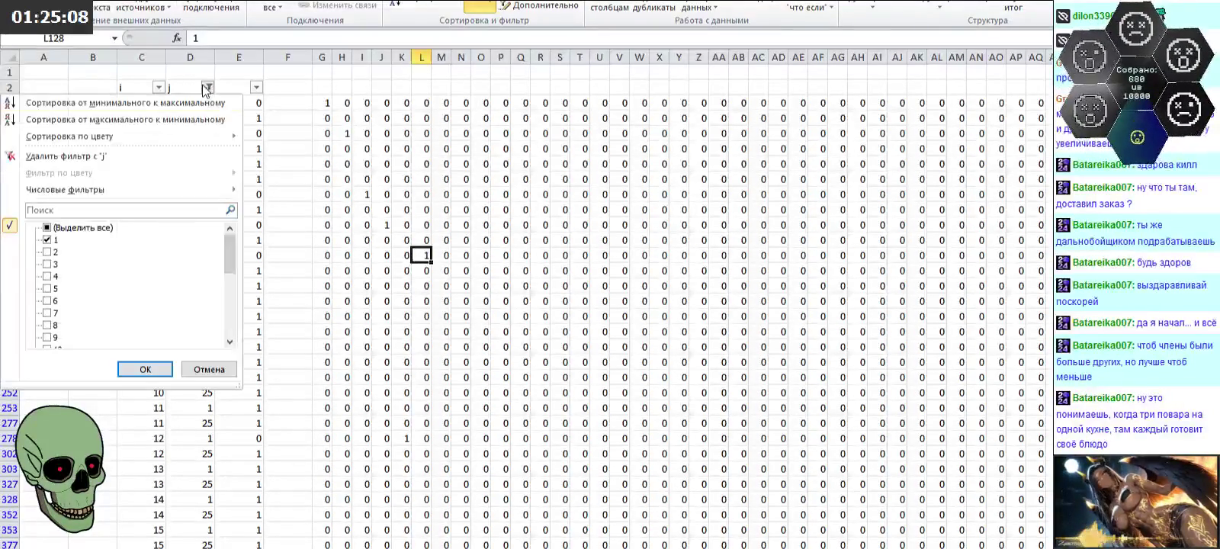
{"action": "left_click", "coordinate": [57, 229]}
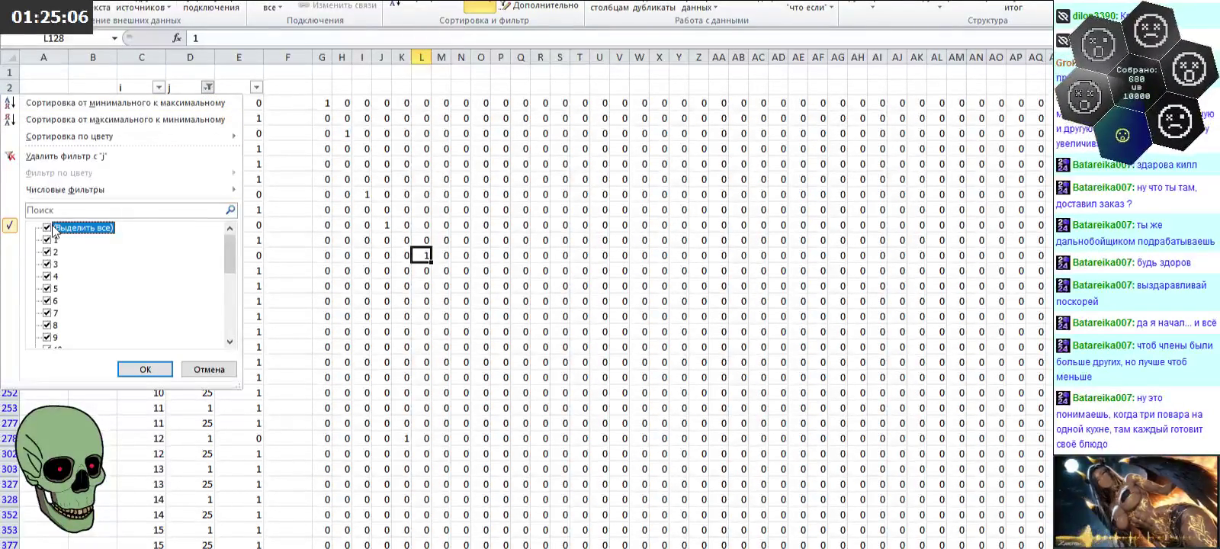
{"action": "left_click", "coordinate": [55, 228]}
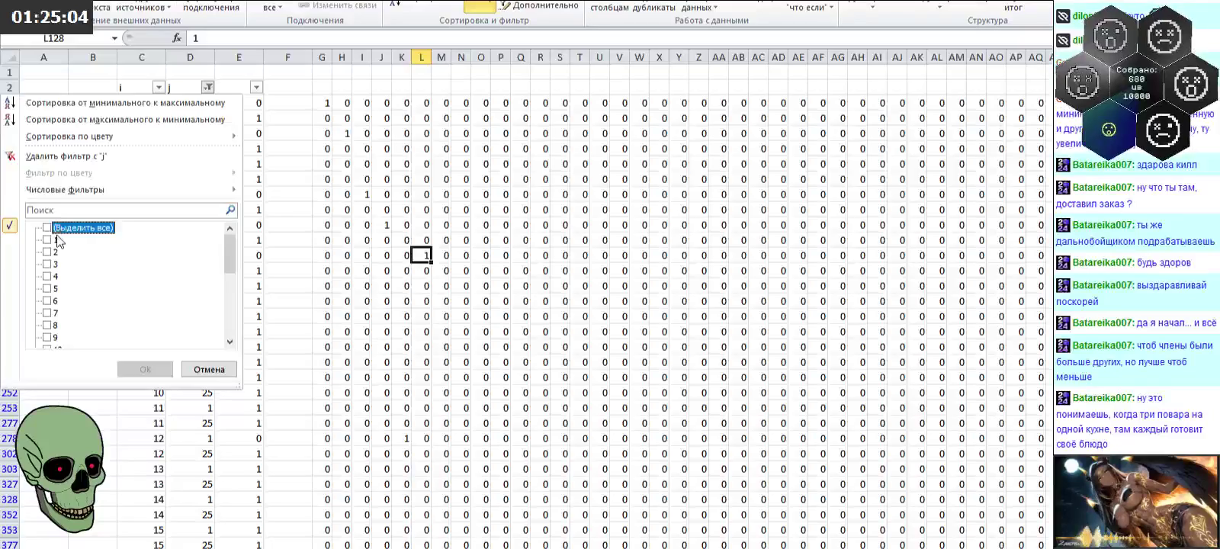
{"action": "left_click", "coordinate": [48, 251]}
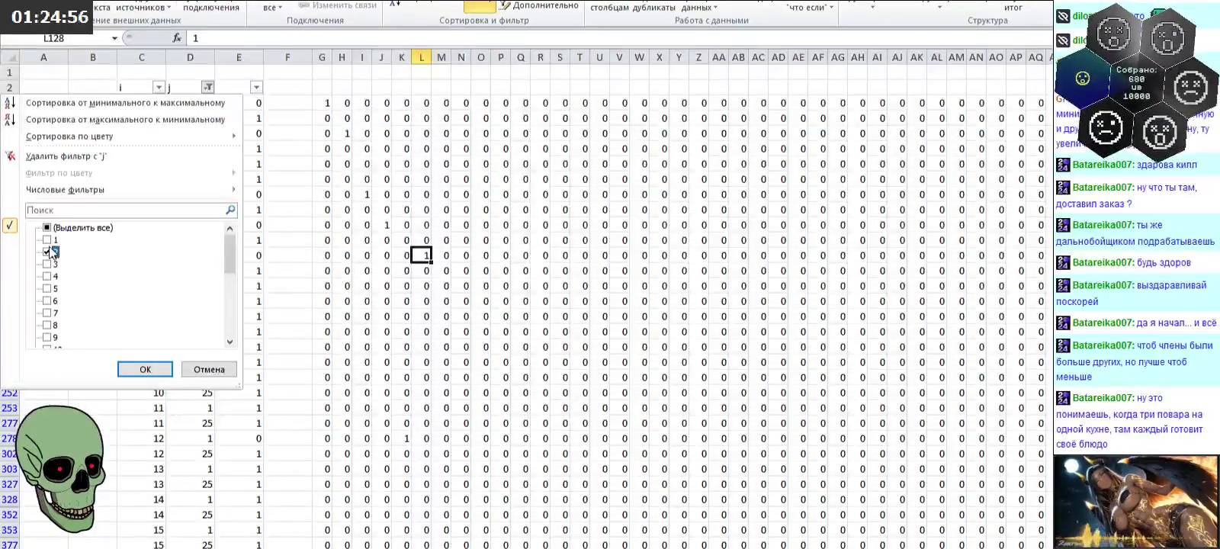
{"action": "scroll", "coordinate": [50, 246], "scroll_direction": "down", "scroll_amount": 5}
{"action": "left_click", "coordinate": [48, 276]}
{"action": "left_click", "coordinate": [137, 368]}
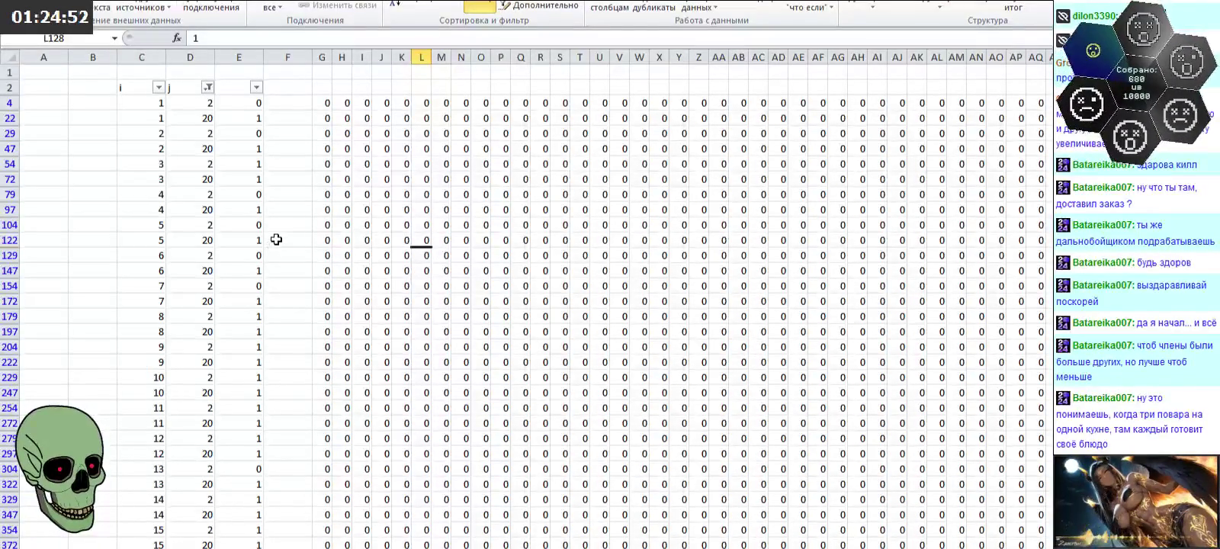
Step: Filter column E to show only rows equal to 0, then verify the filter
{"action": "left_click", "coordinate": [256, 87]}
{"action": "left_click", "coordinate": [66, 251]}
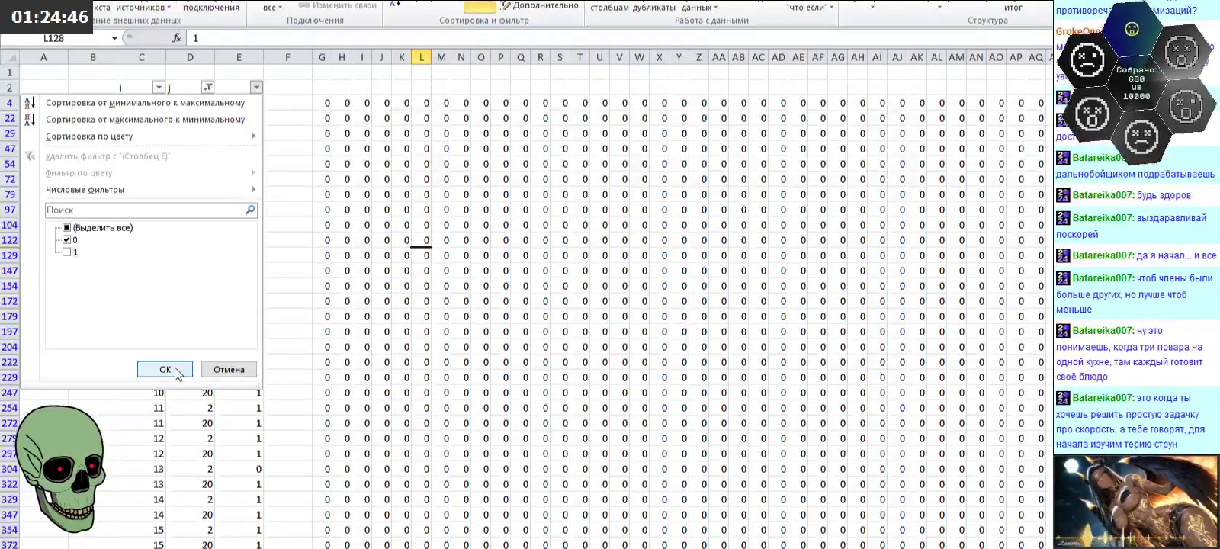
{"action": "left_click", "coordinate": [176, 371]}
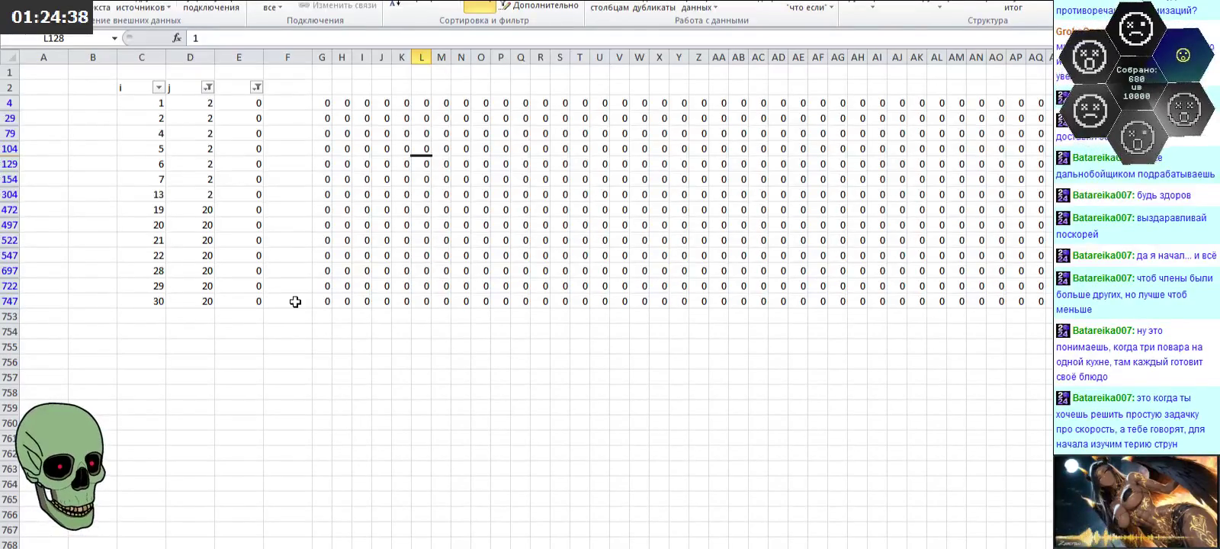
{"action": "left_click", "coordinate": [317, 345]}
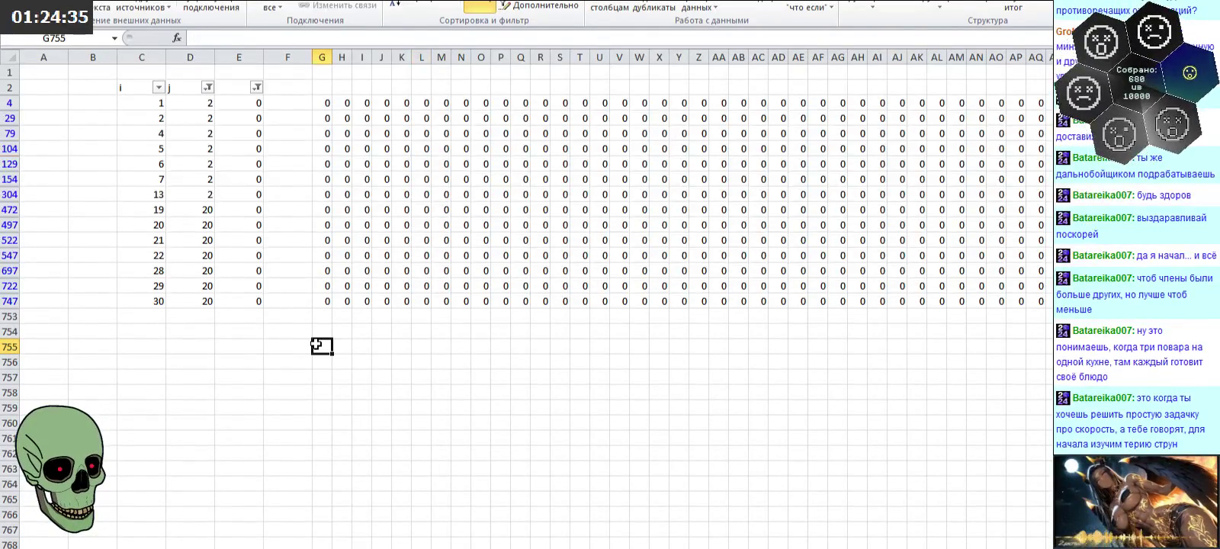
{"action": "left_click", "coordinate": [455, 74]}
{"action": "left_click", "coordinate": [257, 87]}
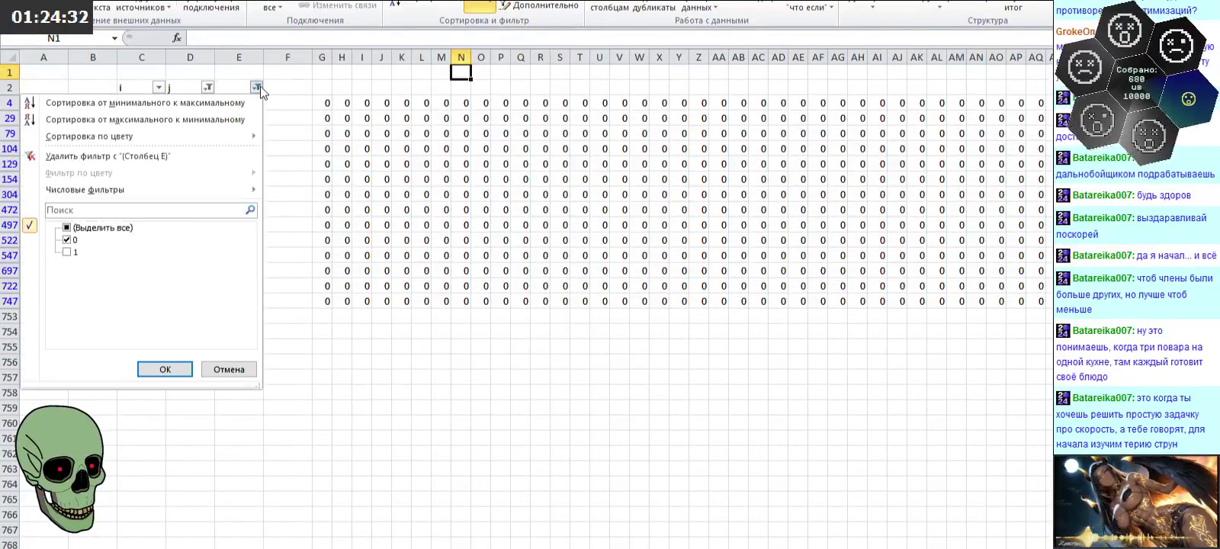
{"action": "left_click", "coordinate": [229, 369]}
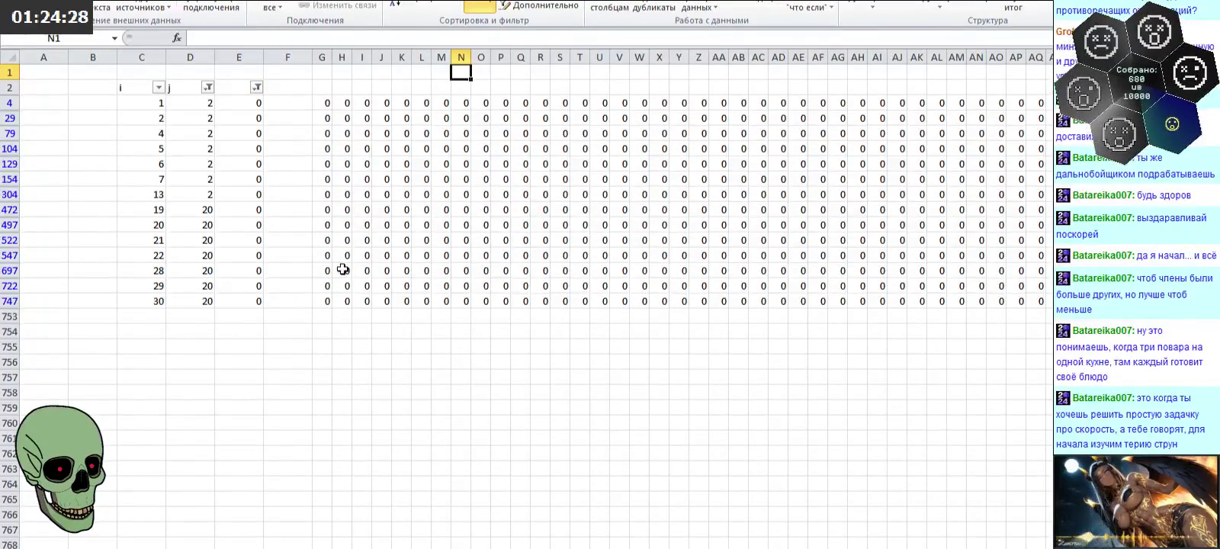
{"action": "left_click_drag", "start_coordinate": [326, 86], "coordinate": [424, 86]}
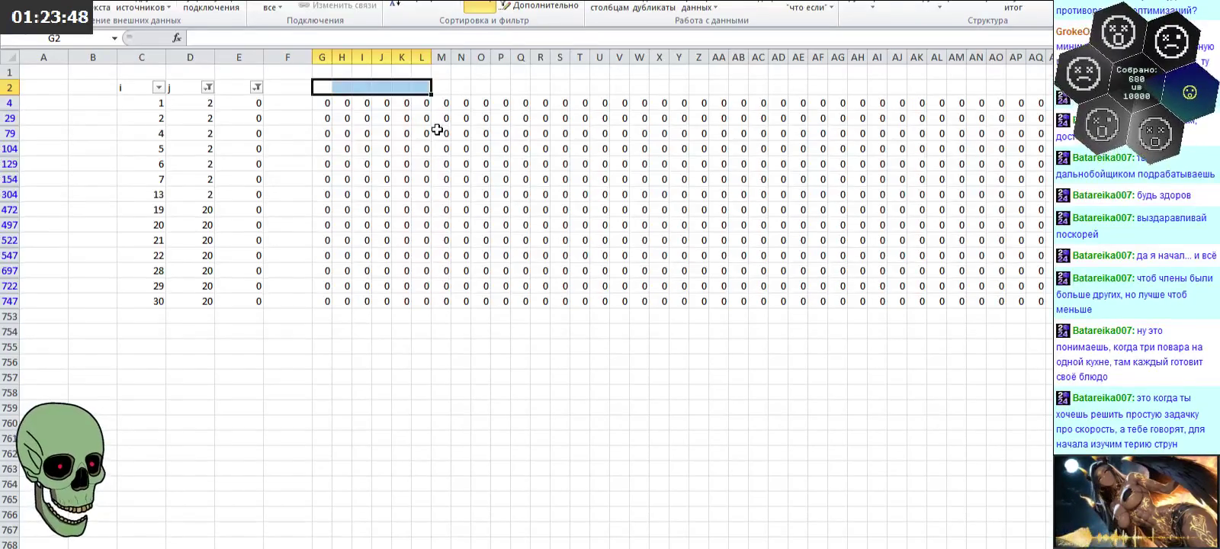
Step: Type 9 into each of cells G2, H2, I2, J2, K2 and L2
{"action": "left_click", "coordinate": [442, 87]}
{"action": "left_click_drag", "start_coordinate": [206, 103], "coordinate": [195, 298]}
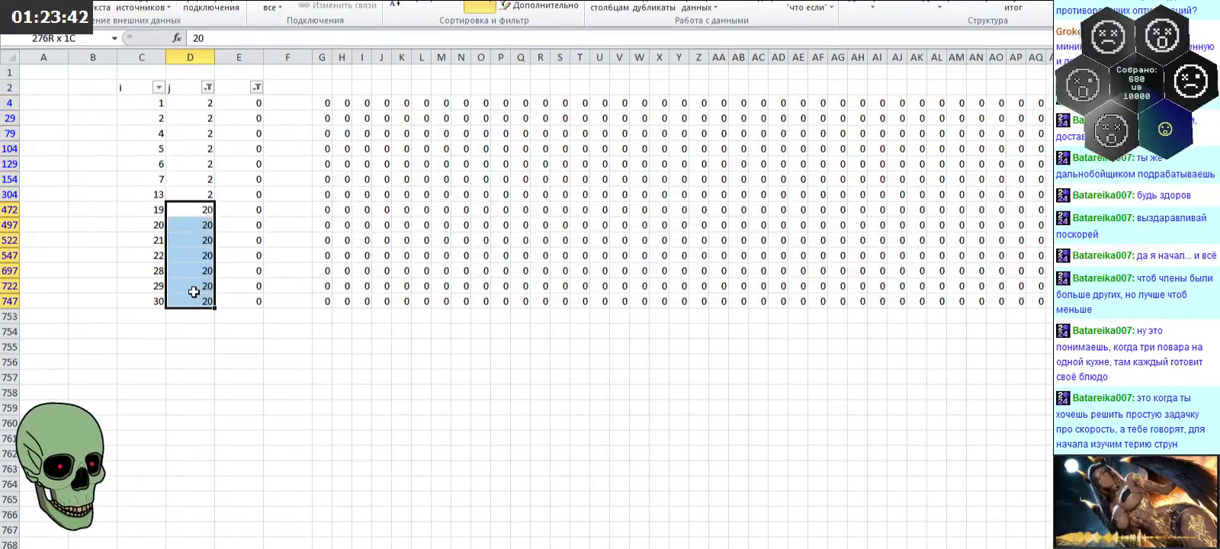
{"action": "left_click", "coordinate": [328, 86]}
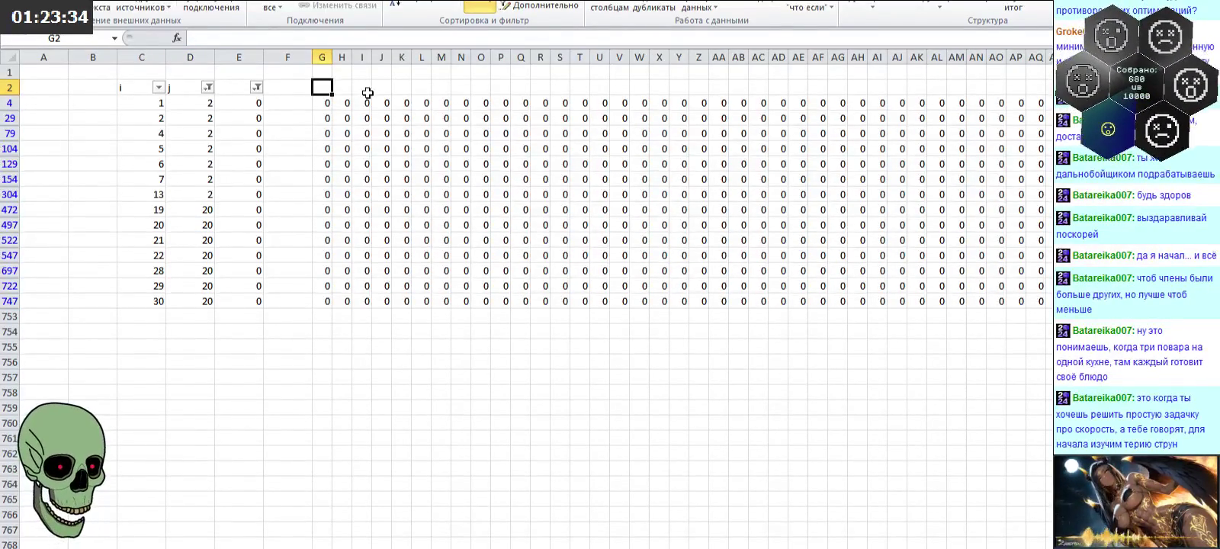
{"action": "type", "text": "9\t9\t9\t9\t9"}
{"action": "key", "text": "Tab"}
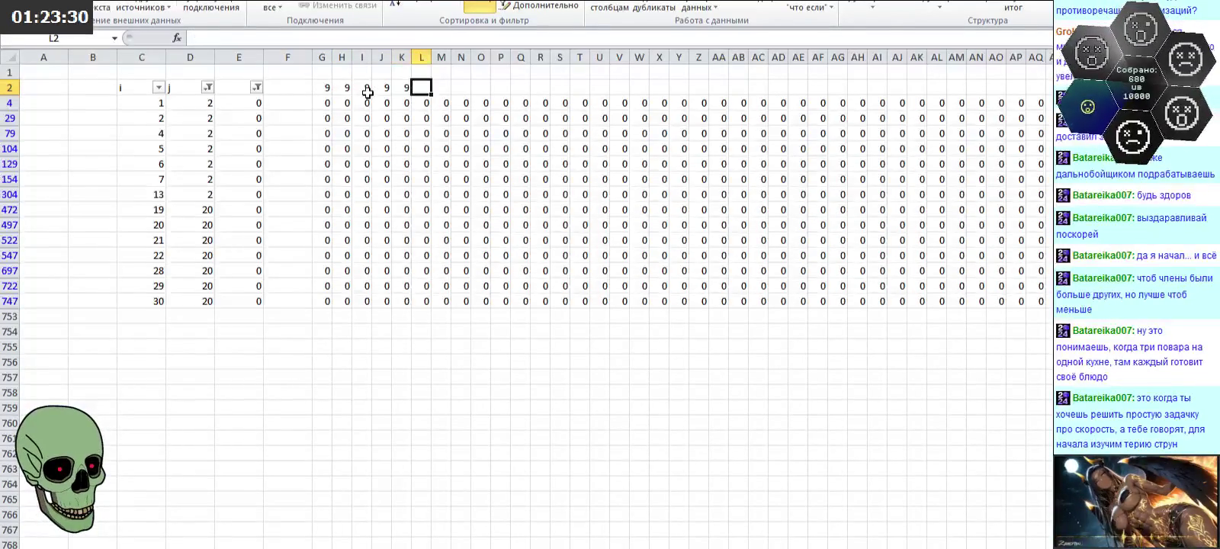
{"action": "type", "text": "9"}
{"action": "key", "text": "Tab"}
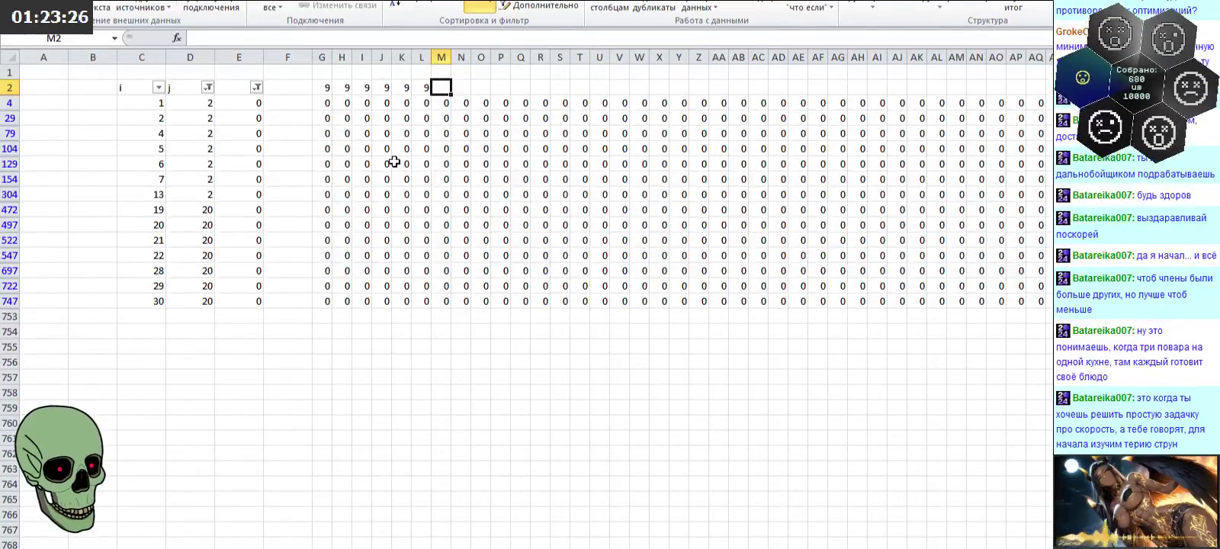
{"action": "key", "text": "Down"}
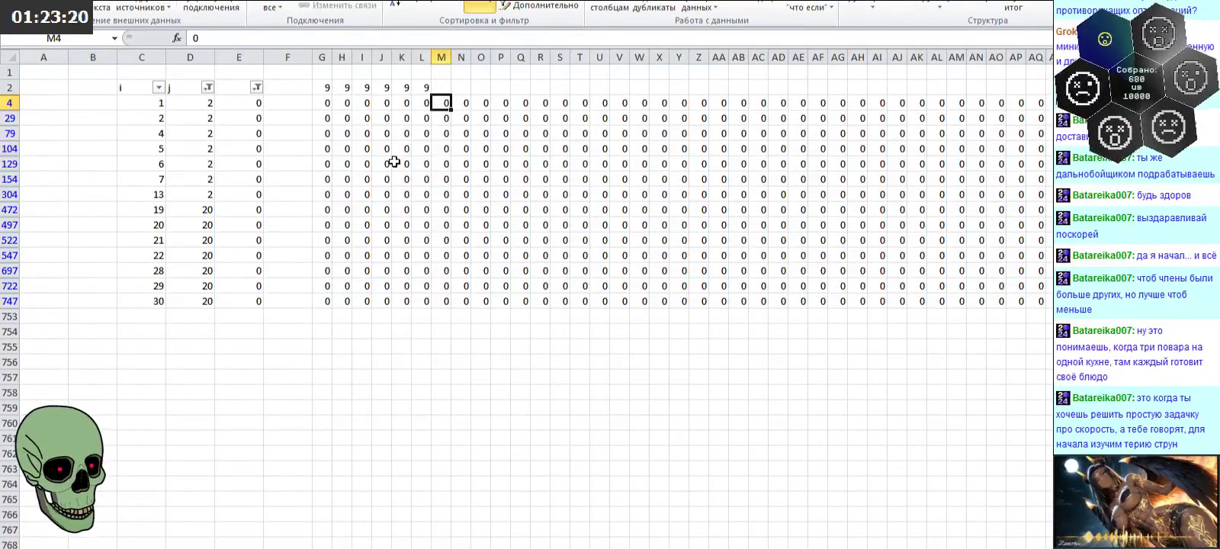
Step: Enter 1/-1 pairs in column M (M4, M747) and column N (N29, N547)
{"action": "type", "text": "1"}
{"action": "key", "text": "Return"}
{"action": "key", "text": "Down"}
{"action": "key", "text": "Down"}
{"action": "key", "text": "Down"}
{"action": "key", "text": "Down"}
{"action": "key", "text": "Down"}
{"action": "key", "text": "Down"}
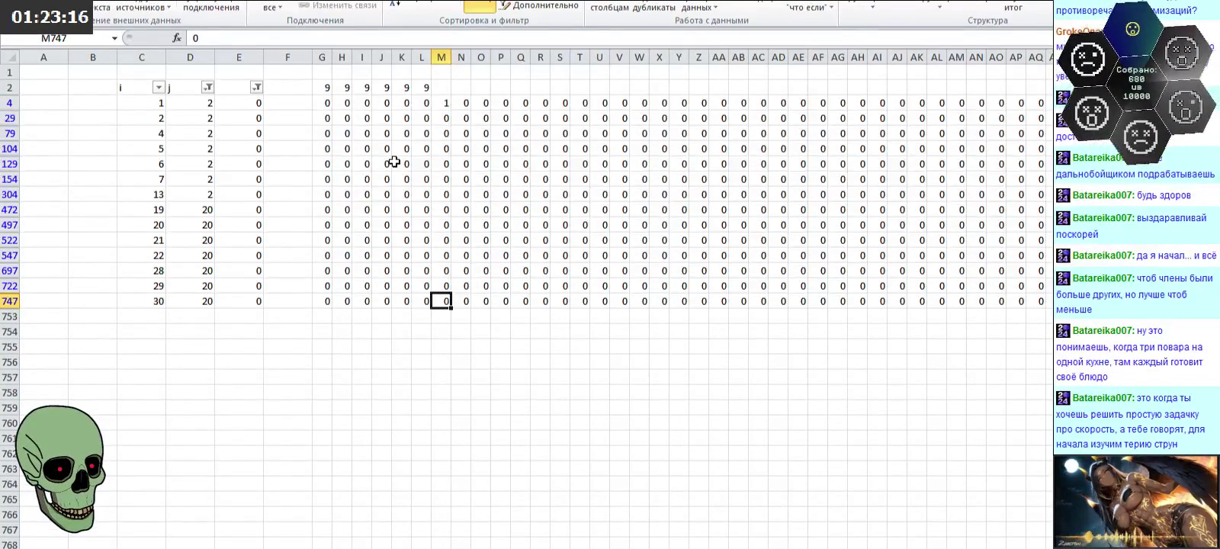
{"action": "type", "text": "-1"}
{"action": "key", "text": "Tab"}
{"action": "key", "text": "Up"}
{"action": "key", "text": "Up"}
{"action": "key", "text": "Up"}
{"action": "key", "text": "Up"}
{"action": "key", "text": "Up"}
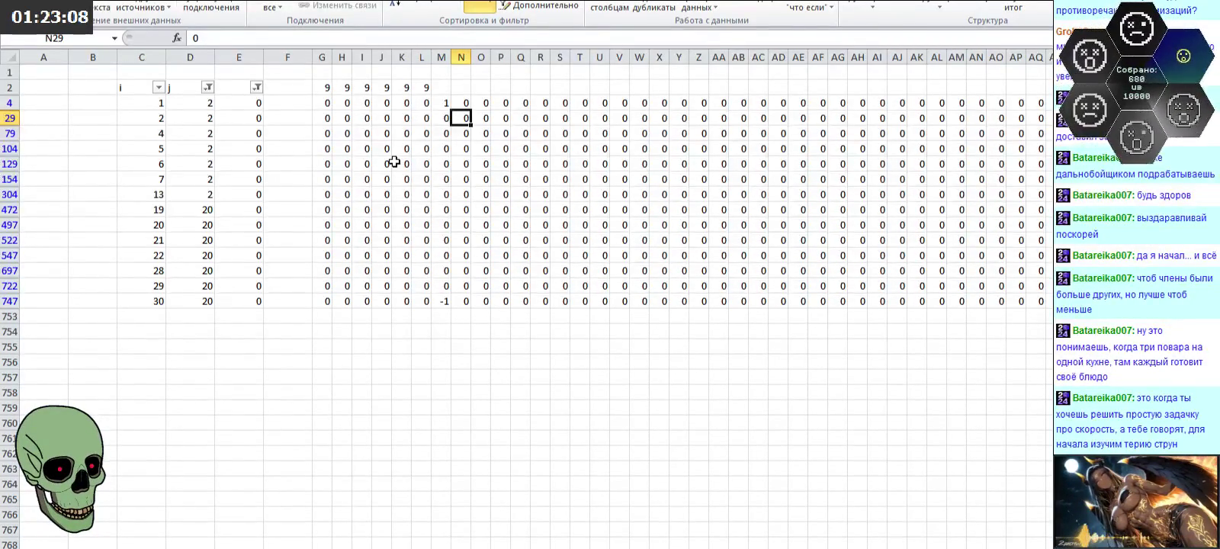
{"action": "type", "text": "1"}
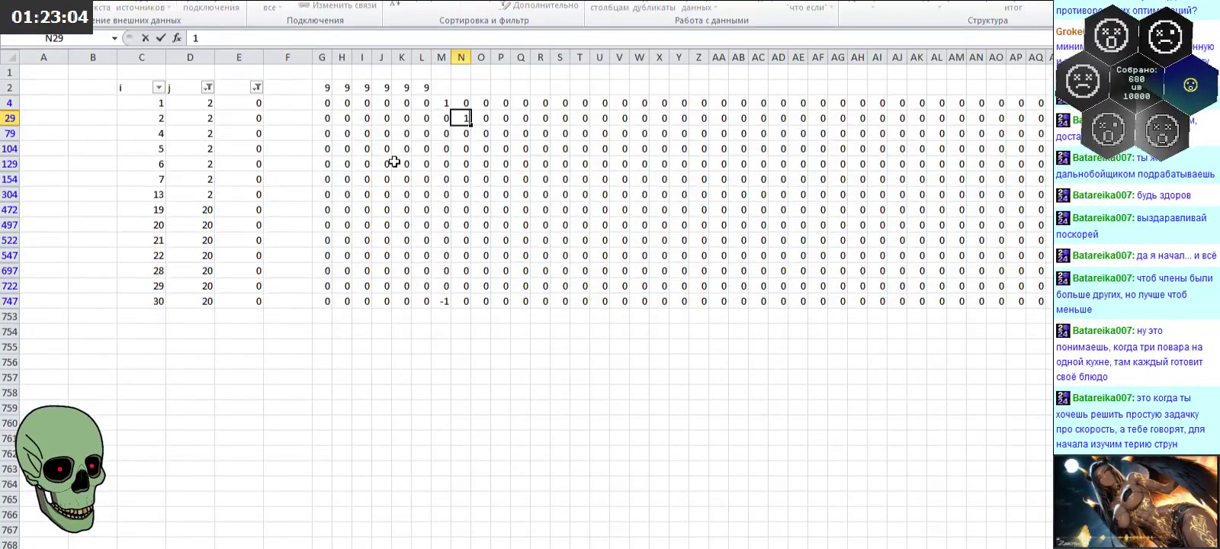
{"action": "key", "text": "Return"}
{"action": "key", "text": "Down"}
{"action": "key", "text": "Down"}
{"action": "key", "text": "Down"}
{"action": "key", "text": "Down"}
{"action": "key", "text": "Down"}
{"action": "key", "text": "Down"}
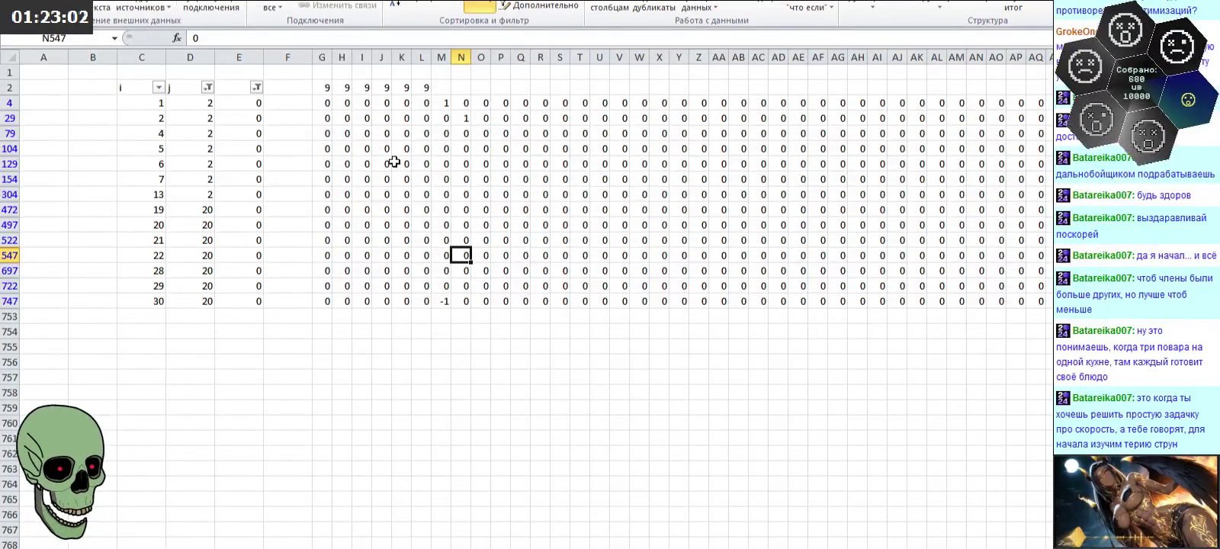
{"action": "type", "text": "-1"}
{"action": "key", "text": "Up"}
{"action": "key", "text": "Up"}
{"action": "key", "text": "Up"}
{"action": "key", "text": "Up"}
{"action": "key", "text": "Up"}
{"action": "key", "text": "Right"}
Step: Enter 1/-1 pairs in column O (O79, O722) and column P (P104, P697)
{"action": "type", "text": "1"}
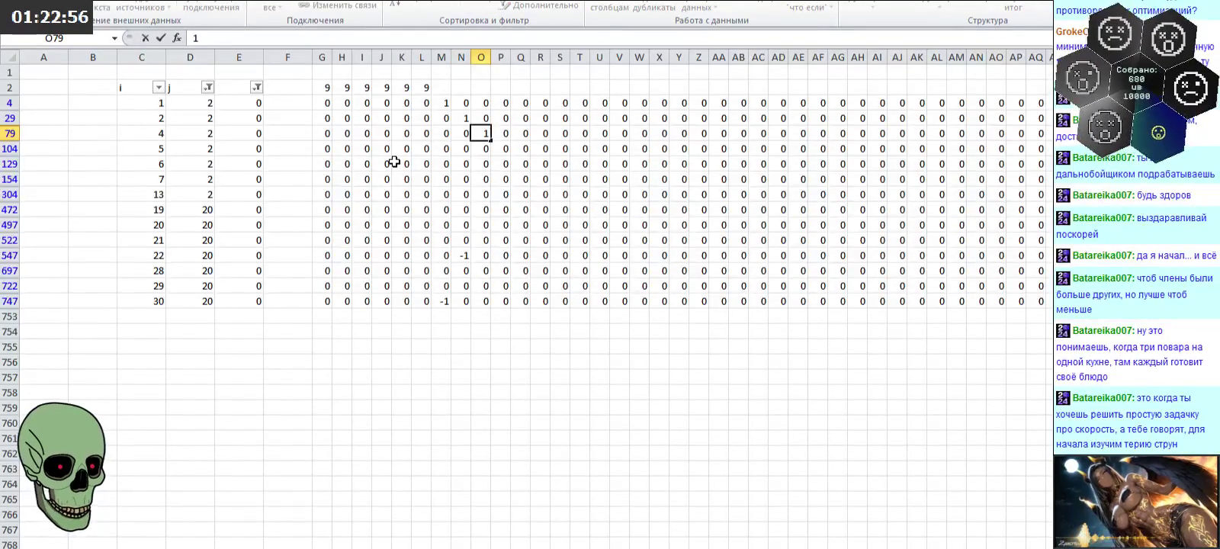
{"action": "key", "text": "Return"}
{"action": "key", "text": "Down"}
{"action": "key", "text": "Down"}
{"action": "key", "text": "Down"}
{"action": "key", "text": "Down"}
{"action": "key", "text": "Down"}
{"action": "key", "text": "Down"}
{"action": "type", "text": "-1"}
{"action": "key", "text": "Up"}
{"action": "key", "text": "Up"}
{"action": "key", "text": "Up"}
{"action": "key", "text": "Up"}
{"action": "key", "text": "Up"}
{"action": "key", "text": "Up"}
{"action": "key", "text": "Right"}
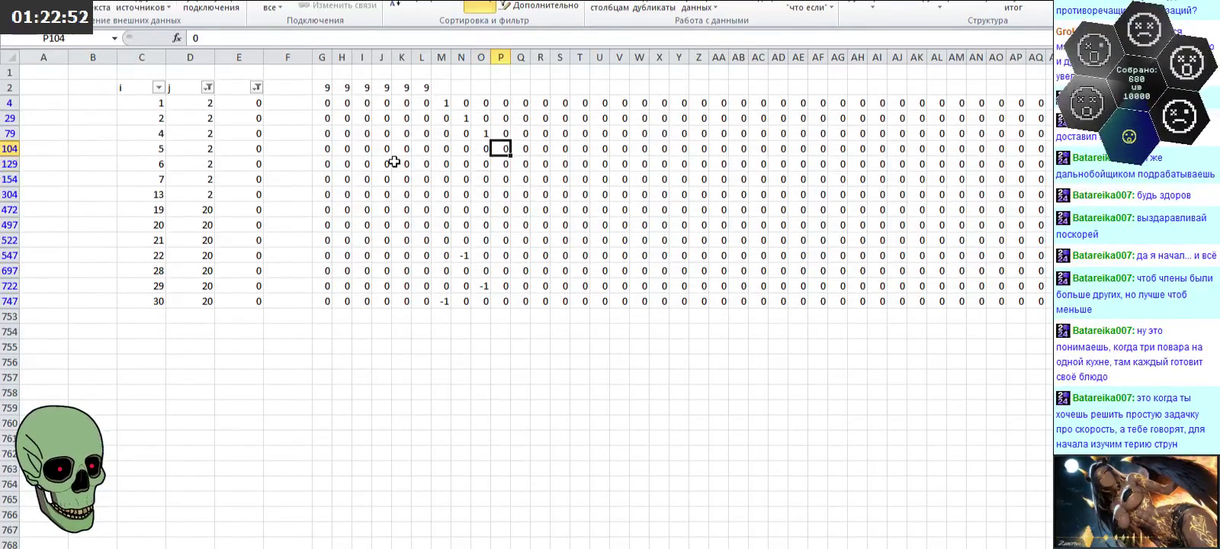
{"action": "type", "text": "1"}
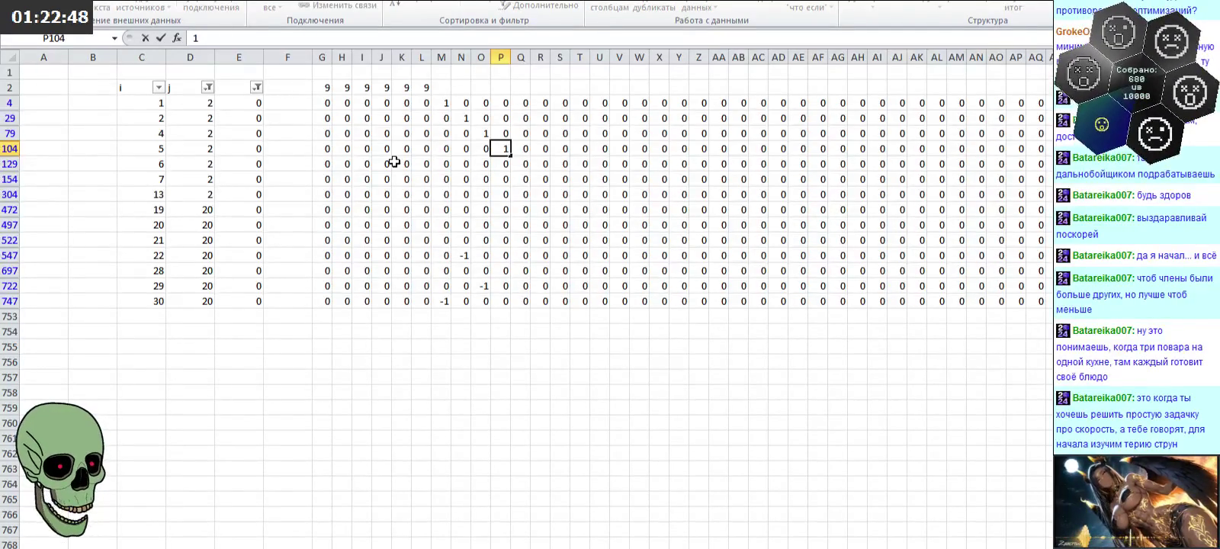
{"action": "key", "text": "Return"}
{"action": "key", "text": "Down"}
{"action": "key", "text": "Down"}
{"action": "key", "text": "Down"}
{"action": "key", "text": "Down"}
{"action": "key", "text": "Down"}
{"action": "key", "text": "Down"}
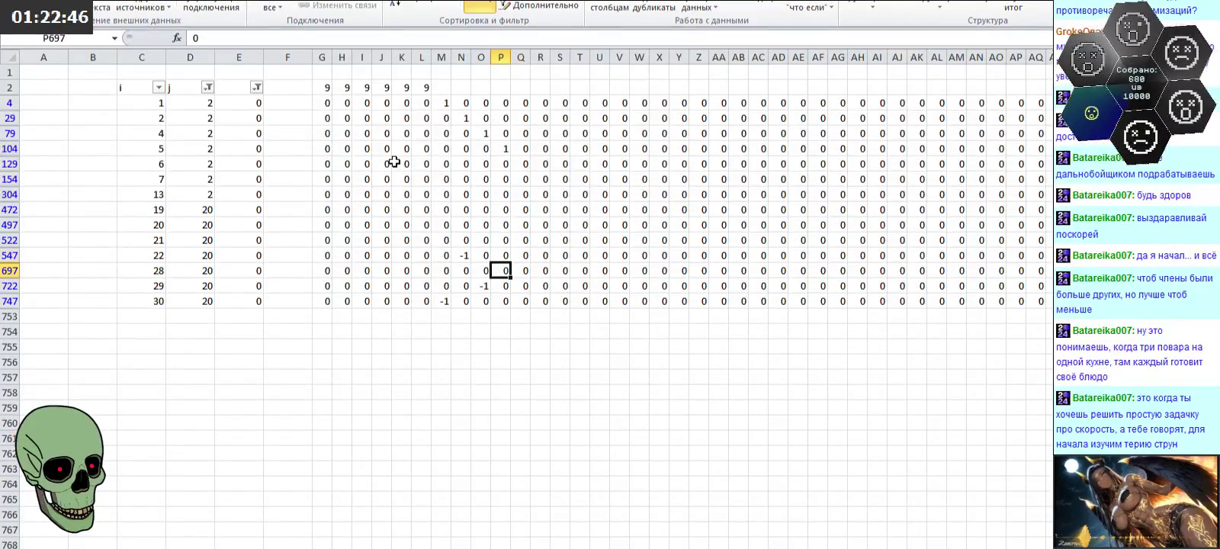
{"action": "type", "text": "-1"}
{"action": "key", "text": "Up"}
{"action": "key", "text": "Up"}
{"action": "key", "text": "Up"}
{"action": "key", "text": "Up"}
{"action": "key", "text": "Up"}
{"action": "key", "text": "Up"}
{"action": "key", "text": "Right"}
Step: Enter 1/-1 pairs in columns Q (Q129, Q522), R (R154, R497) and S (S304, S472)
{"action": "type", "text": "1"}
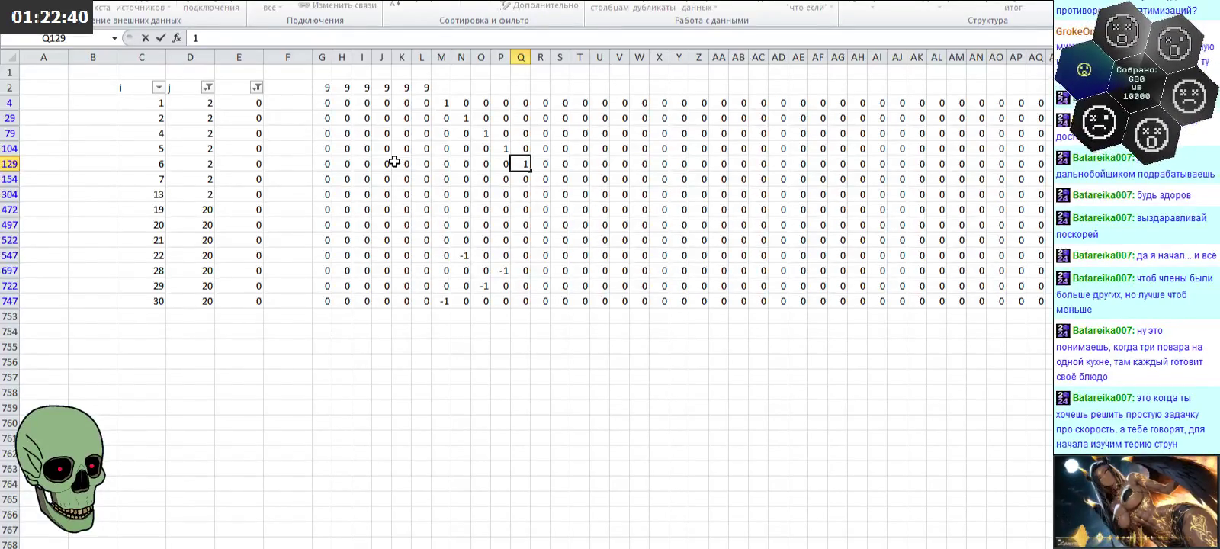
{"action": "key", "text": "Down"}
{"action": "key", "text": "Down"}
{"action": "key", "text": "Down"}
{"action": "key", "text": "Down"}
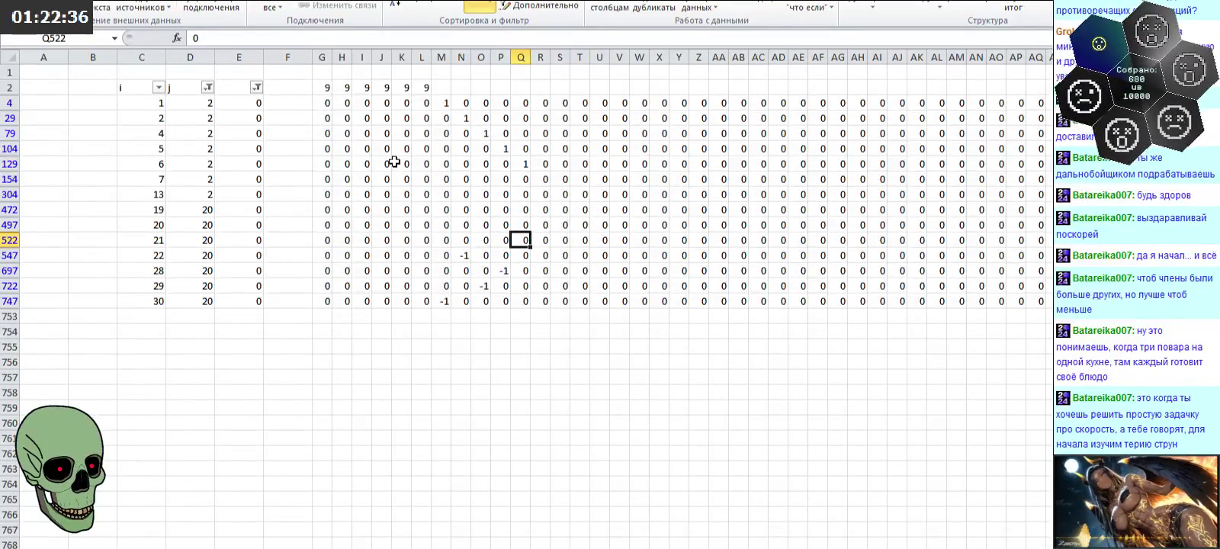
{"action": "type", "text": "-"}
{"action": "key", "text": "Up"}
{"action": "key", "text": "Up"}
{"action": "key", "text": "Up"}
{"action": "key", "text": "Up"}
{"action": "key", "text": "Right"}
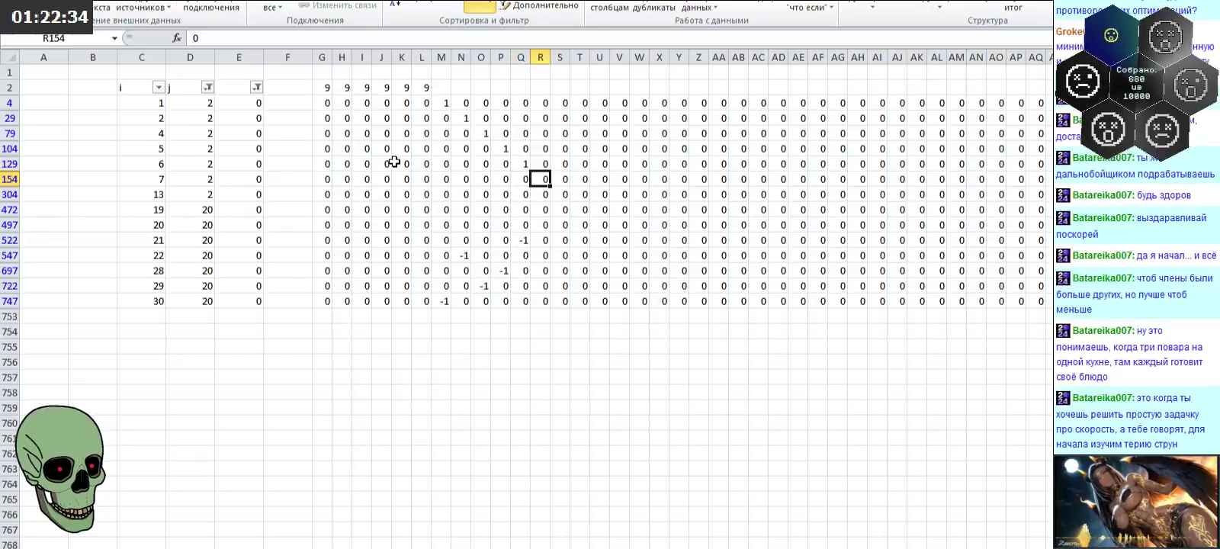
{"action": "type", "text": "1"}
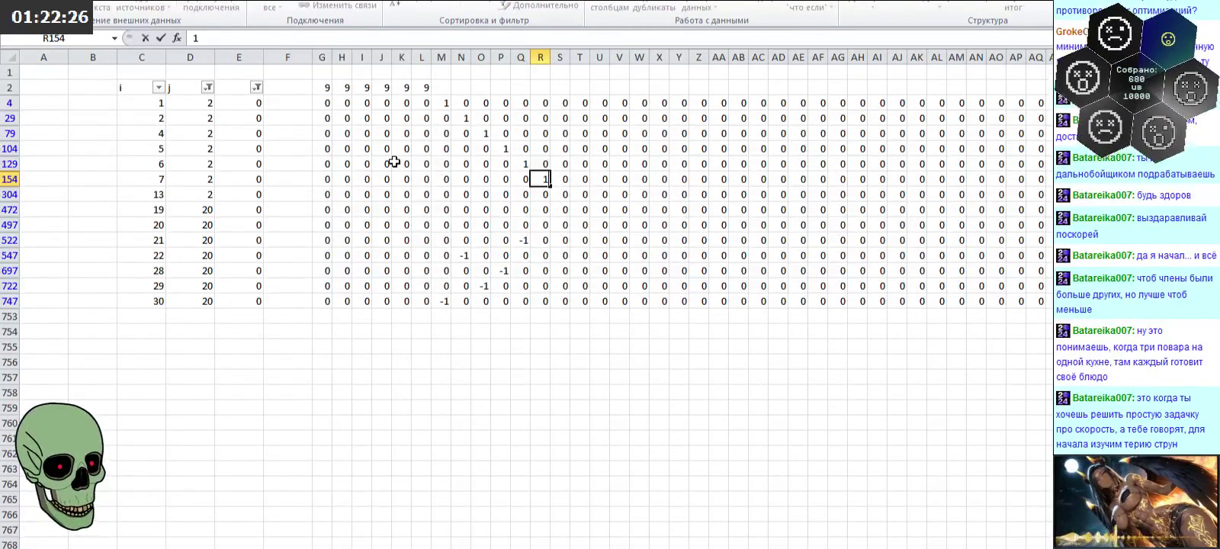
{"action": "key", "text": "Return"}
{"action": "key", "text": "Down"}
{"action": "key", "text": "Down"}
{"action": "type", "text": "-1"}
{"action": "key", "text": "Up"}
{"action": "key", "text": "Up"}
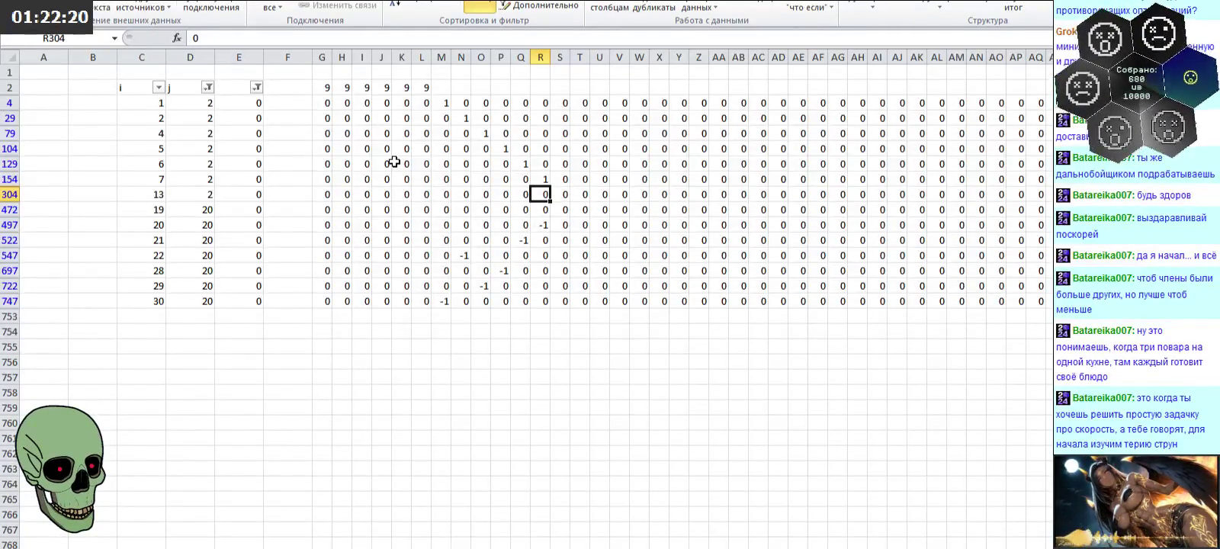
{"action": "type", "text": "1"}
{"action": "key", "text": "Return"}
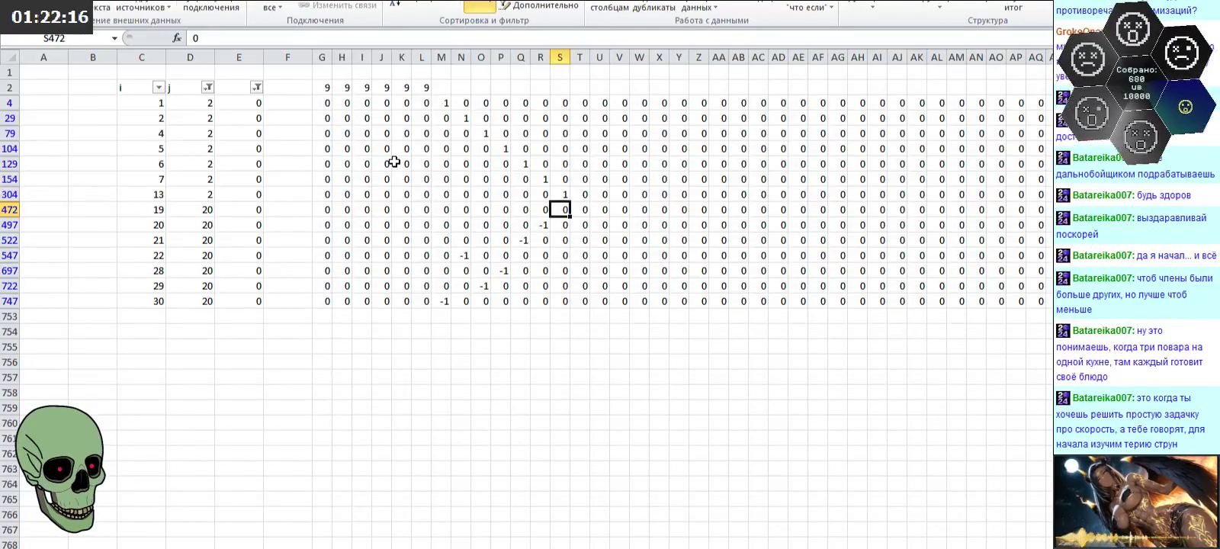
{"action": "type", "text": "-1"}
{"action": "key", "text": "Up"}
{"action": "key", "text": "Up"}
{"action": "key", "text": "Up"}
{"action": "key", "text": "Up"}
{"action": "key", "text": "Up"}
{"action": "key", "text": "Up"}
{"action": "key", "text": "Up"}
Step: Put 9 in S2 and fill row 2 with 9s through column S
{"action": "type", "text": "9"}
{"action": "key", "text": "Left"}
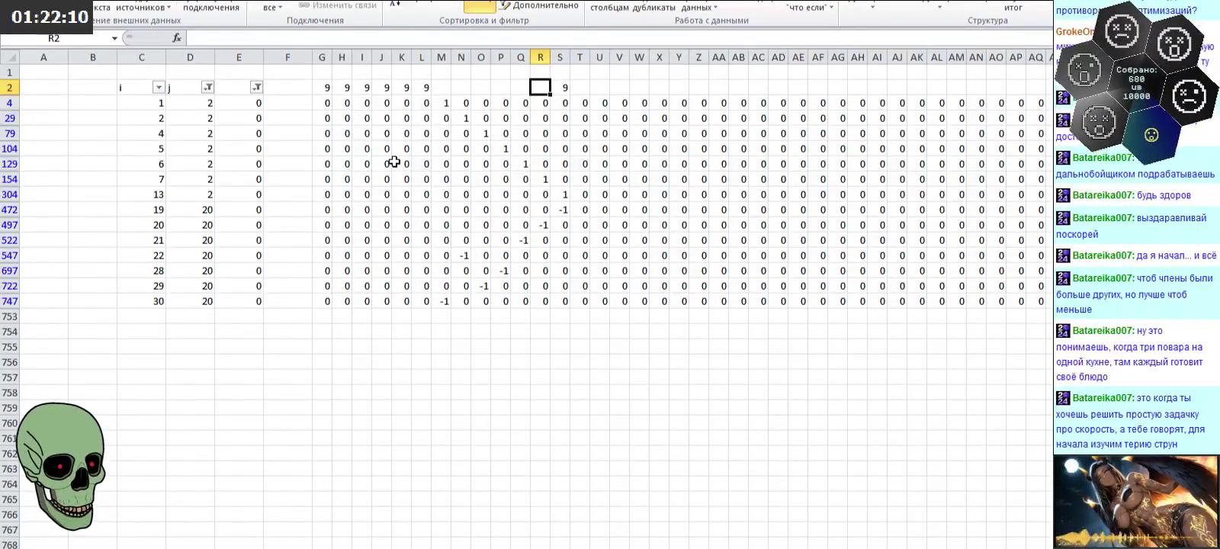
{"action": "left_click_drag", "start_coordinate": [386, 88], "coordinate": [539, 89]}
{"action": "left_click", "coordinate": [579, 88]}
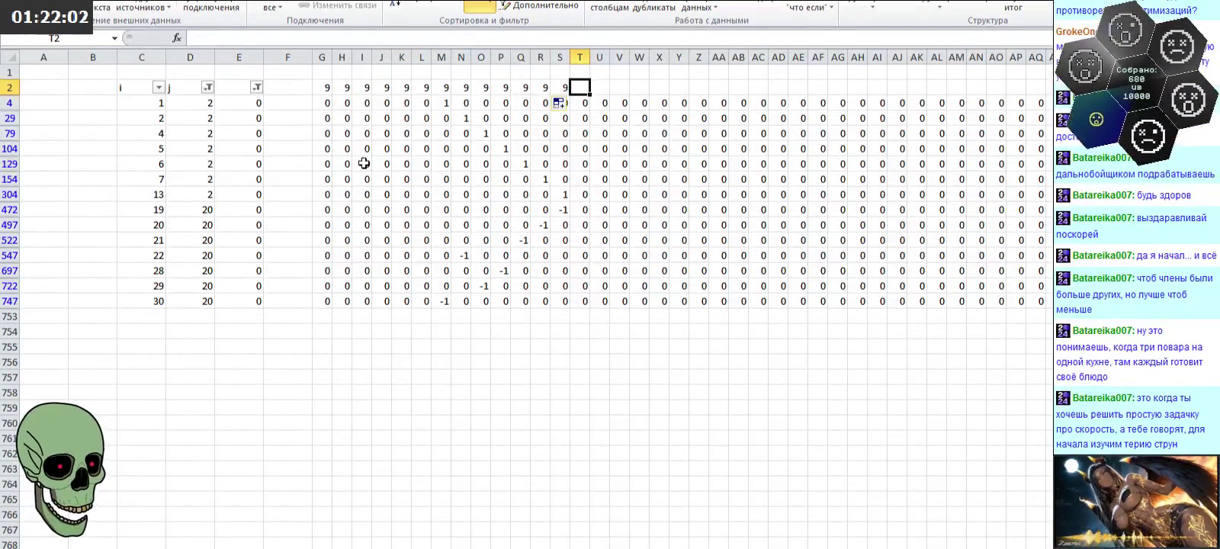
{"action": "left_click", "coordinate": [207, 88]}
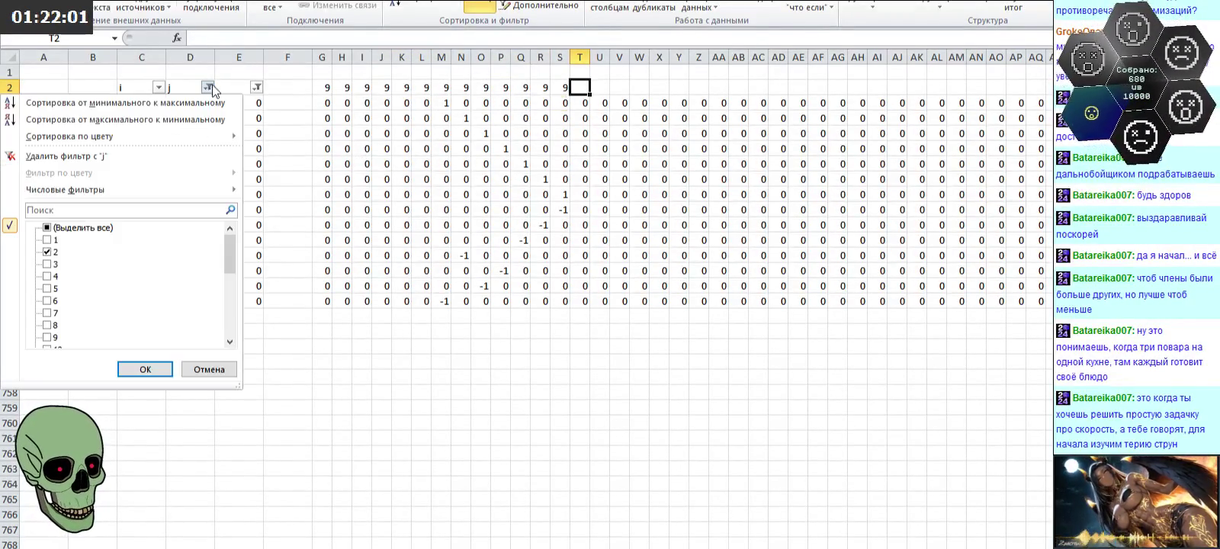
Step: Change the j filter to show only the values 3 and 15
{"action": "left_click", "coordinate": [47, 252]}
{"action": "mouse_move", "coordinate": [229, 265]}
{"action": "left_mouse_down"}
{"action": "mouse_move", "coordinate": [228, 328]}
{"action": "mouse_move", "coordinate": [229, 251]}
{"action": "mouse_move", "coordinate": [233, 286]}
{"action": "left_mouse_up"}
{"action": "left_click", "coordinate": [47, 276]}
{"action": "left_click", "coordinate": [44, 265]}
{"action": "left_click", "coordinate": [47, 313]}
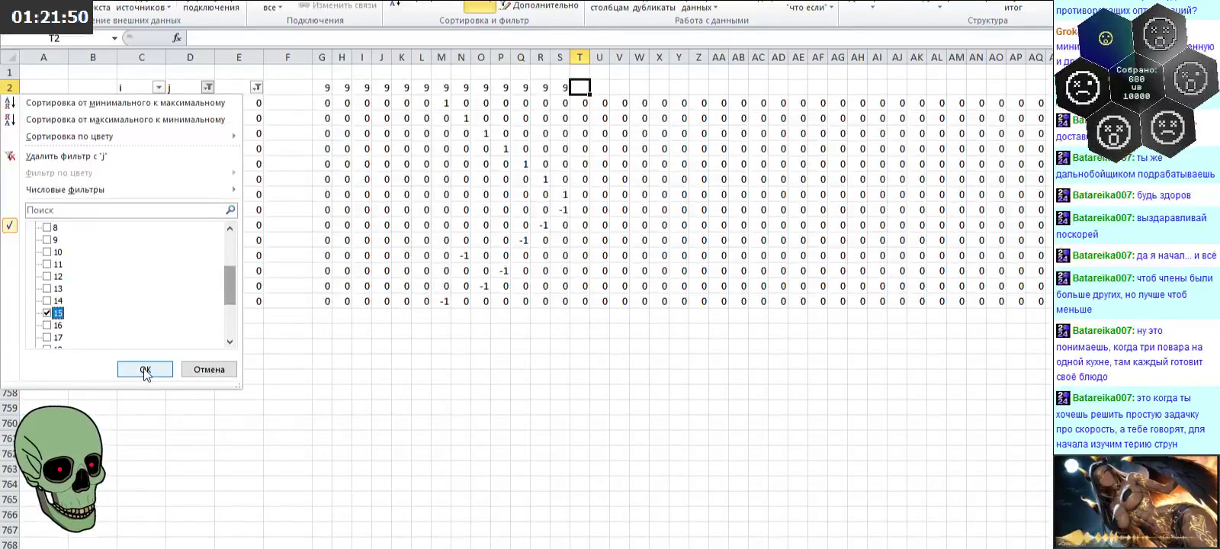
{"action": "left_click", "coordinate": [145, 369]}
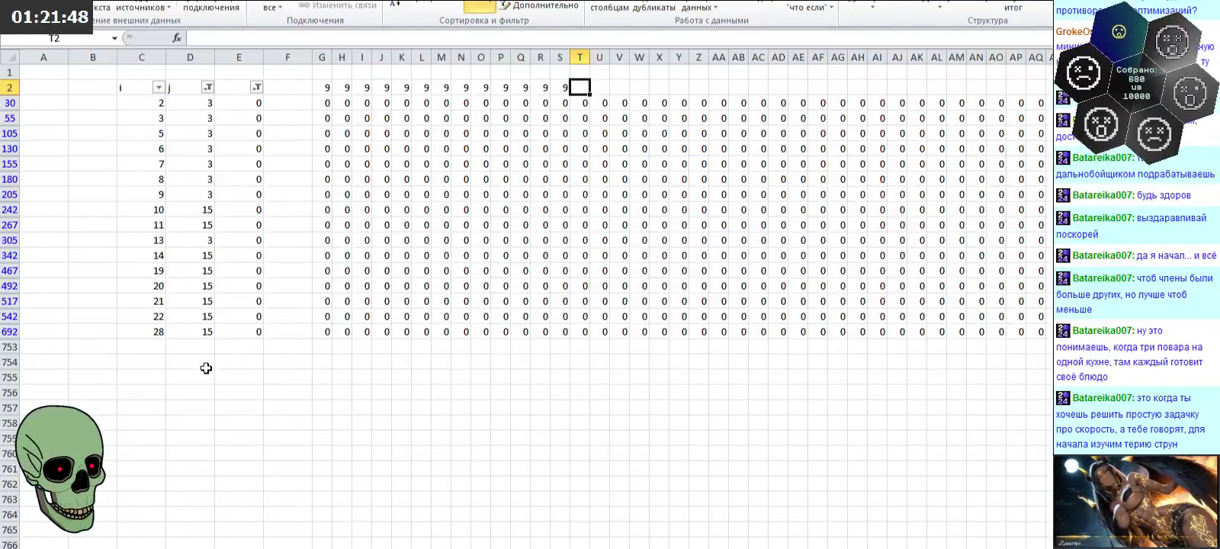
Step: Enter 1/-1 pairs in column T (T30, T542) and column U (U55, U267)
{"action": "key", "text": "Down"}
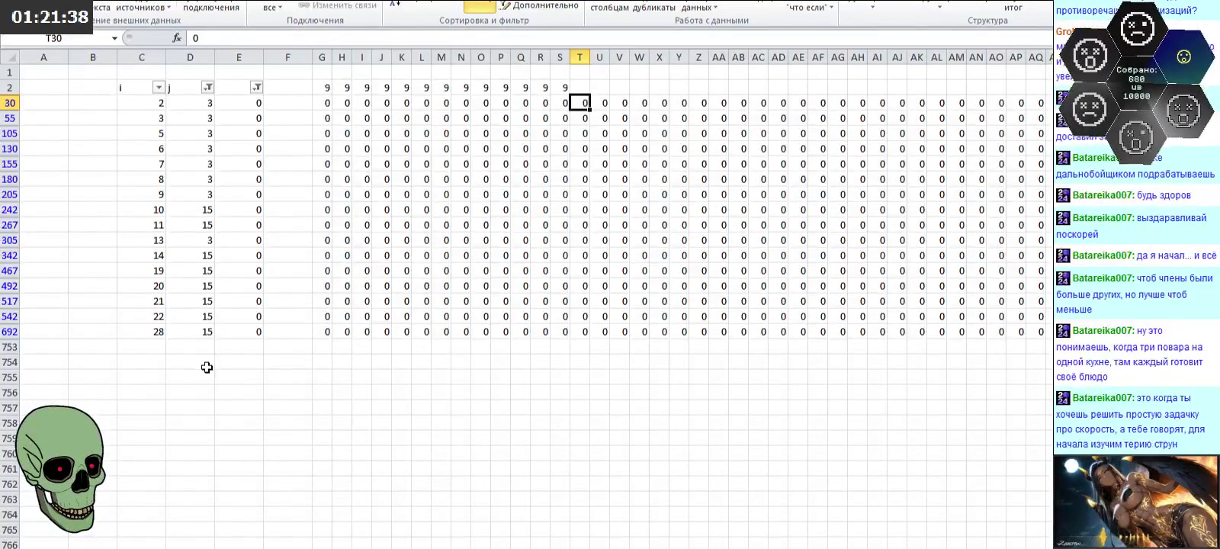
{"action": "type", "text": "1"}
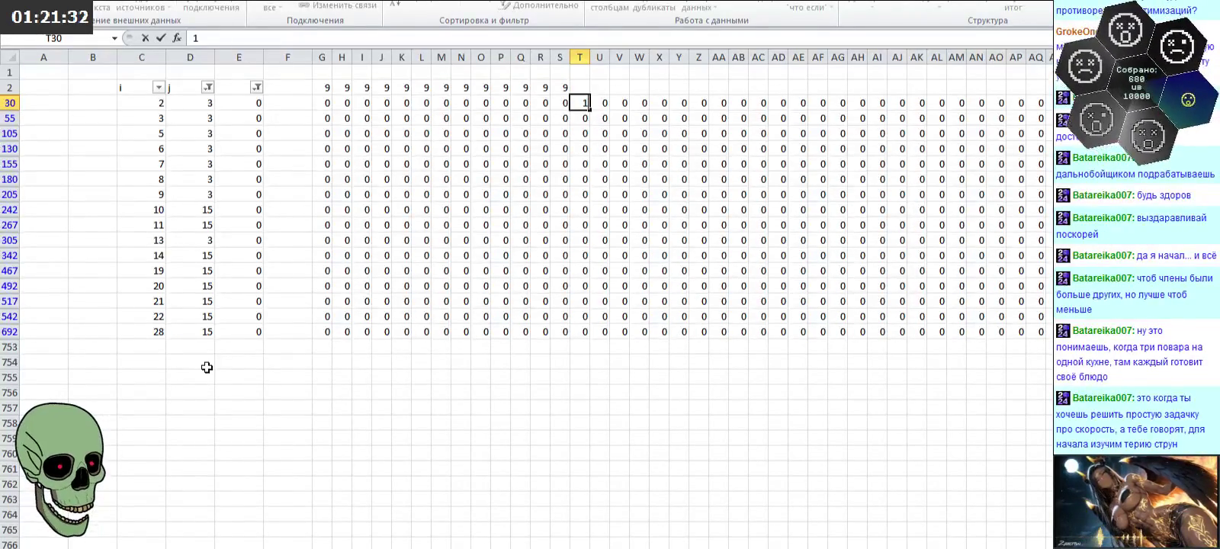
{"action": "key", "text": "Return"}
{"action": "key", "text": "Down"}
{"action": "key", "text": "Down"}
{"action": "key", "text": "Down"}
{"action": "key", "text": "Down"}
{"action": "key", "text": "Down"}
{"action": "key", "text": "Down"}
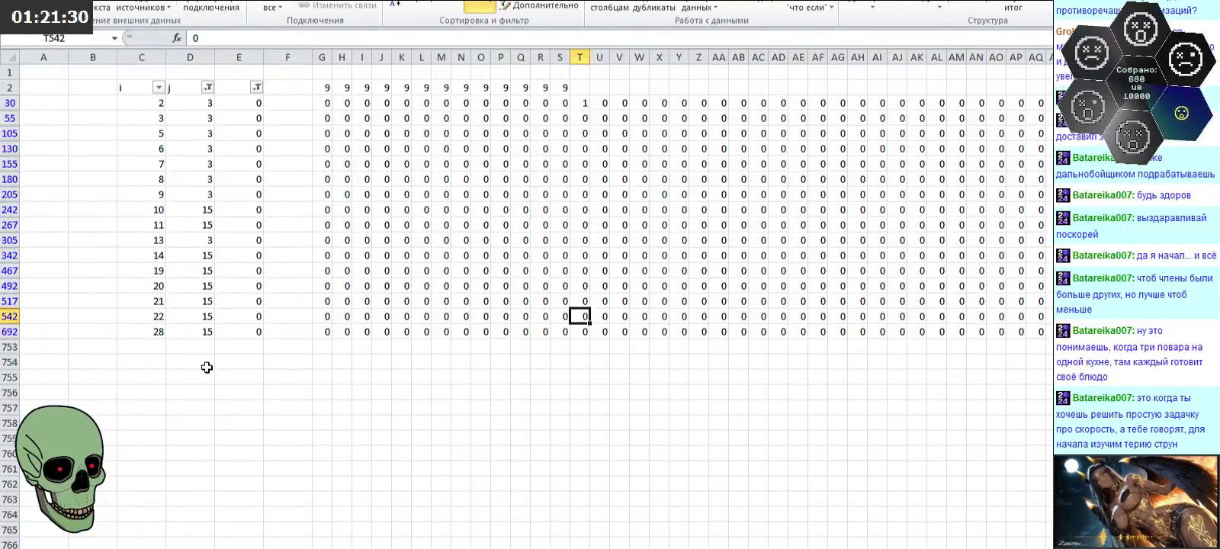
{"action": "type", "text": "-"}
{"action": "key", "text": "Up"}
{"action": "key", "text": "Up"}
{"action": "key", "text": "Up"}
{"action": "key", "text": "Up"}
{"action": "key", "text": "Up"}
{"action": "key", "text": "Up"}
{"action": "key", "text": "Up"}
{"action": "key", "text": "Right"}
{"action": "key", "text": "Up"}
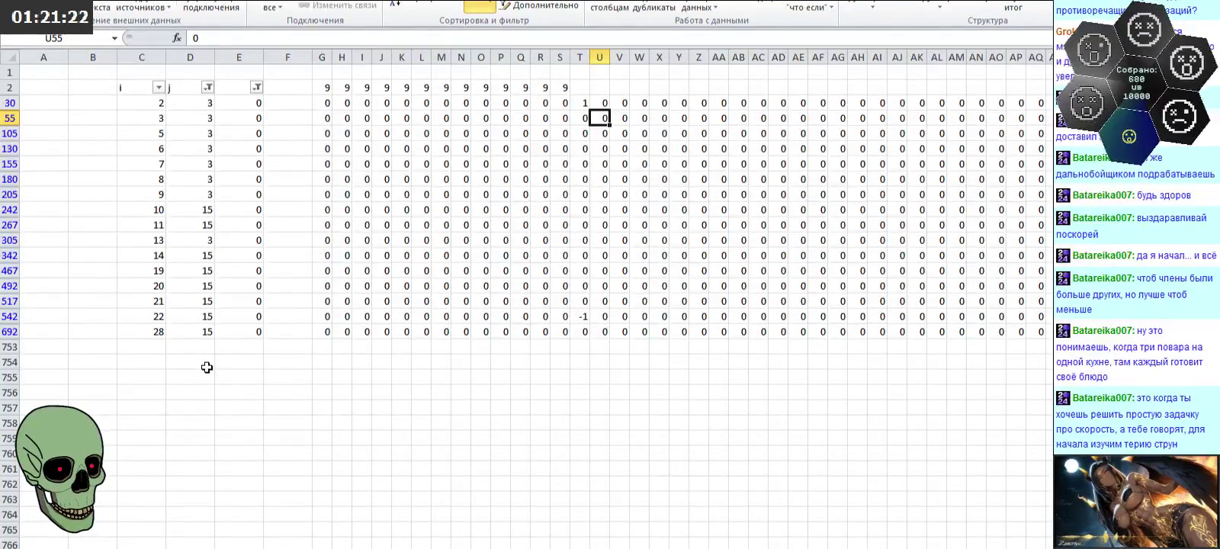
{"action": "type", "text": "1"}
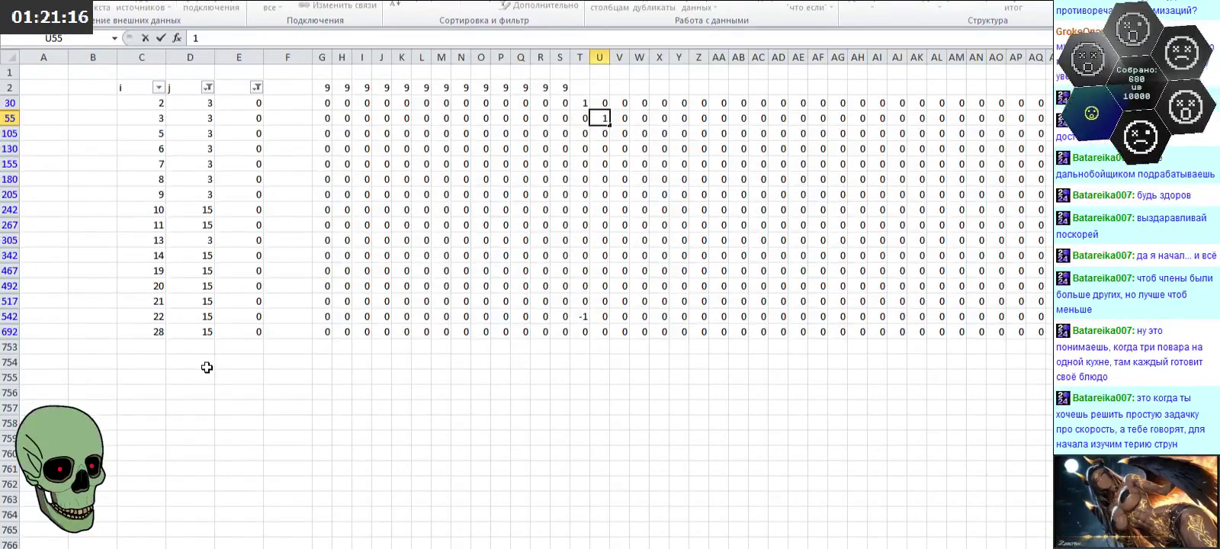
{"action": "key", "text": "Return"}
{"action": "key", "text": "Down"}
{"action": "key", "text": "Down"}
{"action": "key", "text": "Down"}
{"action": "key", "text": "Down"}
{"action": "key", "text": "Down"}
{"action": "key", "text": "Down"}
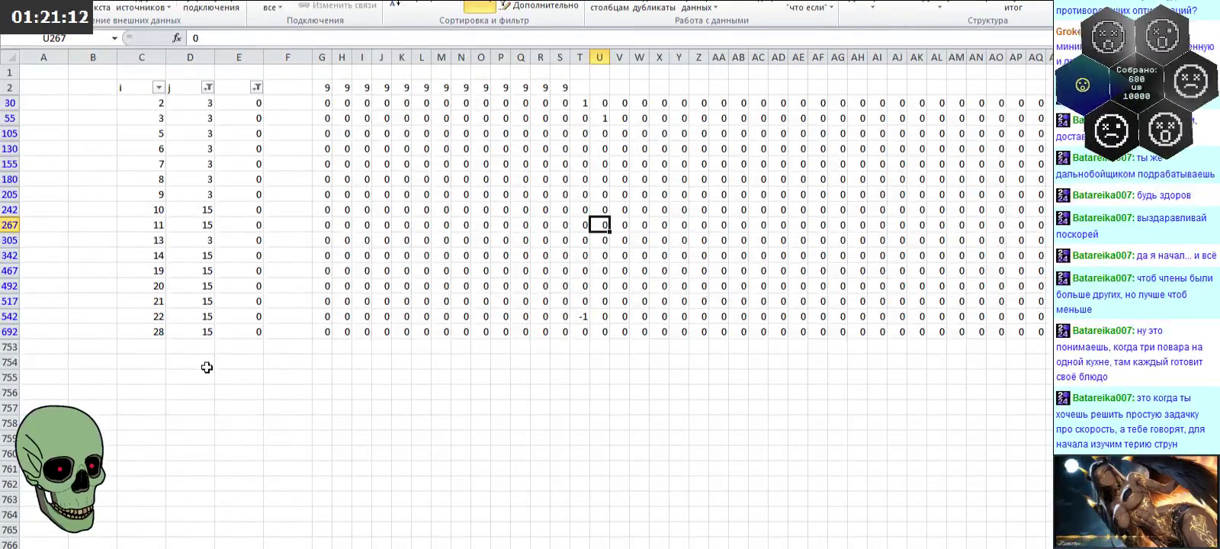
{"action": "type", "text": "-1"}
{"action": "key", "text": "Up"}
{"action": "key", "text": "Up"}
{"action": "key", "text": "Up"}
{"action": "key", "text": "Up"}
Step: Enter 1/-1 pairs in column V (V105, V692) and column W (W130, W517)
{"action": "key", "text": "Right"}
{"action": "type", "text": "1"}
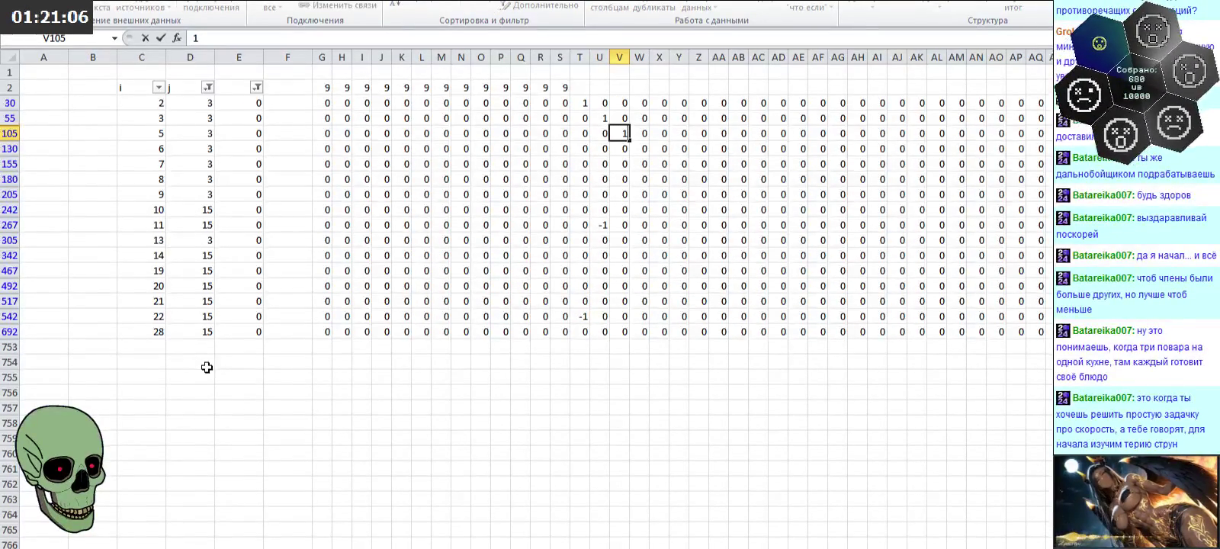
{"action": "key", "text": "Return"}
{"action": "key", "text": "Down"}
{"action": "key", "text": "Down"}
{"action": "key", "text": "Down"}
{"action": "key", "text": "Down"}
{"action": "key", "text": "Down"}
{"action": "key", "text": "Down"}
{"action": "type", "text": "-1"}
{"action": "key", "text": "Up"}
{"action": "key", "text": "Up"}
{"action": "key", "text": "Up"}
{"action": "key", "text": "Up"}
{"action": "key", "text": "Up"}
{"action": "key", "text": "Right"}
{"action": "type", "text": "1"}
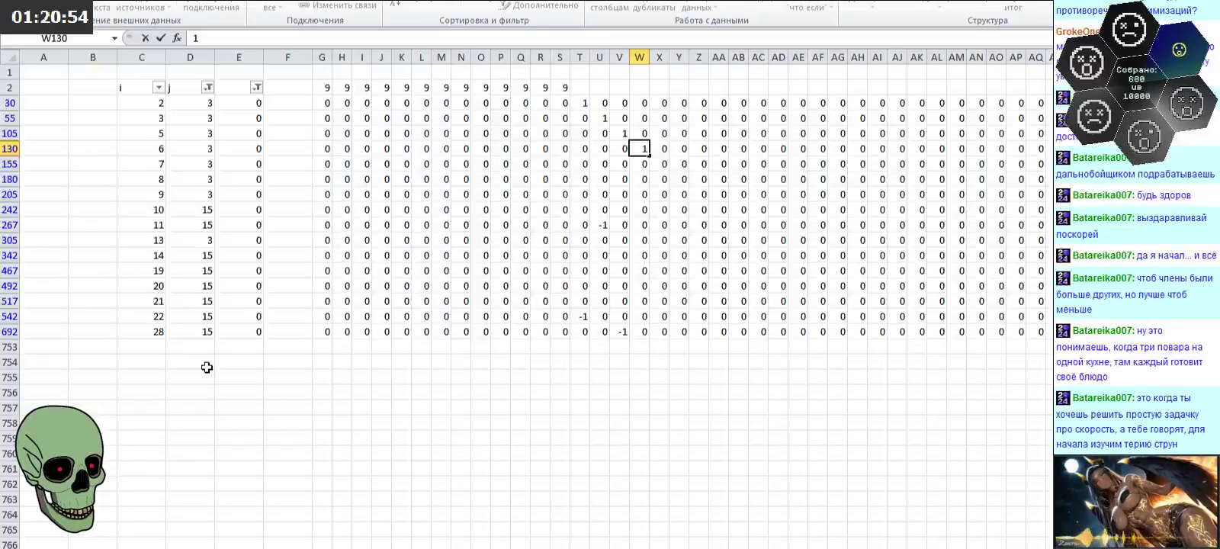
{"action": "key", "text": "Return"}
{"action": "key", "text": "Down"}
{"action": "key", "text": "Down"}
{"action": "key", "text": "Down"}
{"action": "key", "text": "Down"}
{"action": "key", "text": "Down"}
{"action": "type", "text": "-1"}
{"action": "key", "text": "Up"}
{"action": "key", "text": "Up"}
{"action": "key", "text": "Up"}
{"action": "key", "text": "Up"}
{"action": "key", "text": "Up"}
{"action": "key", "text": "Up"}
{"action": "key", "text": "Up"}
Step: Enter 1 in X155 and -1 in X492
{"action": "key", "text": "Right"}
{"action": "type", "text": "1"}
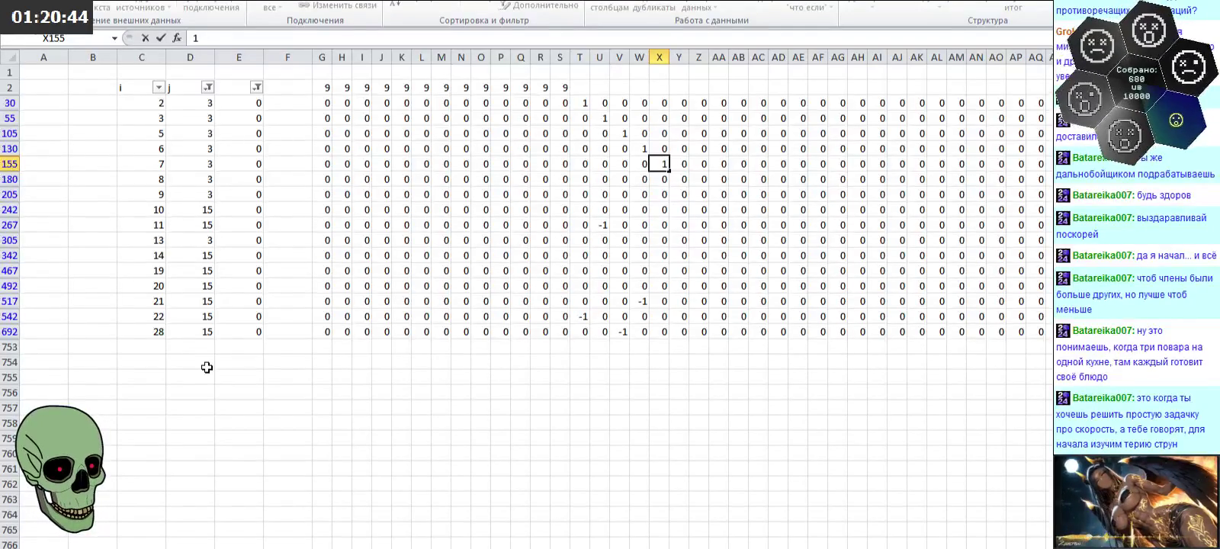
{"action": "key", "text": "Return"}
{"action": "key", "text": "Down"}
{"action": "key", "text": "Down"}
{"action": "key", "text": "Down"}
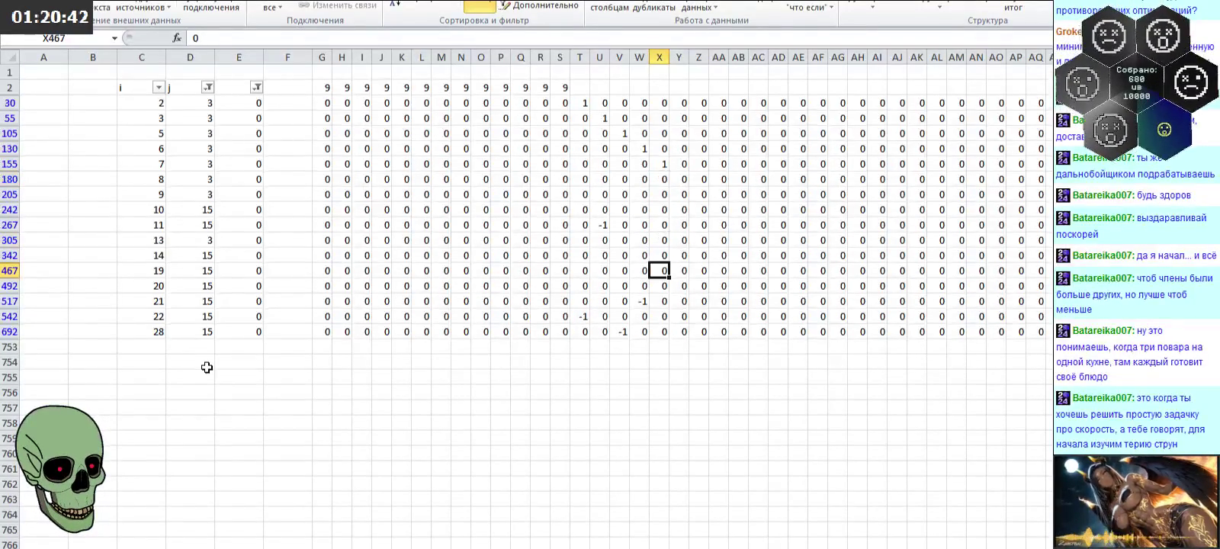
{"action": "key", "text": "Down"}
{"action": "type", "text": "-1"}
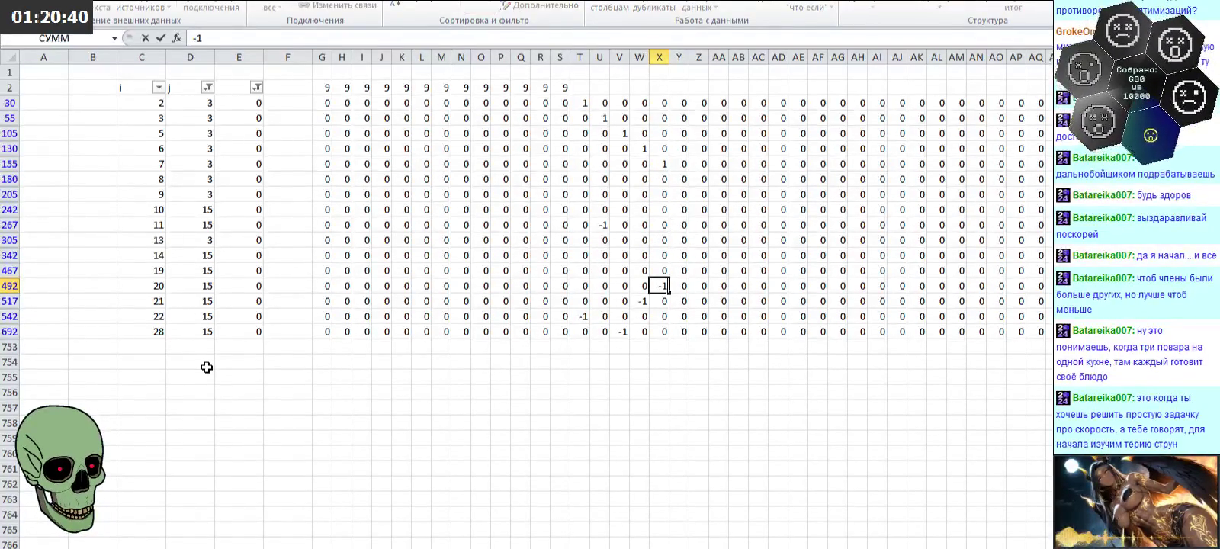
{"action": "key", "text": "Up"}
{"action": "key", "text": "Up"}
{"action": "key", "text": "Up"}
{"action": "key", "text": "Up"}
{"action": "key", "text": "Up"}
{"action": "key", "text": "Up"}
{"action": "key", "text": "Up"}
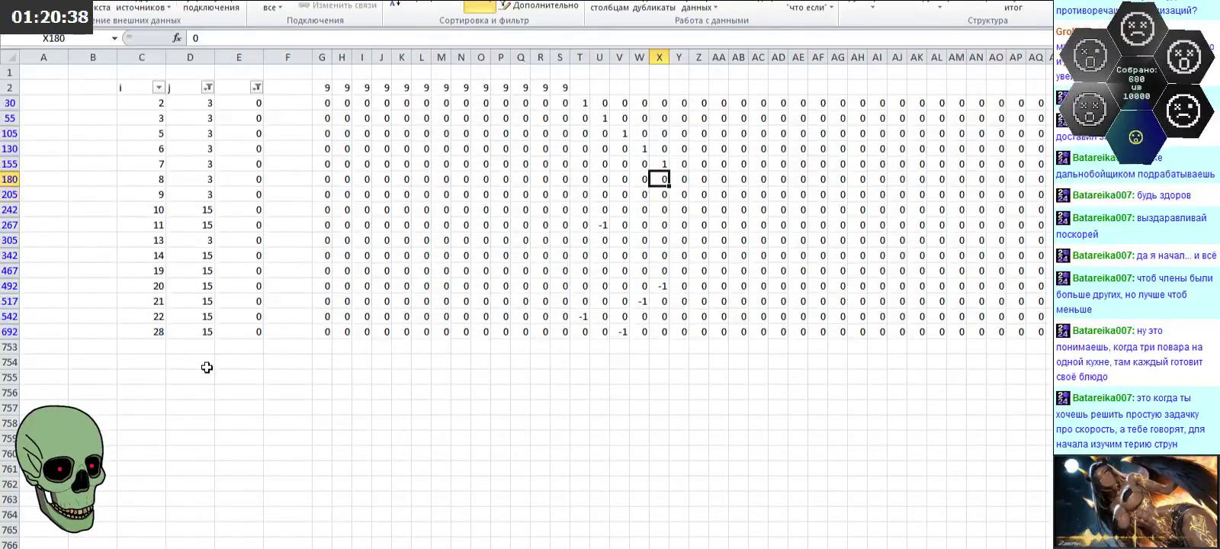
{"action": "key", "text": "Right"}
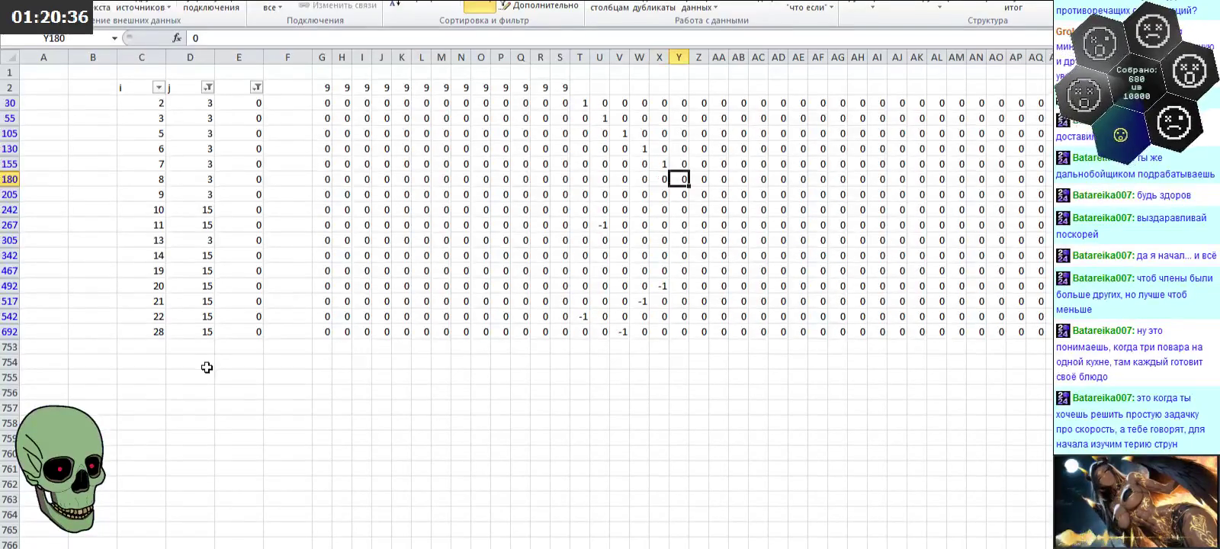
Step: Enter 1 in Y180 and -1 in Y342
{"action": "type", "text": "1"}
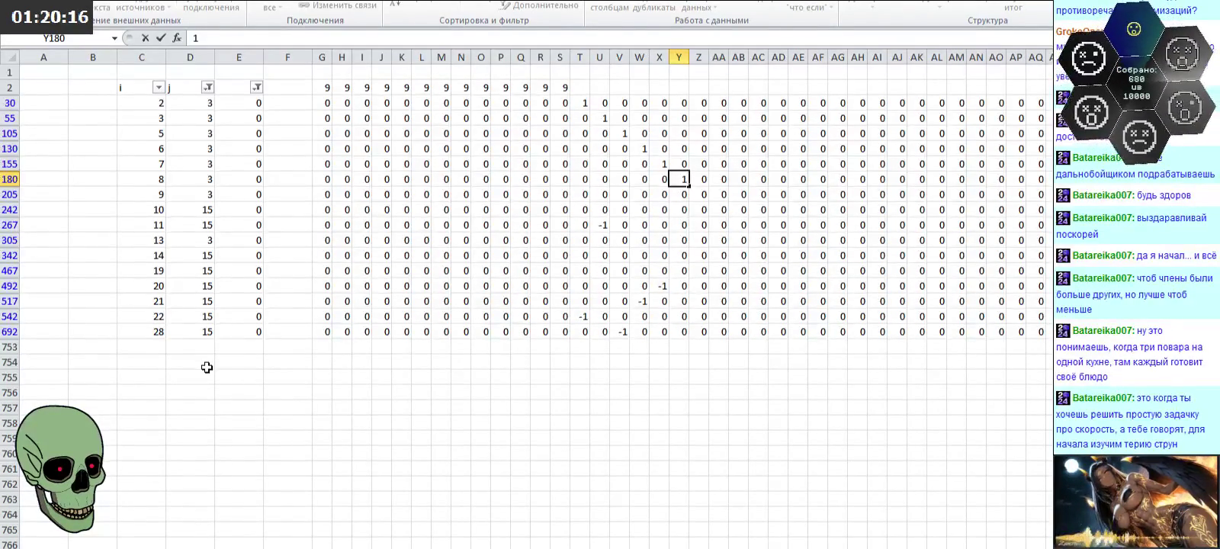
{"action": "key", "text": "Return"}
{"action": "key", "text": "Down"}
{"action": "key", "text": "Down"}
{"action": "key", "text": "Down"}
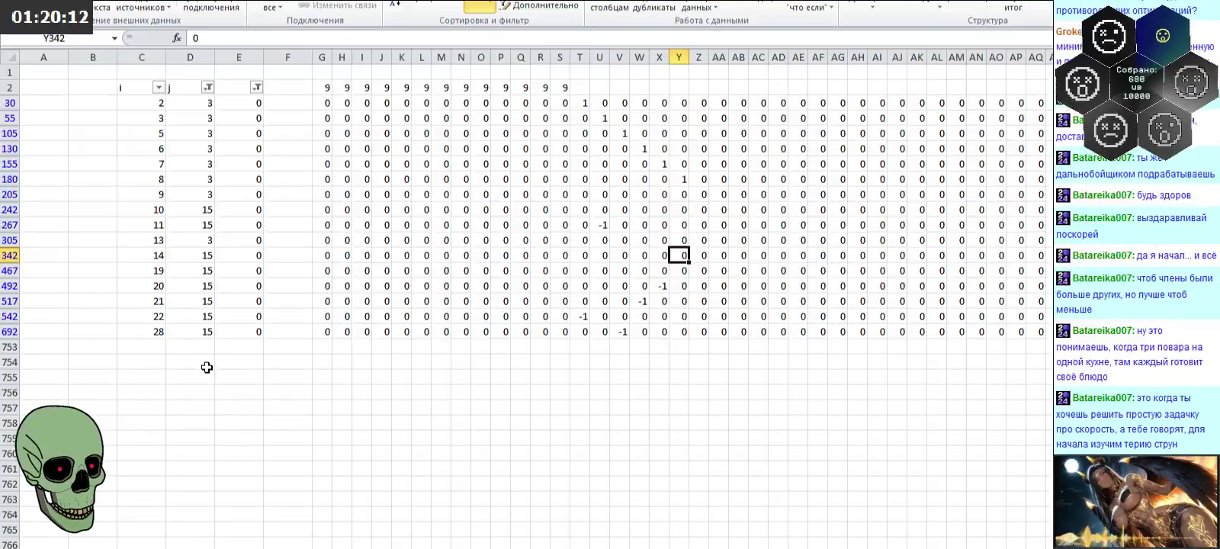
{"action": "type", "text": "-1"}
{"action": "key", "text": "Up"}
{"action": "key", "text": "Up"}
{"action": "key", "text": "Up"}
{"action": "key", "text": "Up"}
{"action": "key", "text": "Right"}
Step: Enter 1/-1 pairs in column Z (Z205, Z242) and column AA (AA305, AA467)
{"action": "type", "text": "1"}
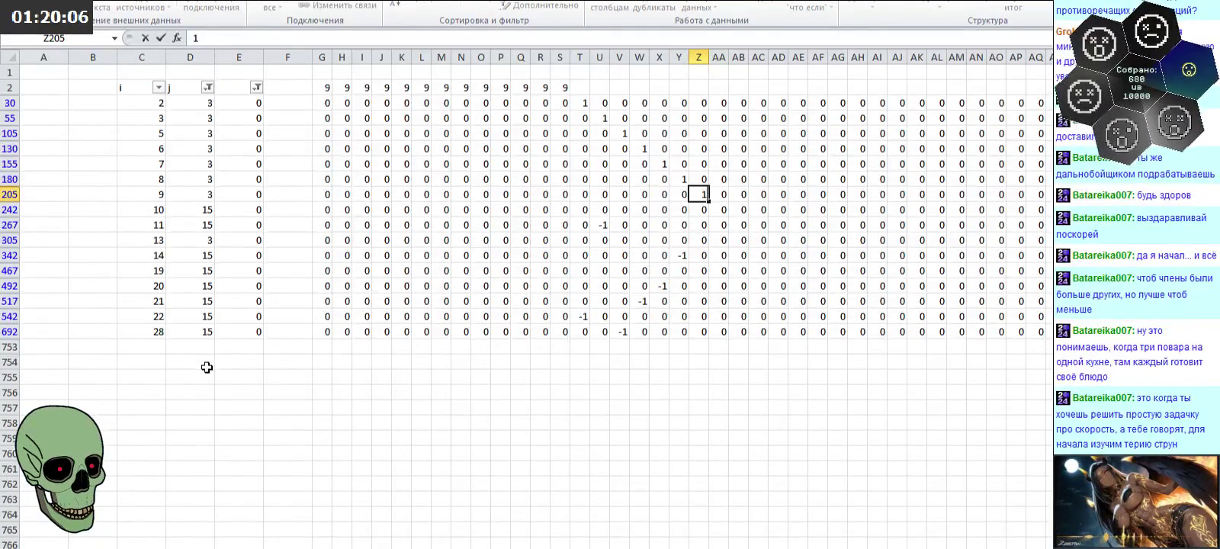
{"action": "key", "text": "Return"}
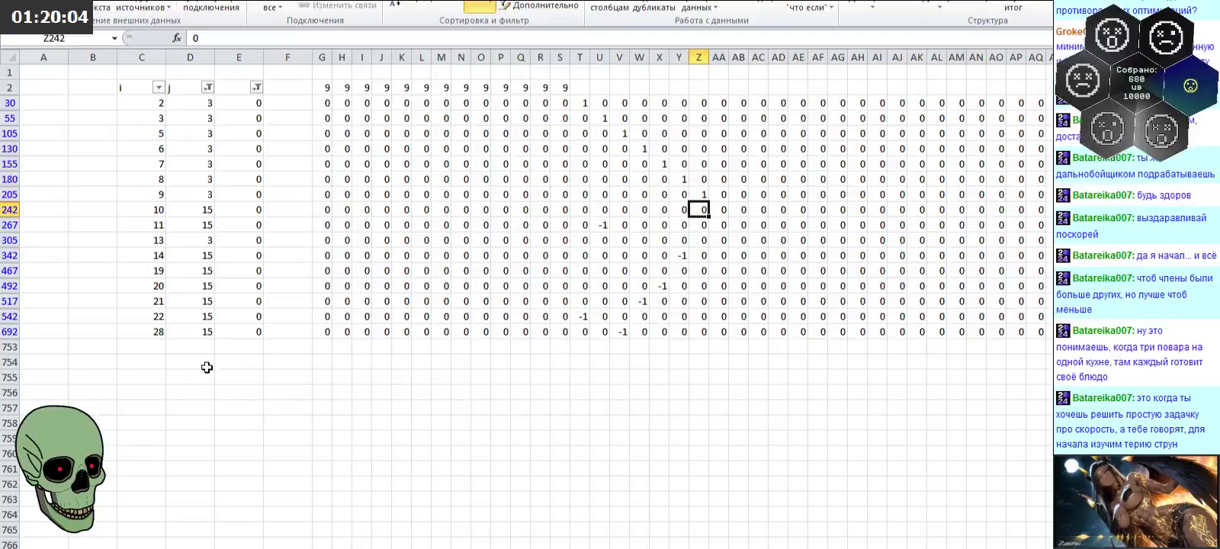
{"action": "type", "text": "-1"}
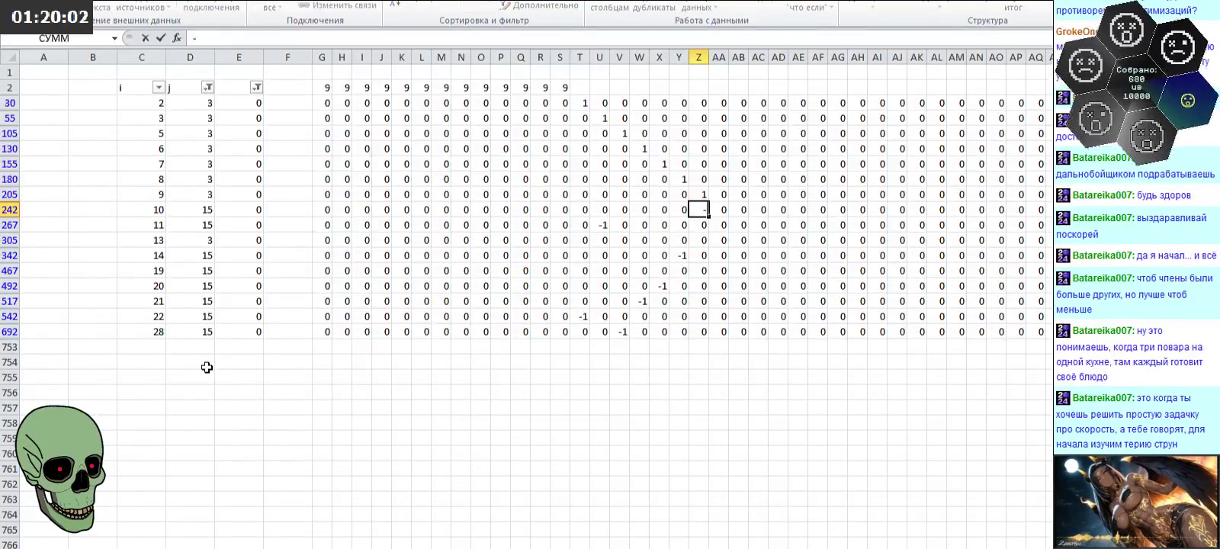
{"action": "key", "text": "Tab"}
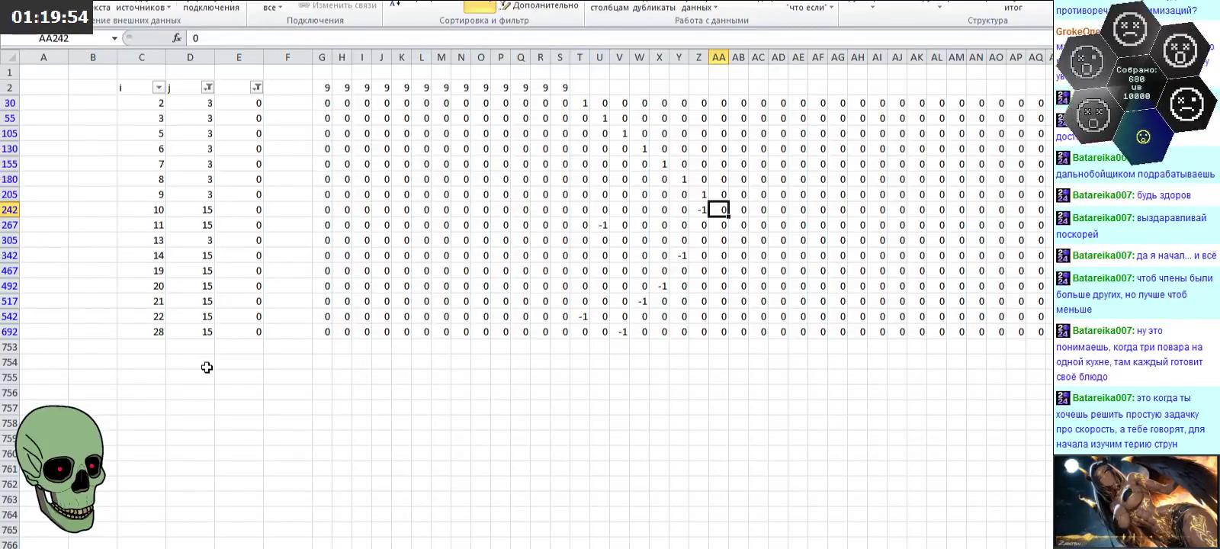
{"action": "key", "text": "Down"}
{"action": "key", "text": "Down"}
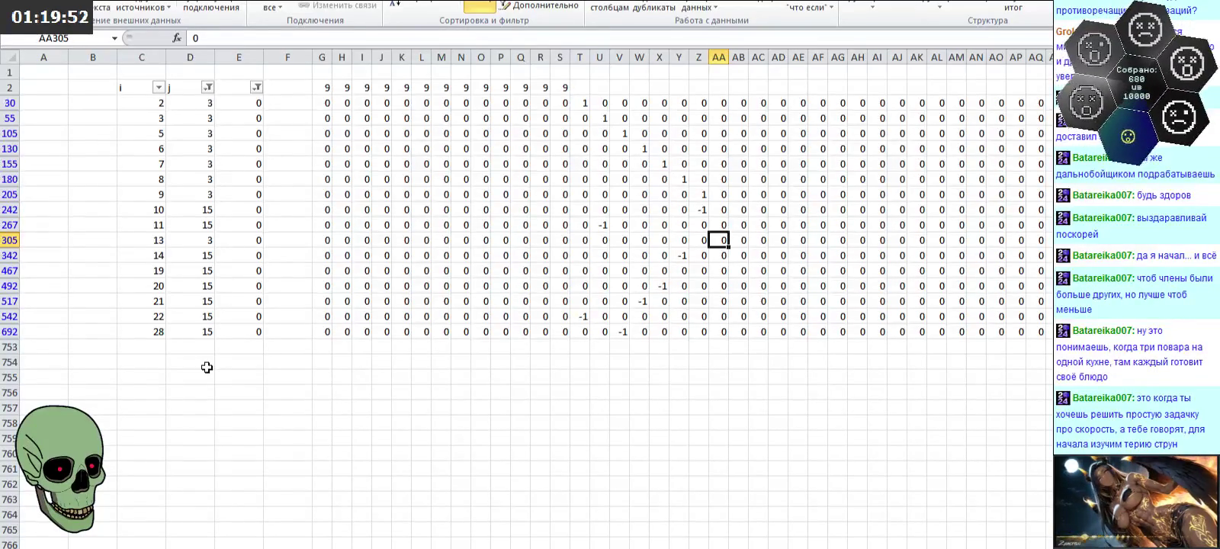
{"action": "type", "text": "1"}
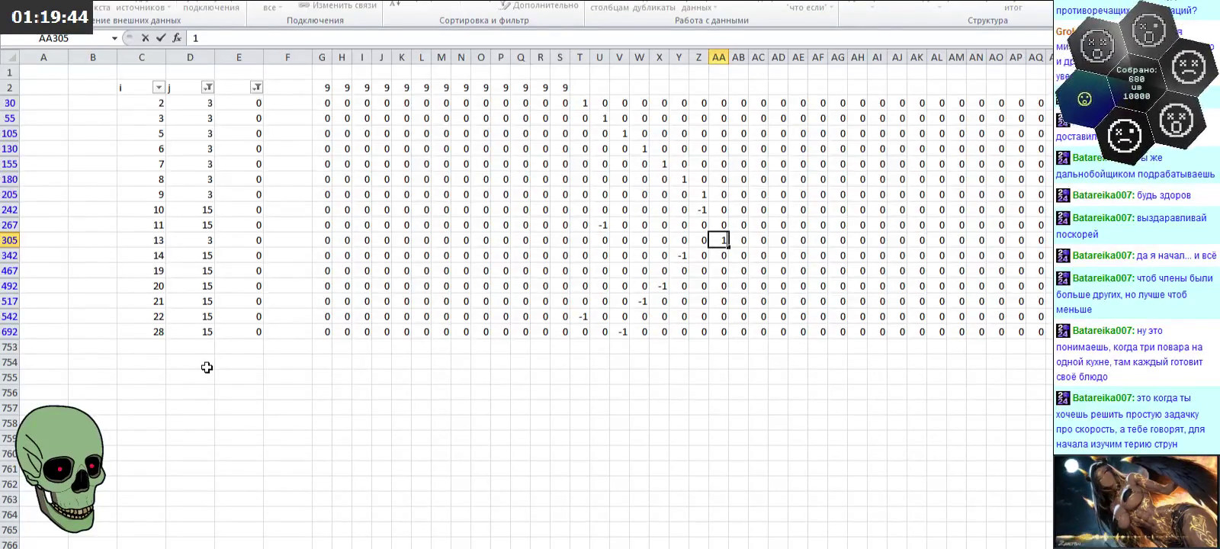
{"action": "key", "text": "Return"}
{"action": "key", "text": "Return"}
{"action": "type", "text": "-1"}
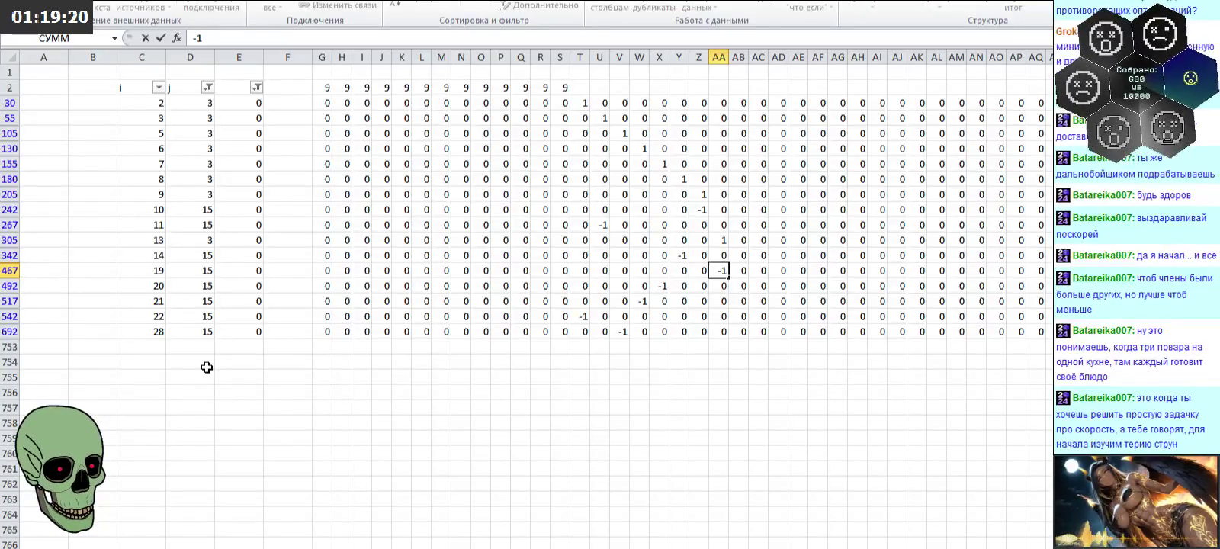
Step: Type 9 in AA2 and Z2, then fill 9s leftward along row 2 to column T
{"action": "left_click_drag", "start_coordinate": [584, 105], "coordinate": [719, 326]}
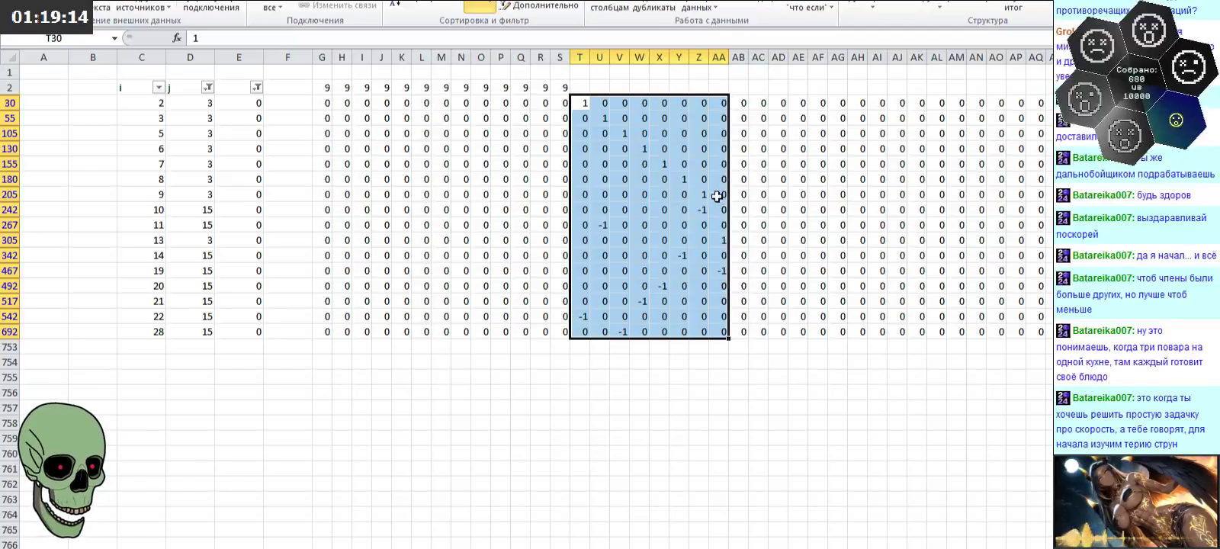
{"action": "left_click", "coordinate": [719, 87]}
{"action": "type", "text": "9"}
{"action": "key", "text": "Left"}
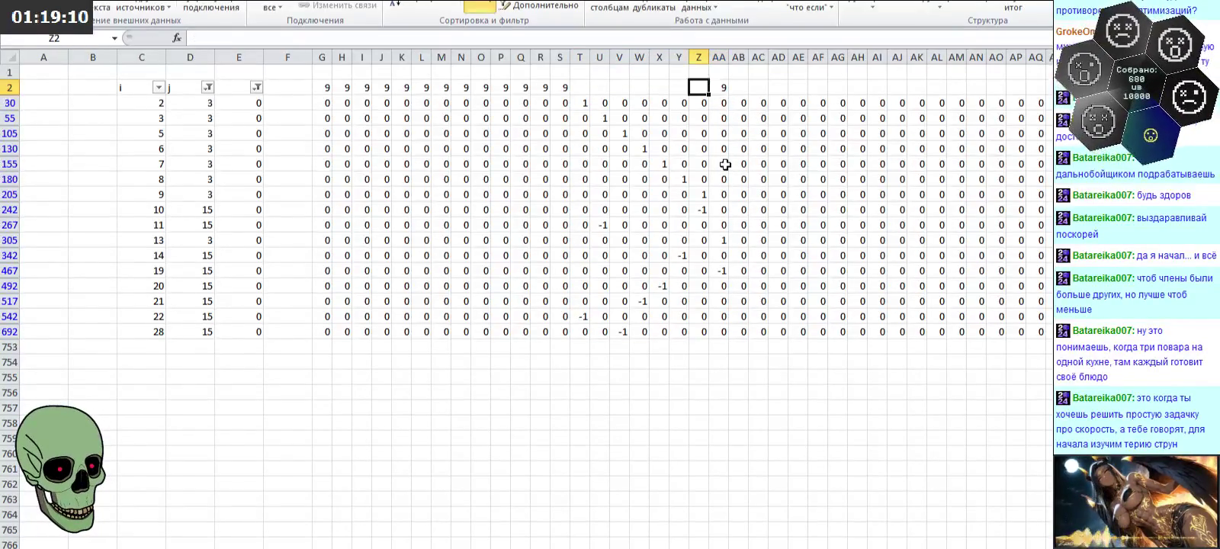
{"action": "type", "text": "9"}
{"action": "key", "text": "Left"}
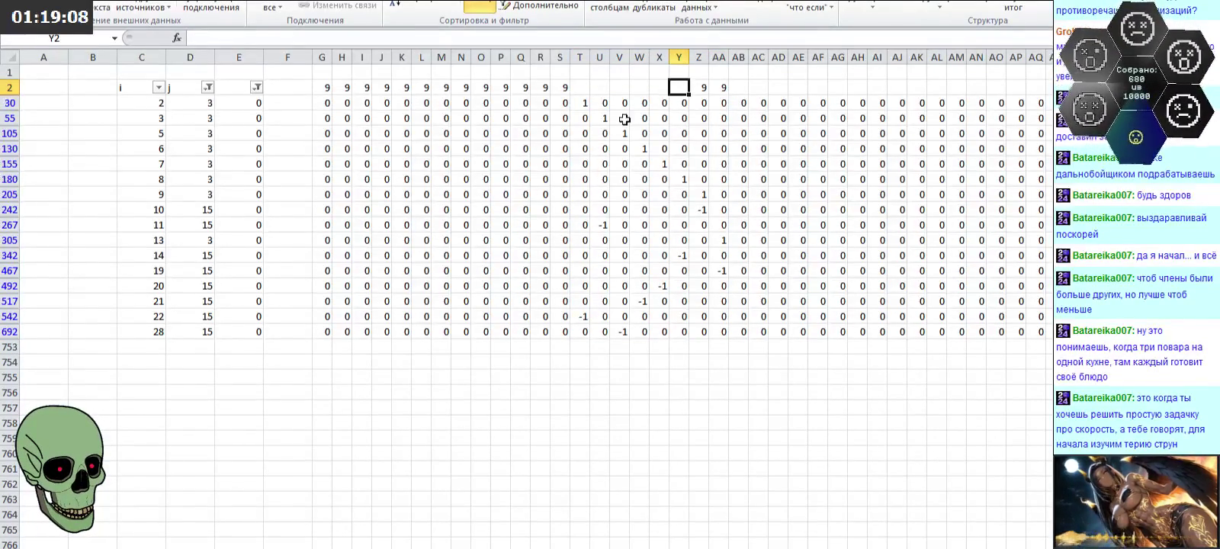
{"action": "mouse_move", "coordinate": [702, 87]}
{"action": "left_mouse_down"}
{"action": "mouse_move", "coordinate": [720, 87]}
{"action": "mouse_move", "coordinate": [577, 90]}
{"action": "left_mouse_up"}
{"action": "left_click", "coordinate": [738, 87]}
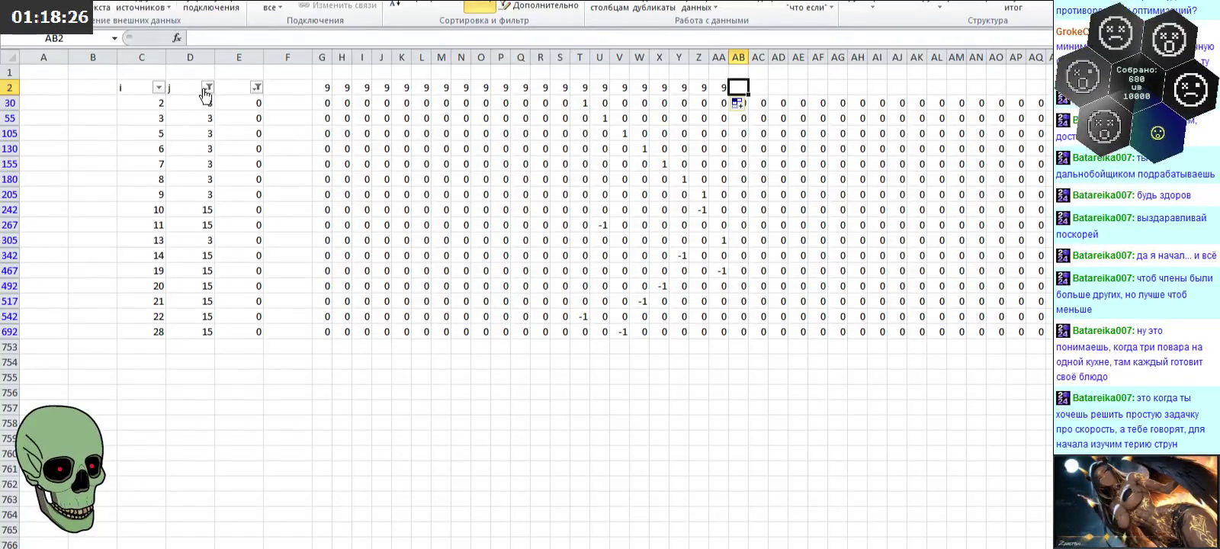
Step: Change the column j filter from 3 to show only rows where j is 4 or 10
{"action": "left_click", "coordinate": [207, 87]}
{"action": "left_click", "coordinate": [47, 227]}
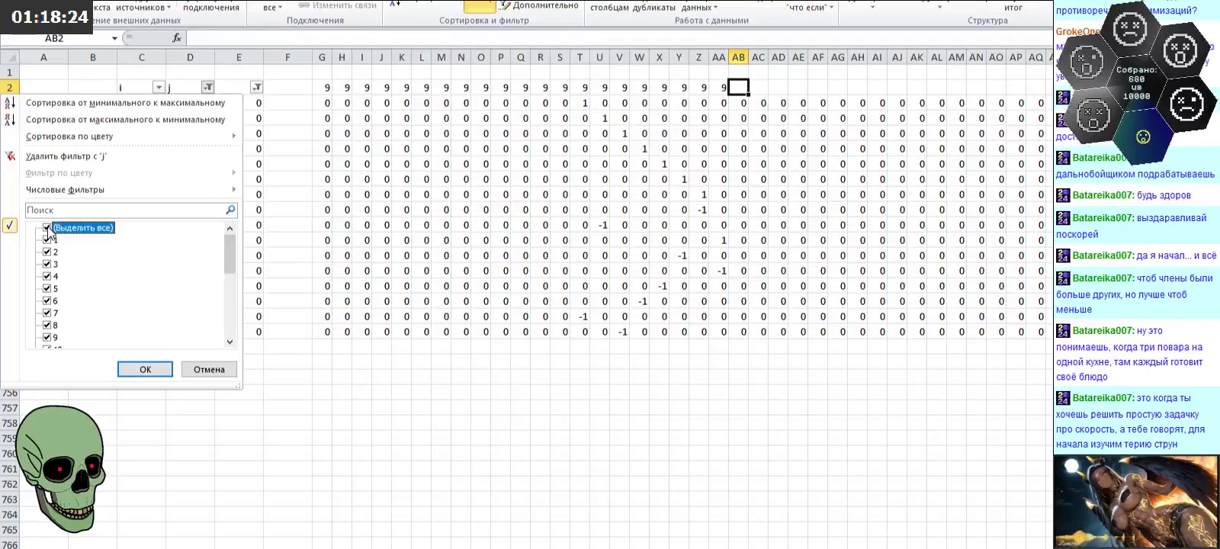
{"action": "left_click", "coordinate": [47, 276]}
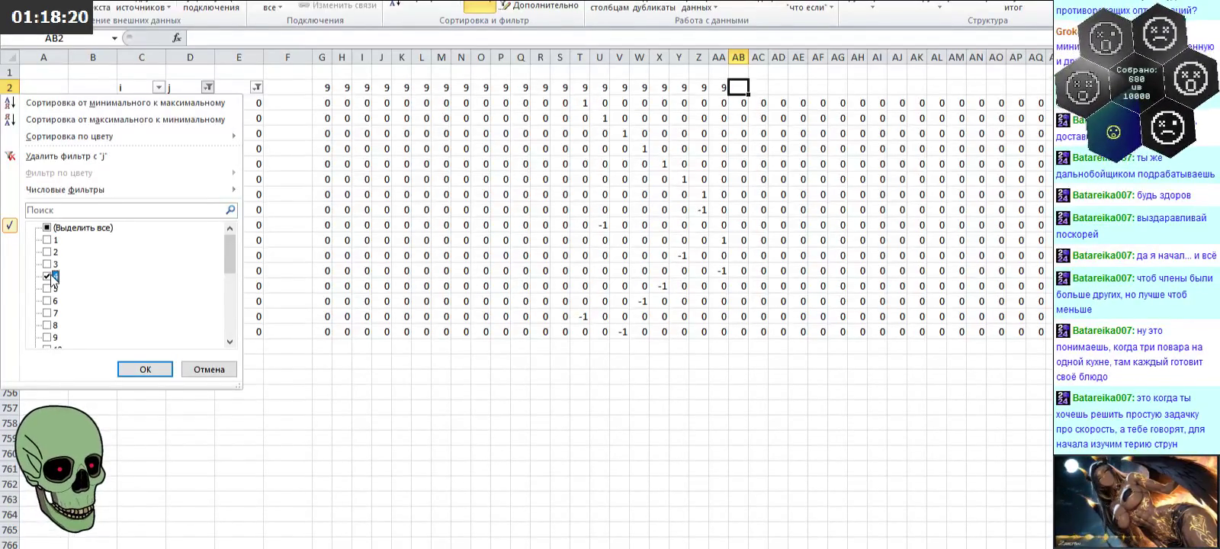
{"action": "scroll", "coordinate": [52, 272], "scroll_direction": "down", "scroll_amount": 2}
{"action": "left_click", "coordinate": [50, 276]}
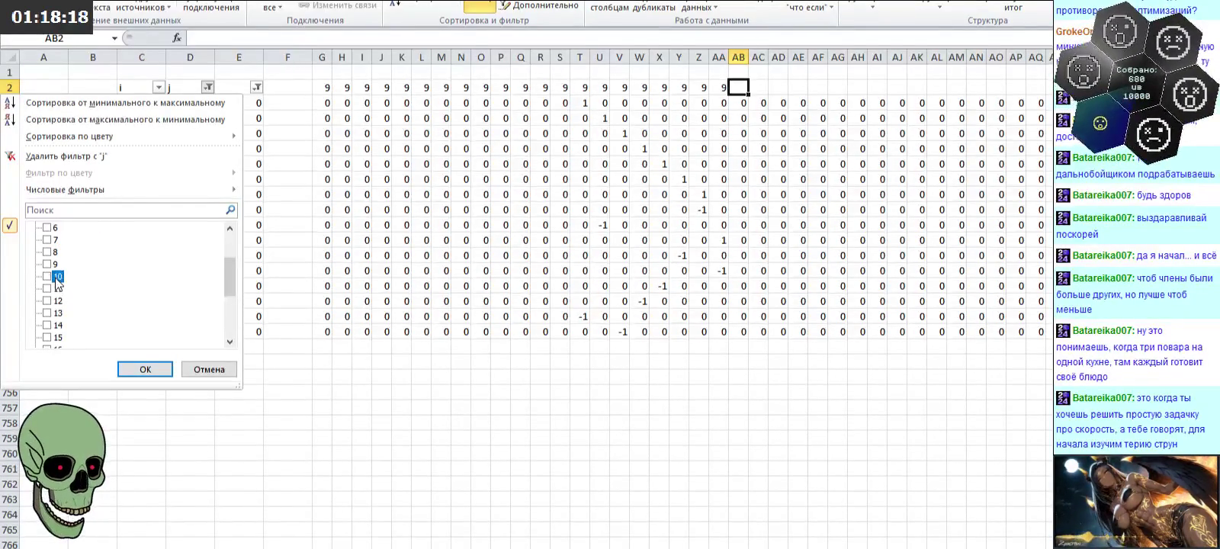
{"action": "left_click", "coordinate": [148, 369]}
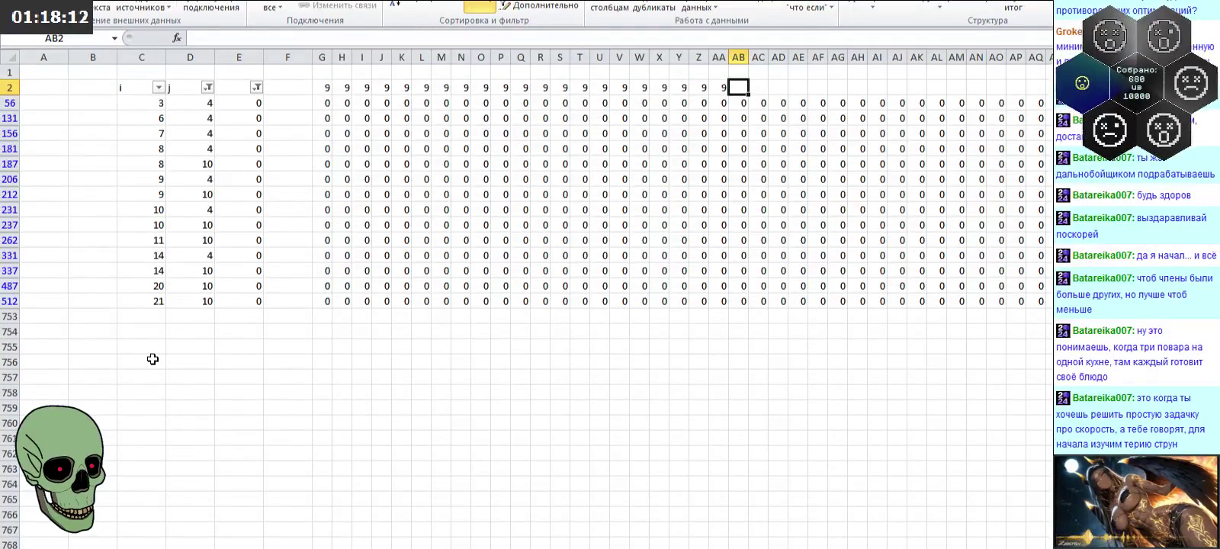
{"action": "key", "text": "Down"}
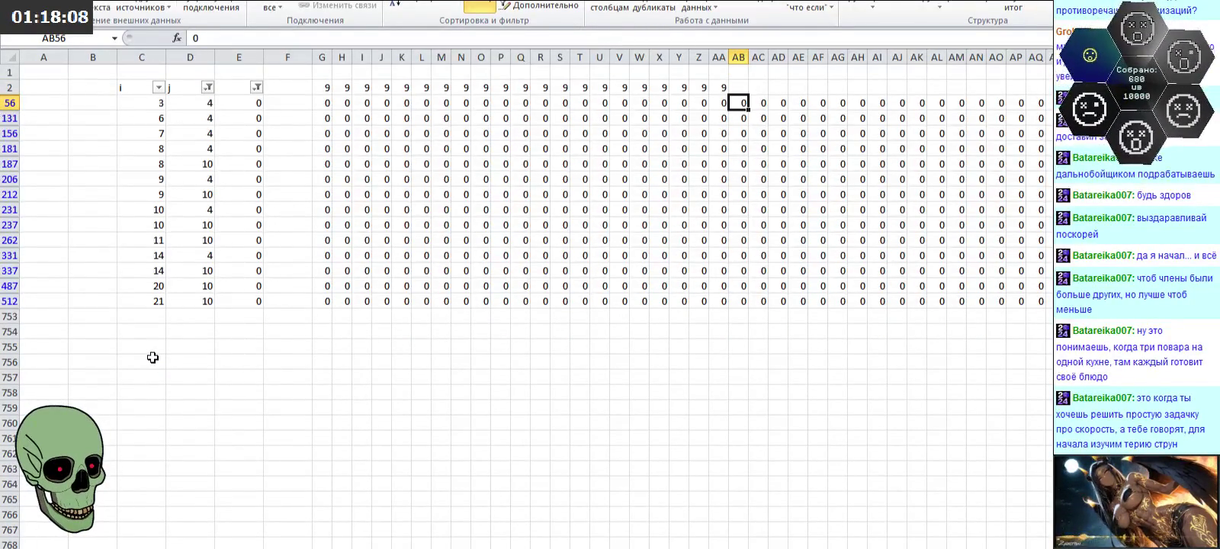
Step: Enter 1 in AB56 and -1 in AB262 among the filtered rows
{"action": "type", "text": "1"}
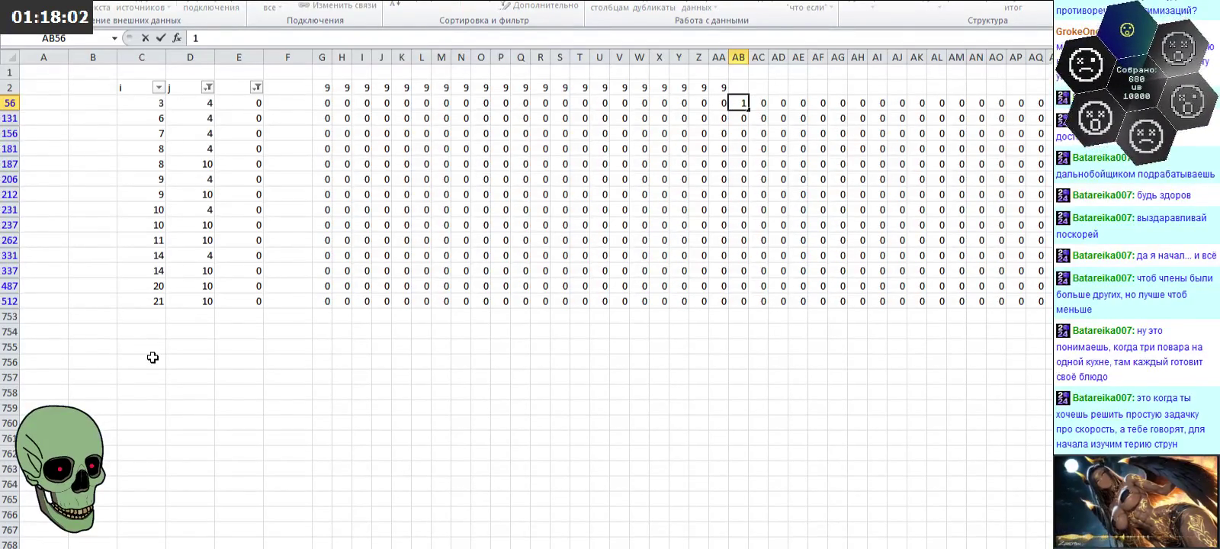
{"action": "key", "text": "Down"}
{"action": "key", "text": "Down"}
{"action": "key", "text": "Down"}
{"action": "key", "text": "Down"}
{"action": "key", "text": "Down"}
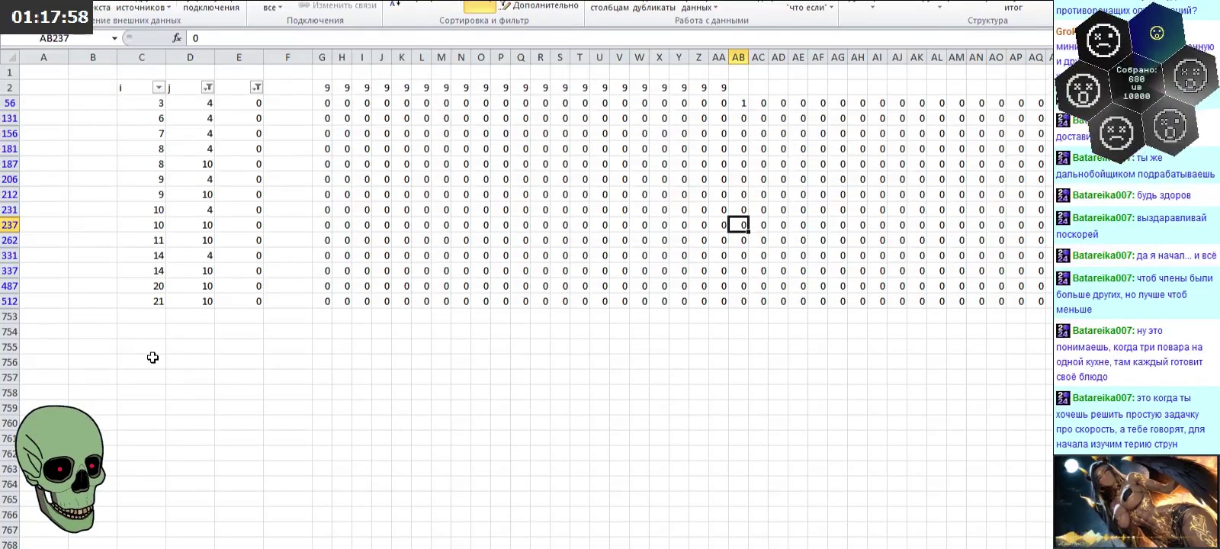
{"action": "key", "text": "Down"}
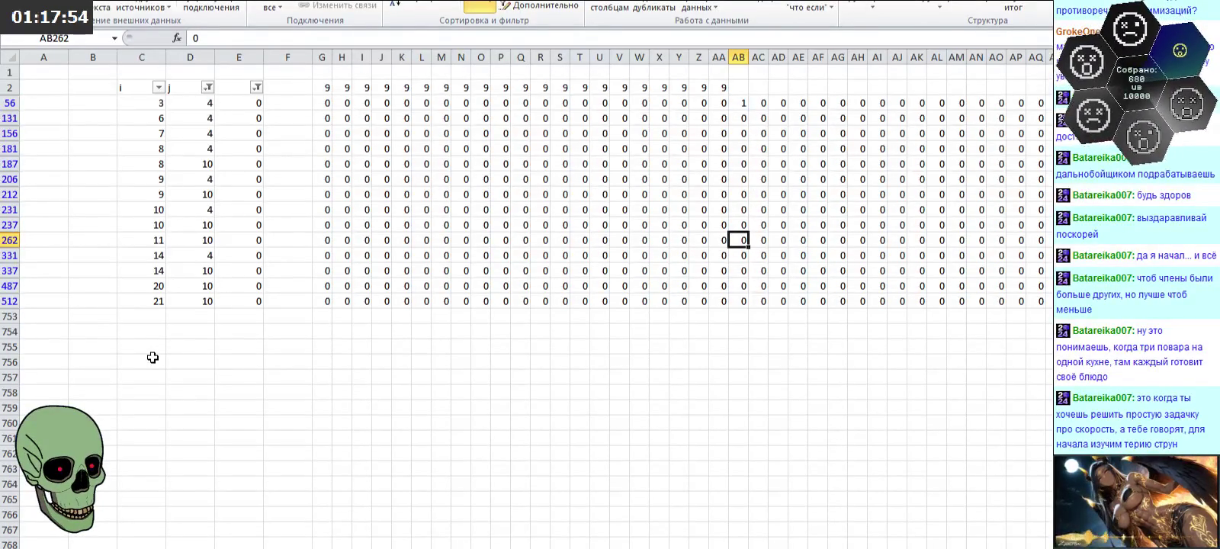
{"action": "type", "text": "-1"}
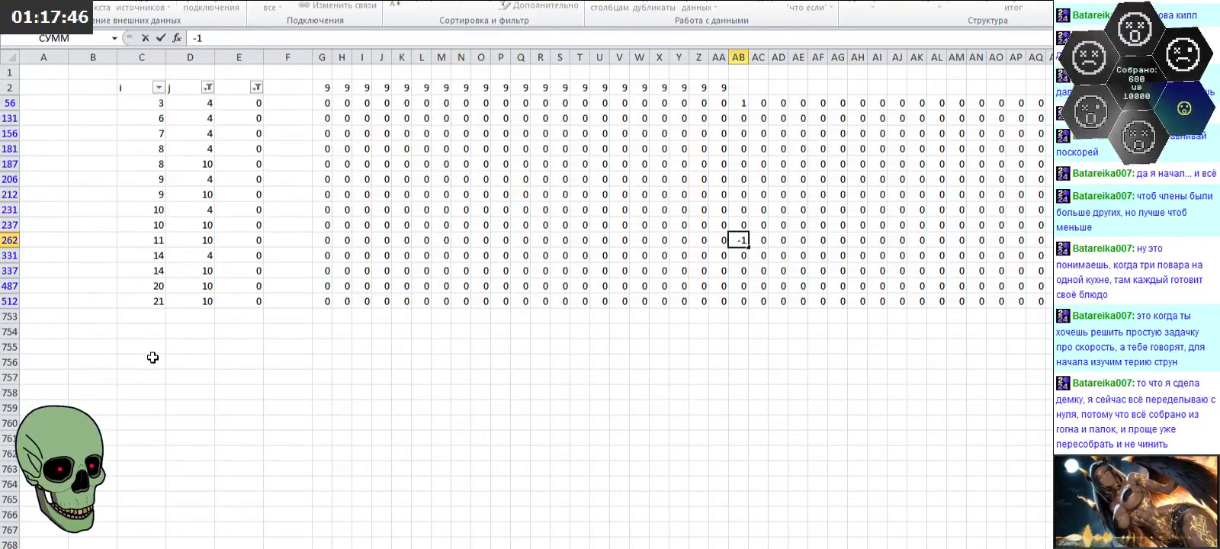
{"action": "key", "text": "ctrl+Return"}
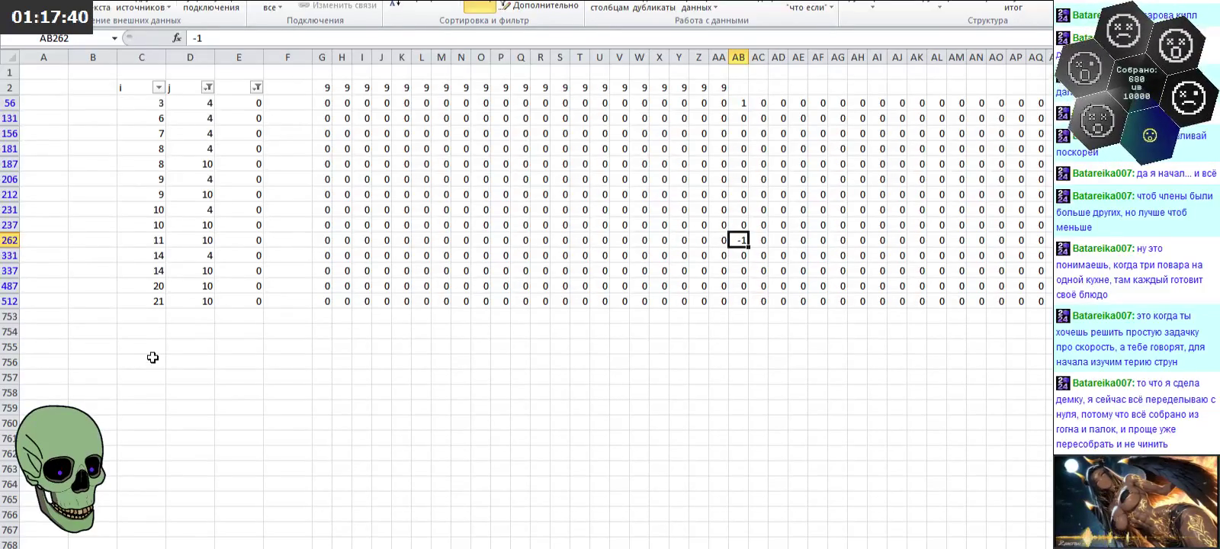
{"action": "key", "text": "Up"}
{"action": "key", "text": "Up"}
{"action": "key", "text": "Up"}
{"action": "key", "text": "Up"}
{"action": "key", "text": "Up"}
{"action": "key", "text": "Up"}
{"action": "key", "text": "Up"}
{"action": "key", "text": "Right"}
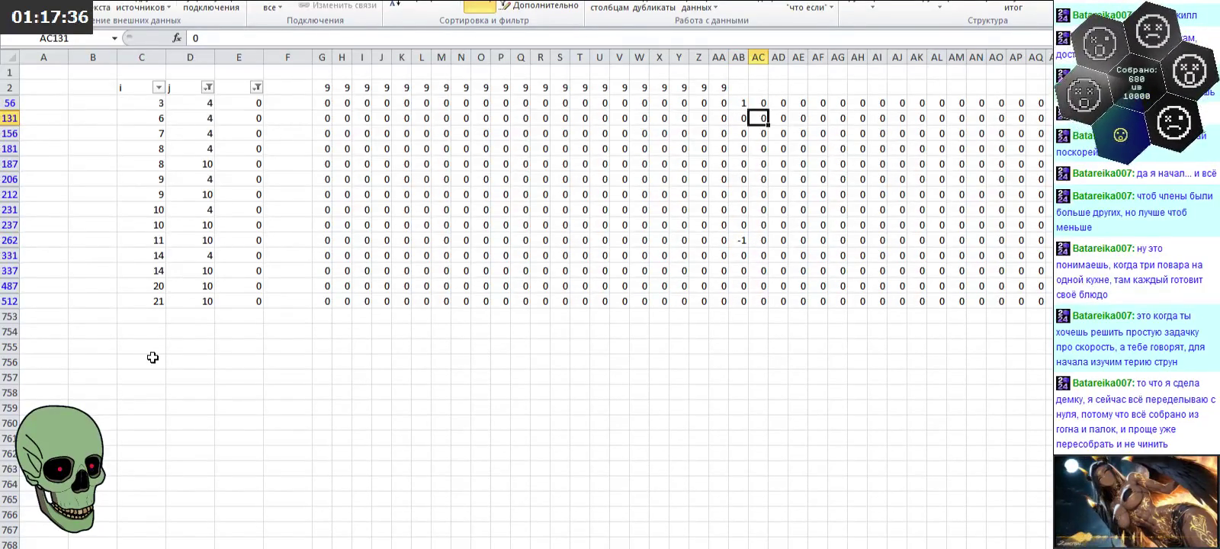
Step: Enter 1 in AC131 and -1 in AC512
{"action": "type", "text": "1"}
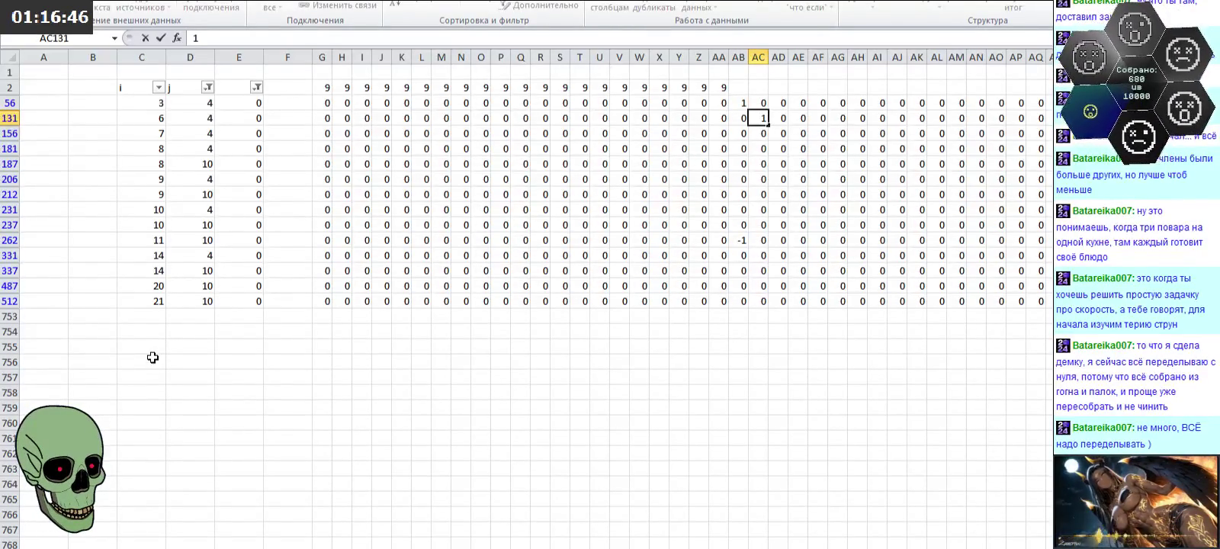
{"action": "key", "text": "Down"}
{"action": "key", "text": "Down"}
{"action": "key", "text": "Down"}
{"action": "key", "text": "Down"}
{"action": "key", "text": "Down"}
{"action": "key", "text": "Down"}
{"action": "key", "text": "Down"}
{"action": "key", "text": "Down"}
{"action": "key", "text": "Up"}
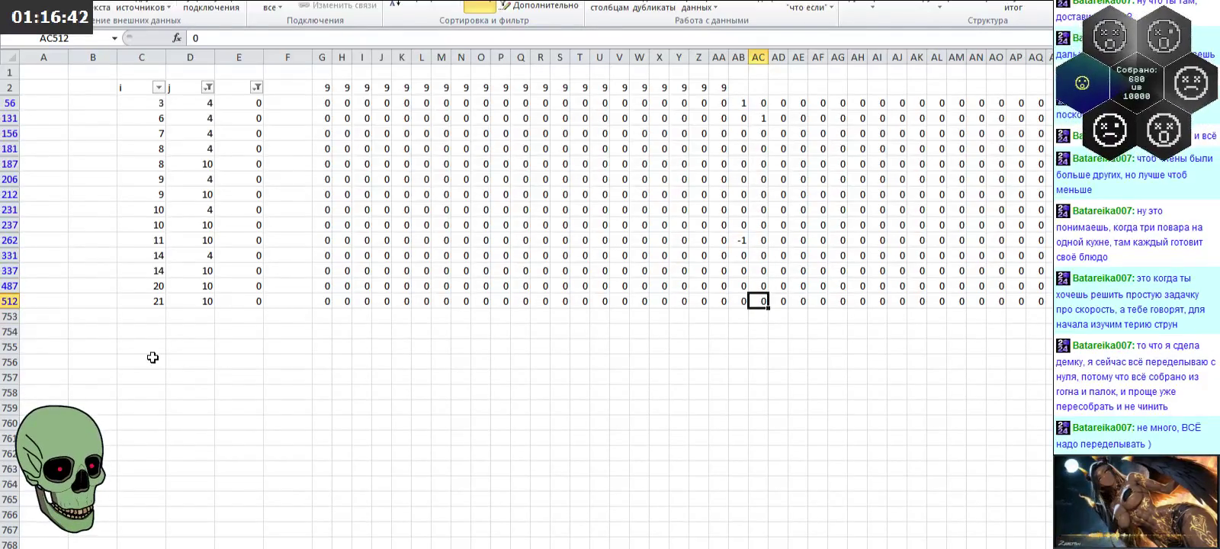
{"action": "type", "text": "-1"}
{"action": "key", "text": "Up"}
{"action": "key", "text": "Up"}
{"action": "key", "text": "Up"}
{"action": "key", "text": "Up"}
{"action": "key", "text": "Up"}
{"action": "key", "text": "Up"}
{"action": "key", "text": "Right"}
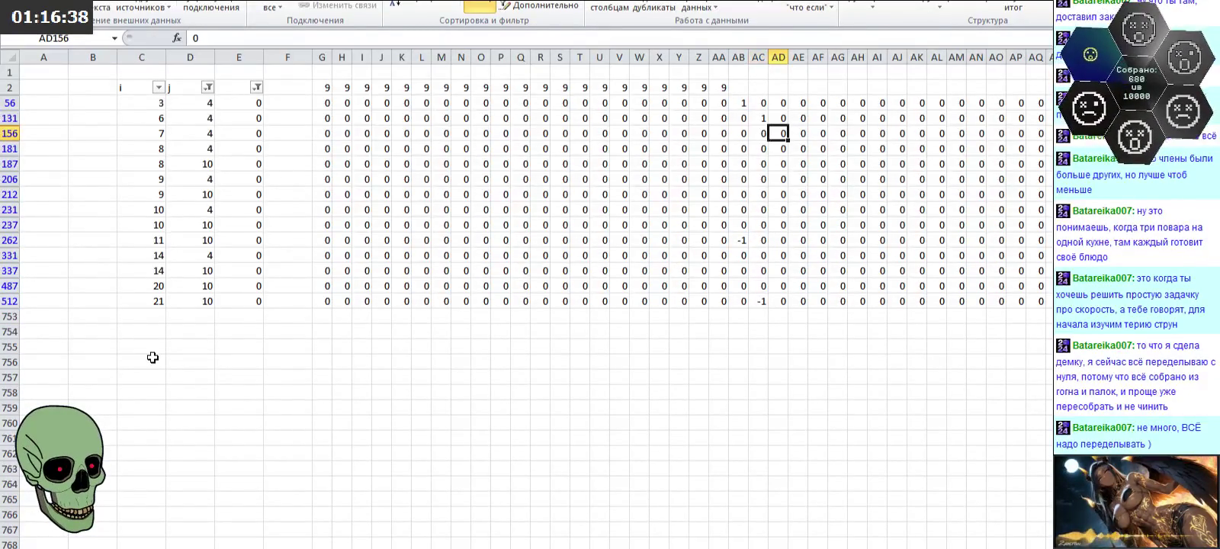
Step: Enter 1 in AD156, -1 in AD487 and 1 in AE181
{"action": "type", "text": "1"}
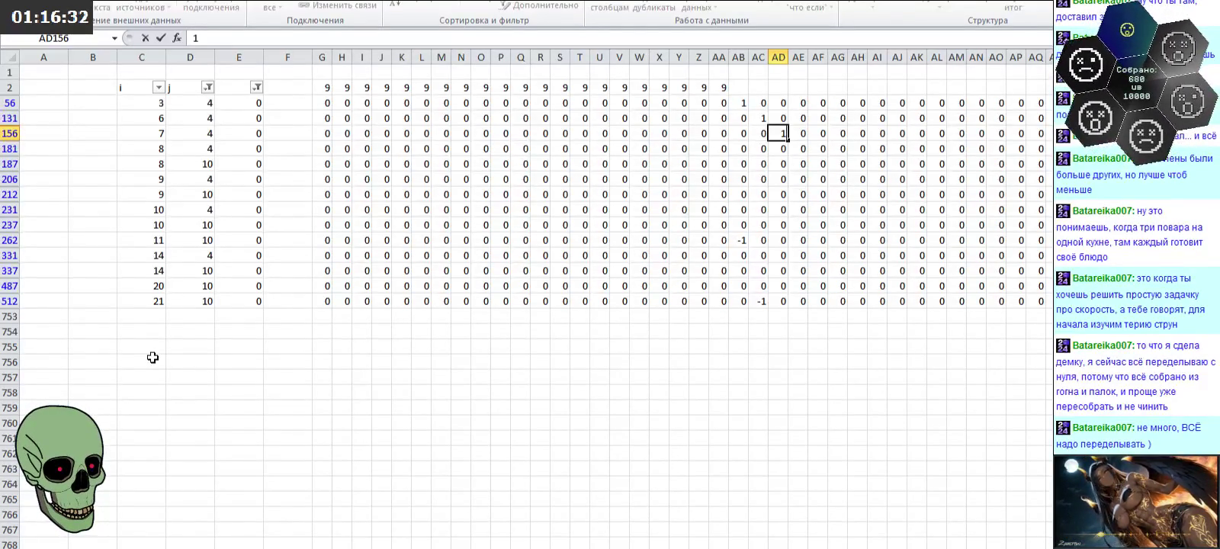
{"action": "key", "text": "Return"}
{"action": "key", "text": "Down"}
{"action": "key", "text": "Down"}
{"action": "key", "text": "Down"}
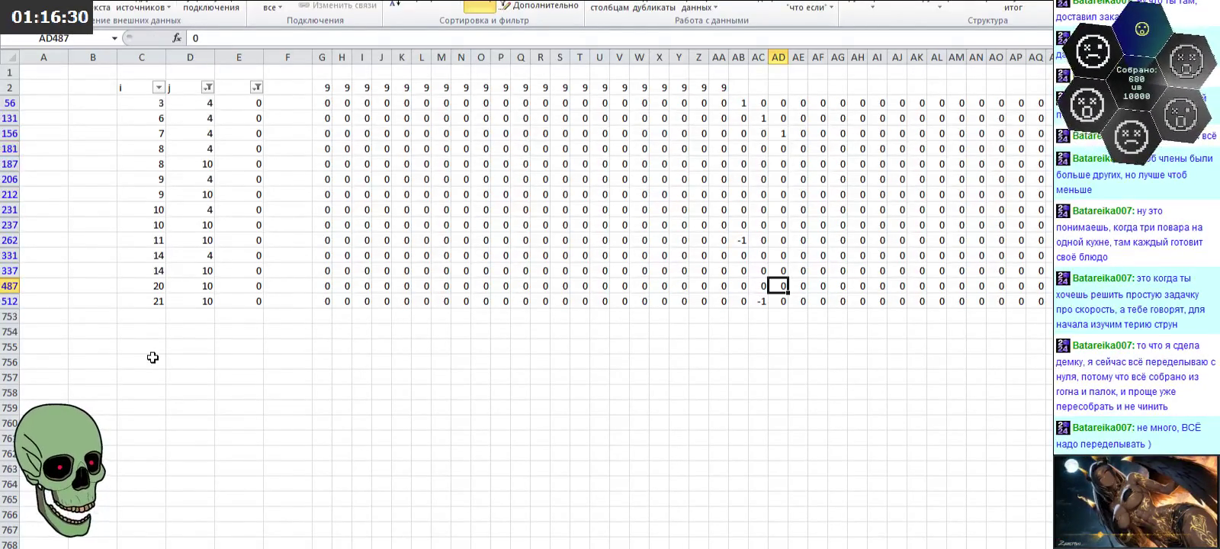
{"action": "type", "text": "-1"}
{"action": "key", "text": "Up"}
{"action": "key", "text": "Up"}
{"action": "key", "text": "Up"}
{"action": "key", "text": "Up"}
{"action": "key", "text": "Up"}
{"action": "key", "text": "Up"}
{"action": "key", "text": "Up"}
{"action": "key", "text": "Right"}
{"action": "type", "text": "1"}
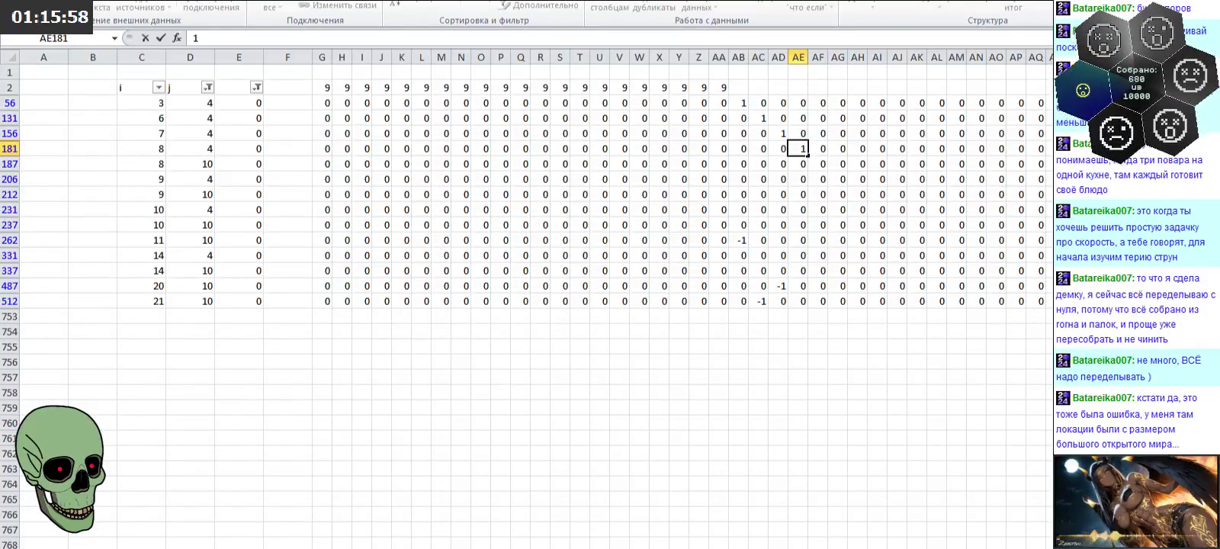
{"action": "left_click", "coordinate": [51, 537]}
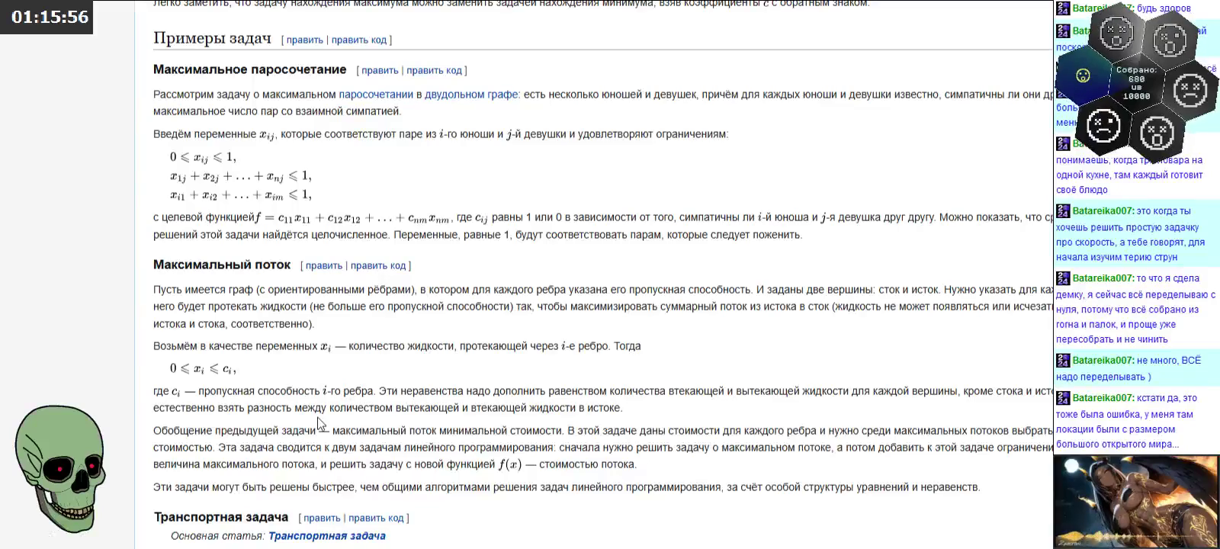
Step: Scroll to the top of the Линейное программирование article and highlight its title
{"action": "scroll", "coordinate": [544, 310], "scroll_direction": "up", "scroll_amount": 10}
{"action": "scroll", "coordinate": [544, 310], "scroll_direction": "up", "scroll_amount": 5}
{"action": "scroll", "coordinate": [544, 309], "scroll_direction": "up", "scroll_amount": 5}
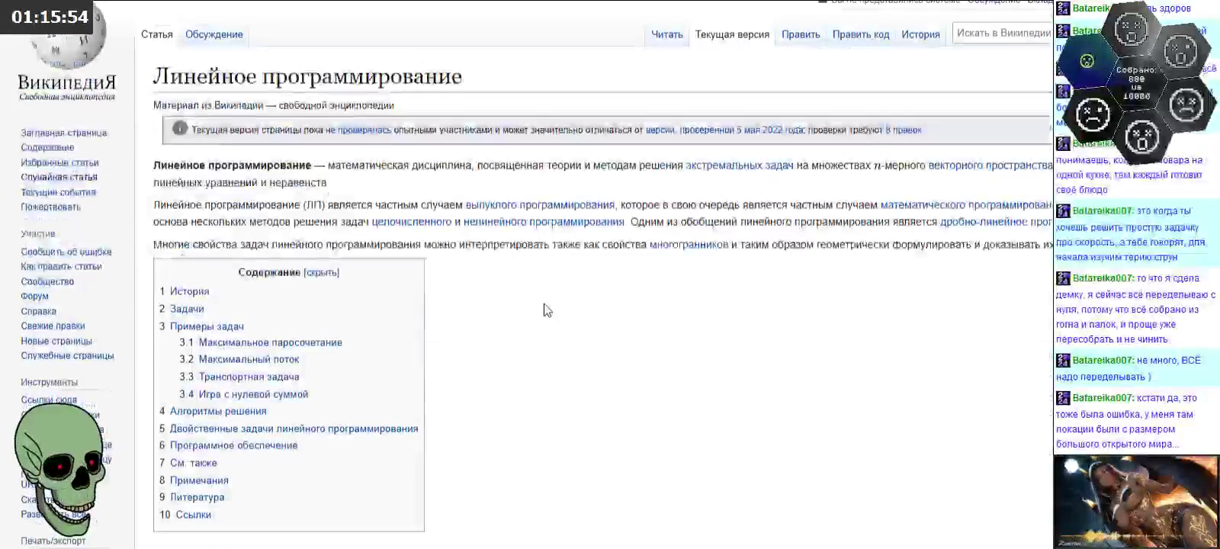
{"action": "left_click_drag", "start_coordinate": [155, 77], "coordinate": [462, 76]}
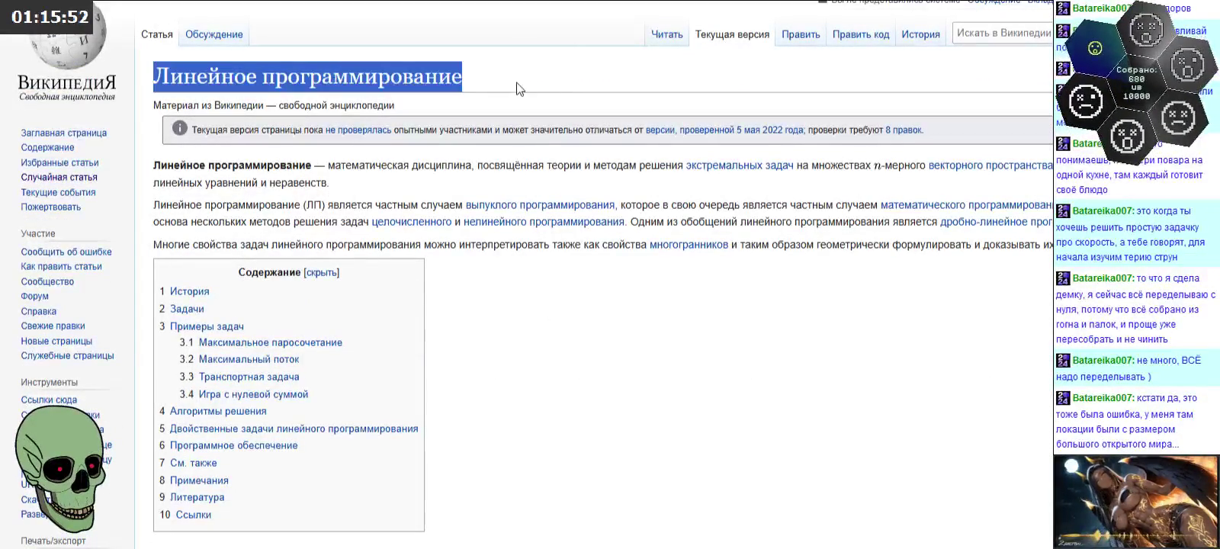
{"action": "left_click", "coordinate": [551, 303]}
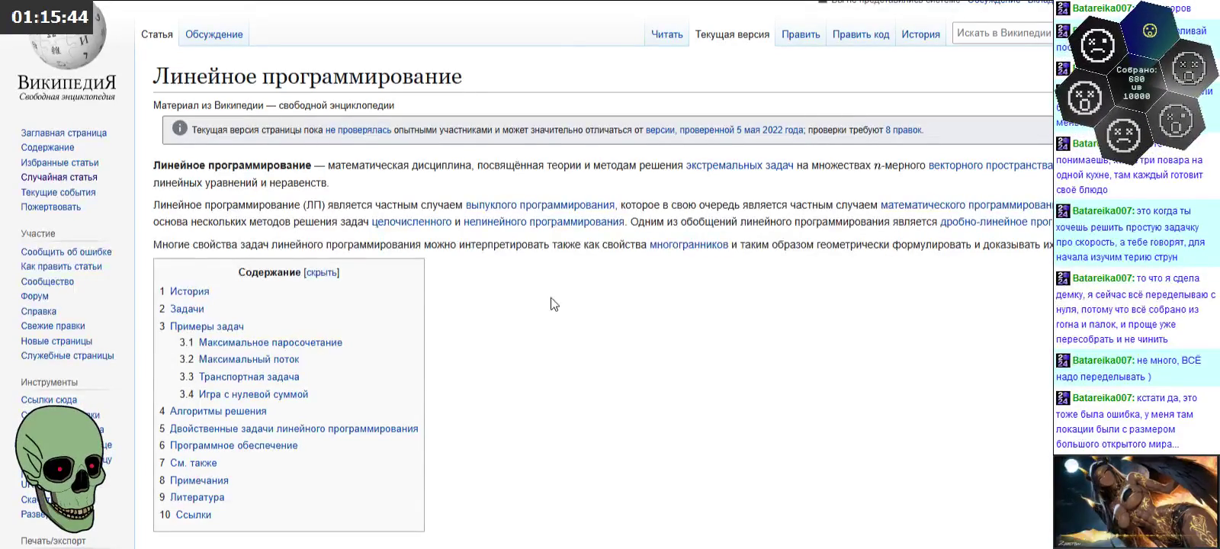
Step: Open the convex programming article in a new tab, then follow its Геометрическое программирование example link
{"action": "mouse_move", "coordinate": [540, 205]}
{"action": "right_click", "coordinate": [525, 216]}
{"action": "left_click", "coordinate": [549, 223]}
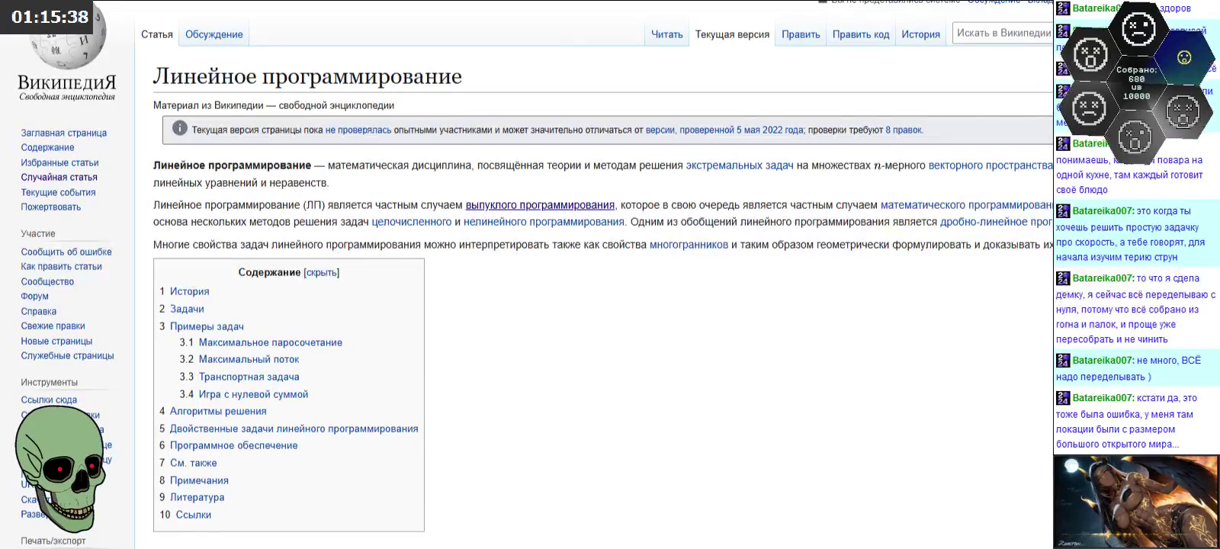
{"action": "key", "text": "ctrl+Tab"}
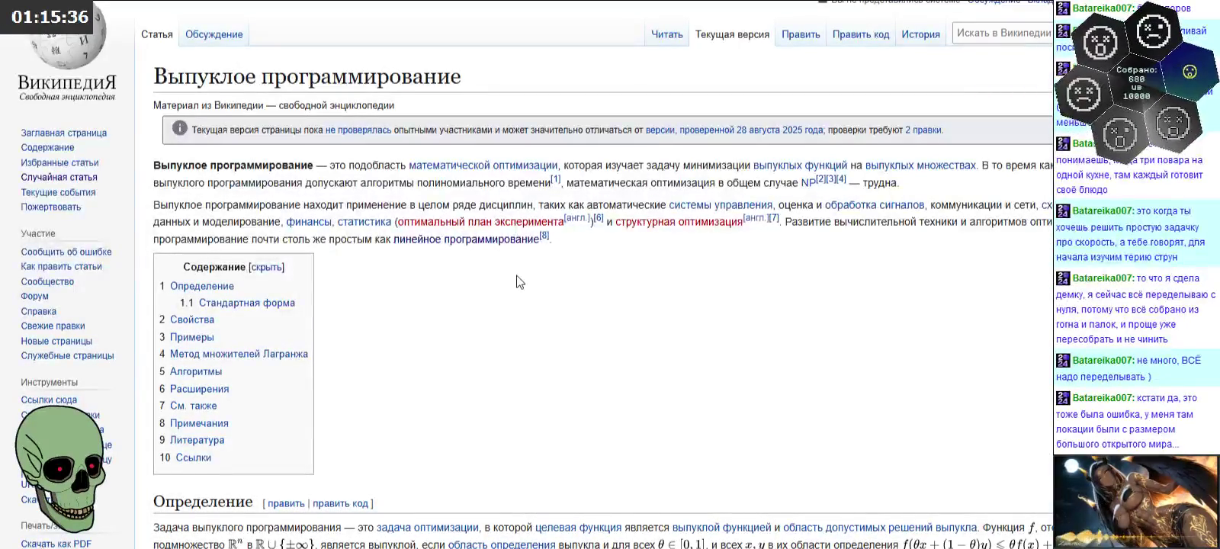
{"action": "scroll", "coordinate": [517, 282], "scroll_direction": "down", "scroll_amount": 2}
{"action": "scroll", "coordinate": [522, 267], "scroll_direction": "down", "scroll_amount": 2}
{"action": "scroll", "coordinate": [522, 267], "scroll_direction": "down", "scroll_amount": 3}
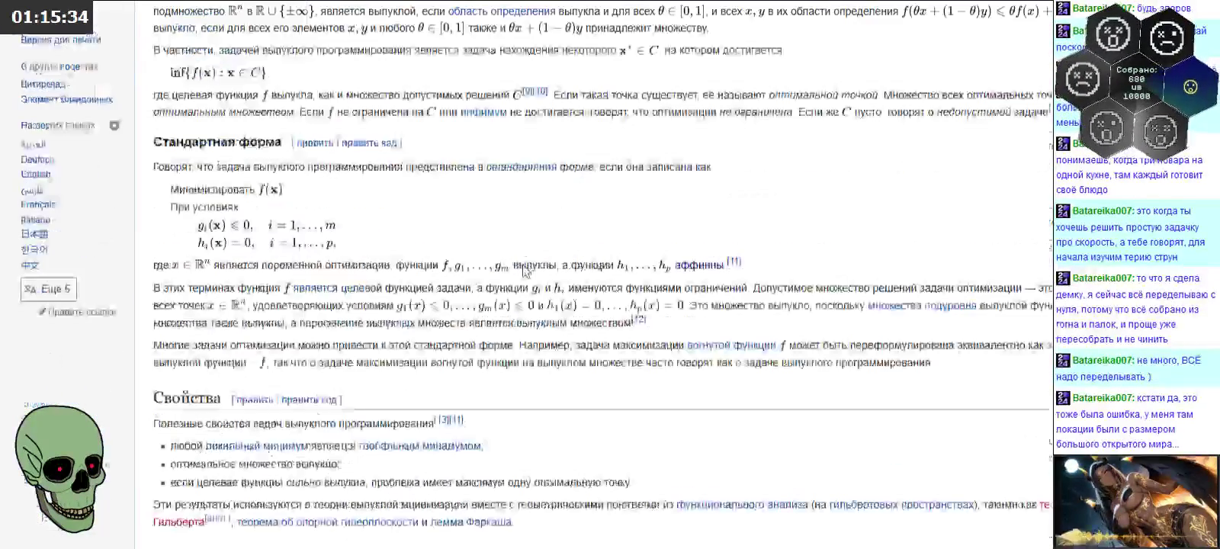
{"action": "scroll", "coordinate": [524, 267], "scroll_direction": "down", "scroll_amount": 4}
{"action": "scroll", "coordinate": [523, 269], "scroll_direction": "down", "scroll_amount": 3}
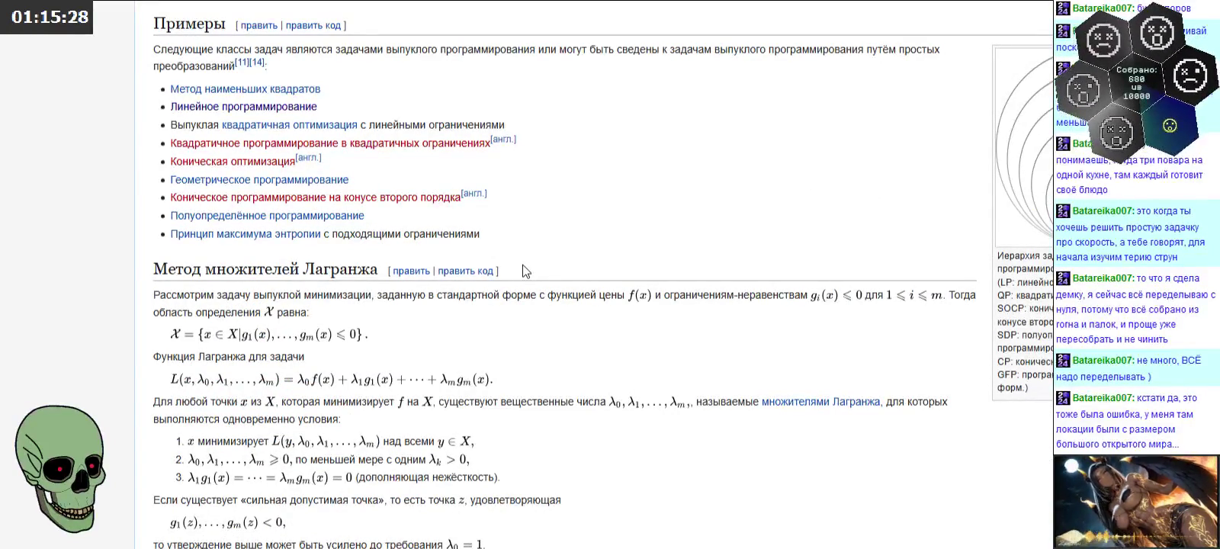
{"action": "right_click", "coordinate": [283, 185]}
{"action": "left_click", "coordinate": [297, 191]}
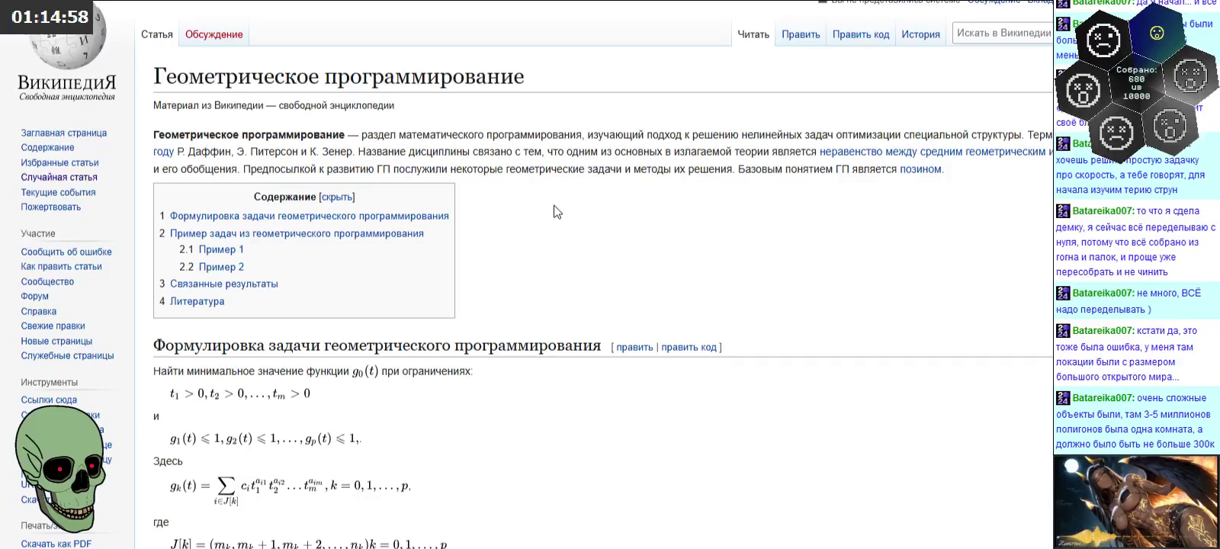
Step: Scroll through the Russian geometric programming article and return to its top
{"action": "scroll", "coordinate": [557, 212], "scroll_direction": "down", "scroll_amount": 5}
{"action": "scroll", "coordinate": [557, 212], "scroll_direction": "down", "scroll_amount": 2}
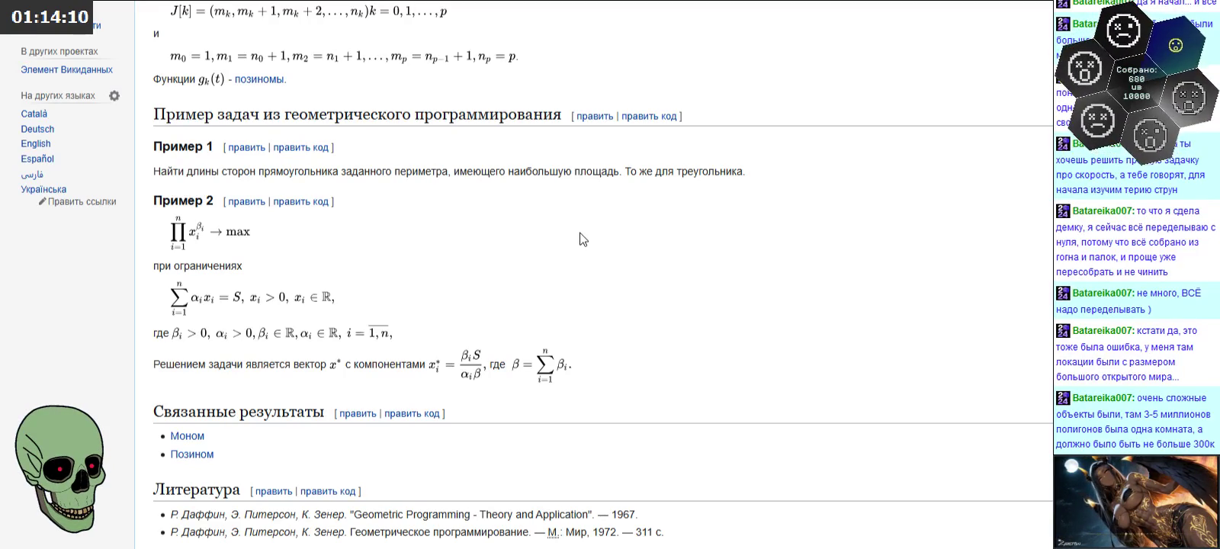
{"action": "key", "text": "Home"}
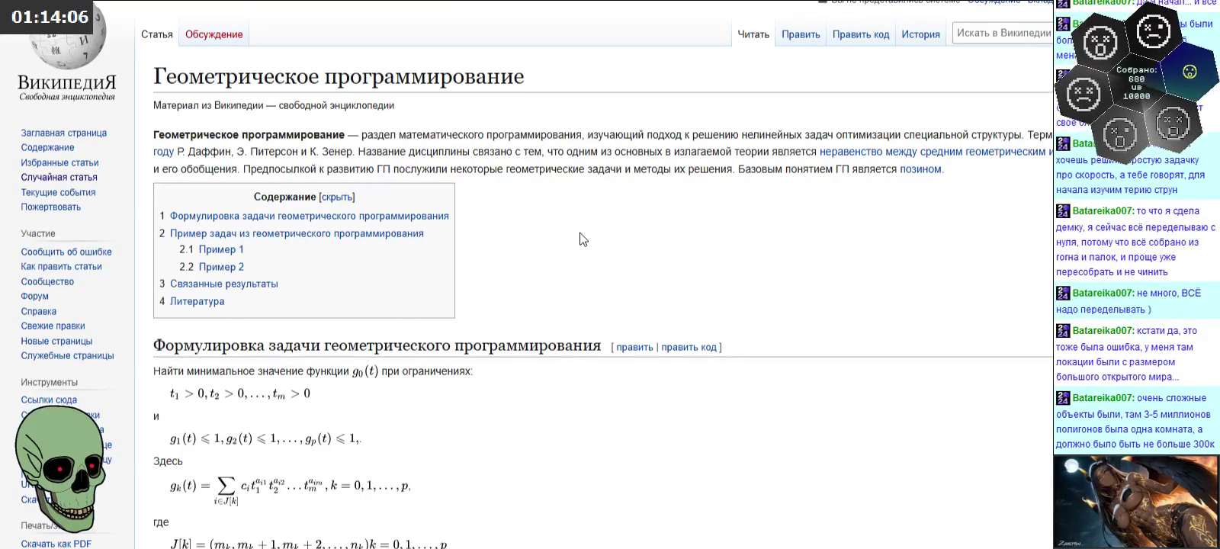
{"action": "scroll", "coordinate": [581, 239], "scroll_direction": "down", "scroll_amount": 4}
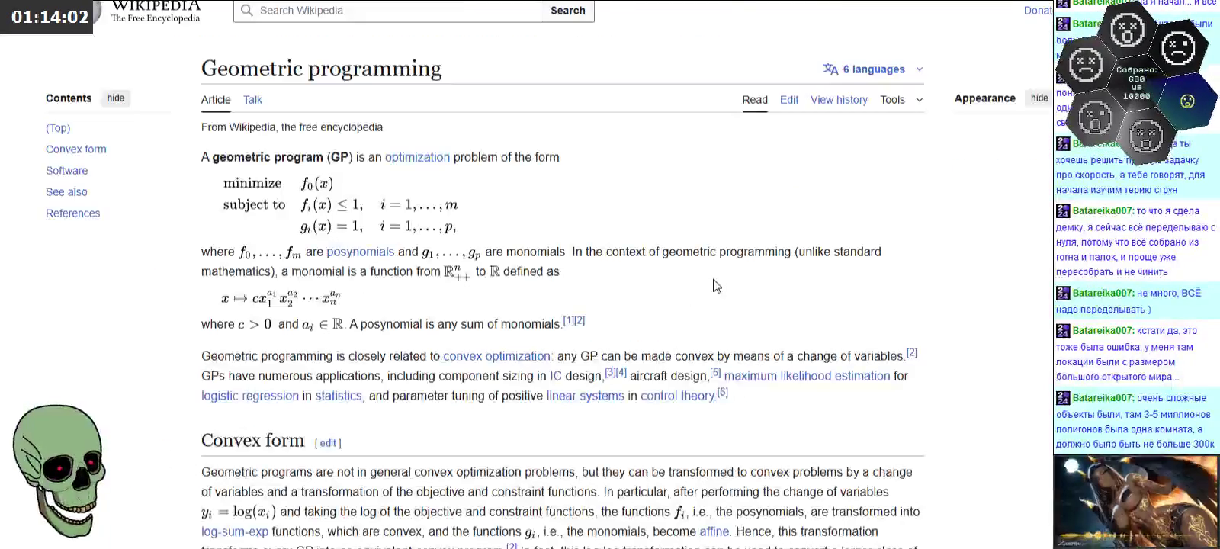
Step: Scroll through the English Geometric programming article, then go back to the convex programming page
{"action": "scroll", "coordinate": [715, 284], "scroll_direction": "down", "scroll_amount": 3}
{"action": "scroll", "coordinate": [763, 286], "scroll_direction": "down", "scroll_amount": 2}
{"action": "scroll", "coordinate": [762, 286], "scroll_direction": "down", "scroll_amount": 3}
{"action": "scroll", "coordinate": [790, 282], "scroll_direction": "up", "scroll_amount": 5}
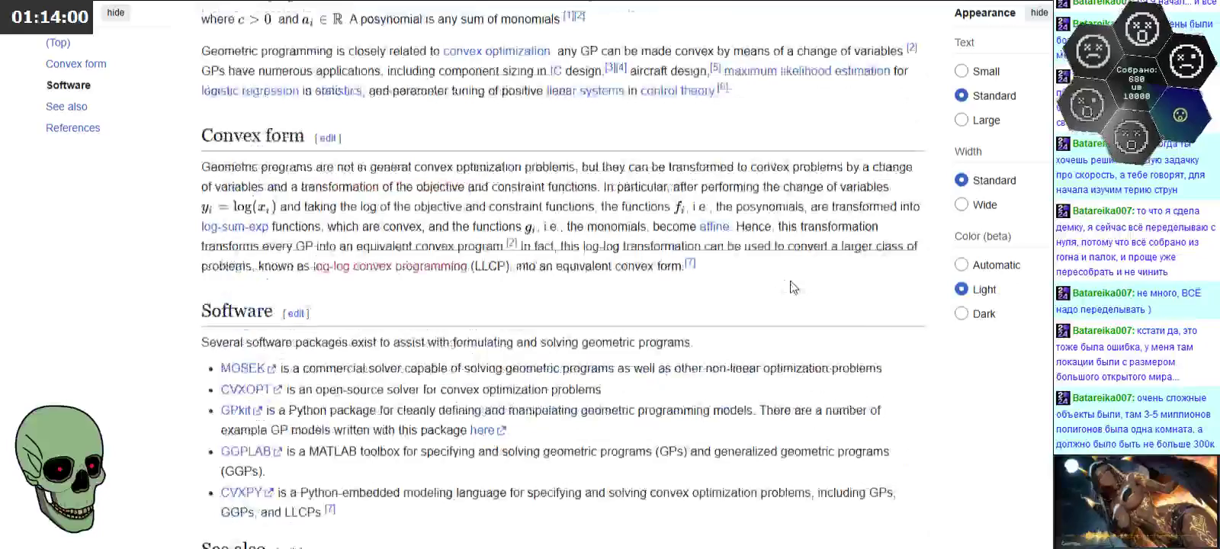
{"action": "scroll", "coordinate": [791, 282], "scroll_direction": "up", "scroll_amount": 3}
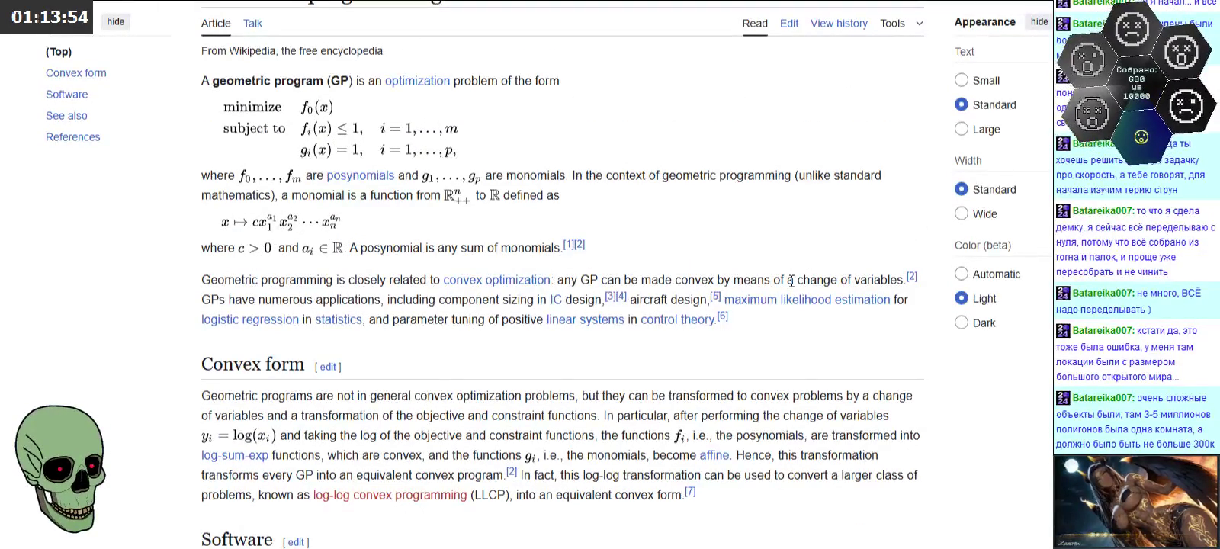
{"action": "scroll", "coordinate": [790, 281], "scroll_direction": "up", "scroll_amount": 2}
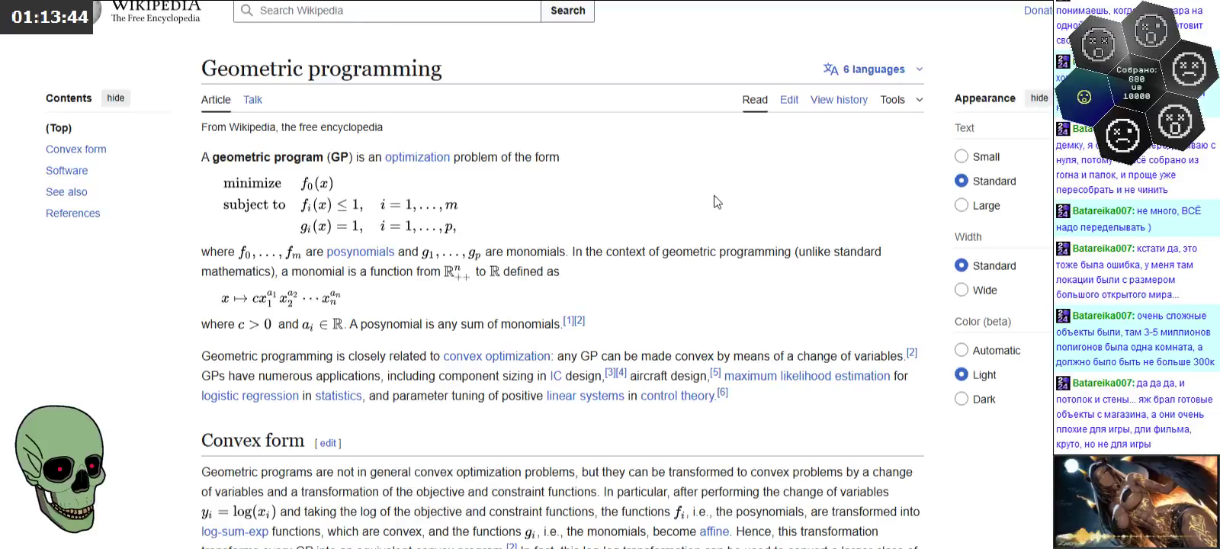
{"action": "key", "text": "alt+Left"}
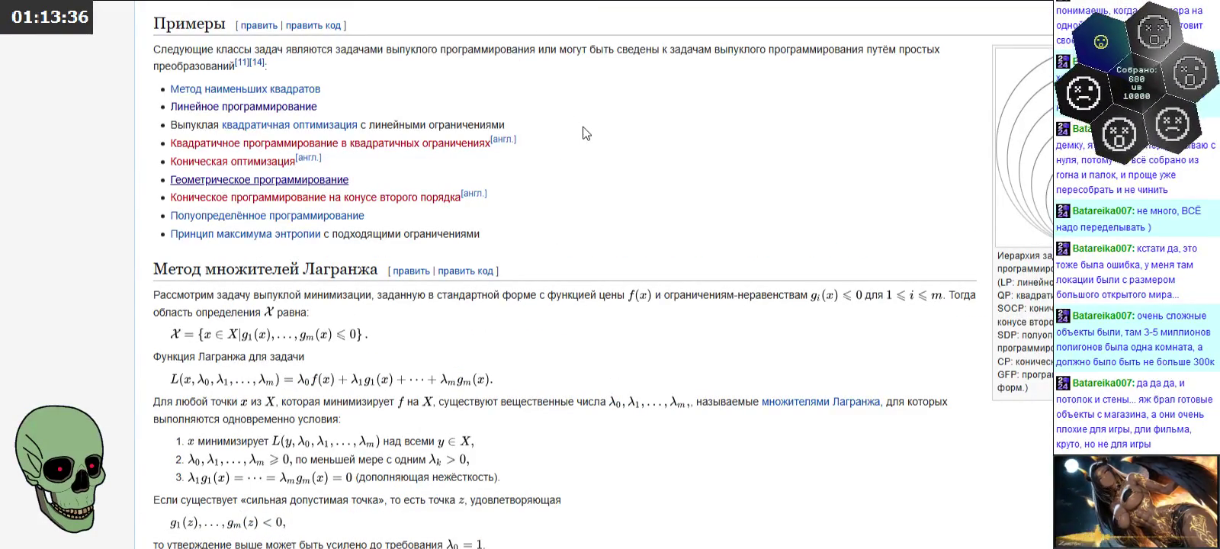
Step: Return to the Линейное программирование article, highlight its title, then switch back to Excel
{"action": "scroll", "coordinate": [584, 134], "scroll_direction": "down", "scroll_amount": 3}
{"action": "scroll", "coordinate": [583, 134], "scroll_direction": "up", "scroll_amount": 3}
{"action": "scroll", "coordinate": [583, 133], "scroll_direction": "up", "scroll_amount": 10}
{"action": "scroll", "coordinate": [583, 133], "scroll_direction": "up", "scroll_amount": 4}
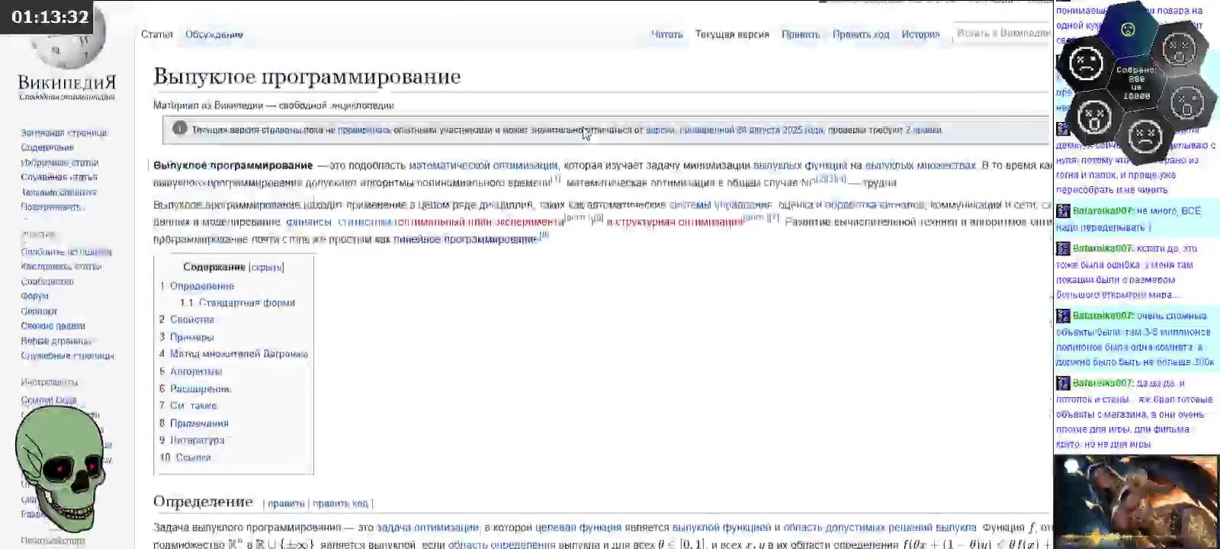
{"action": "key", "text": "alt+Left"}
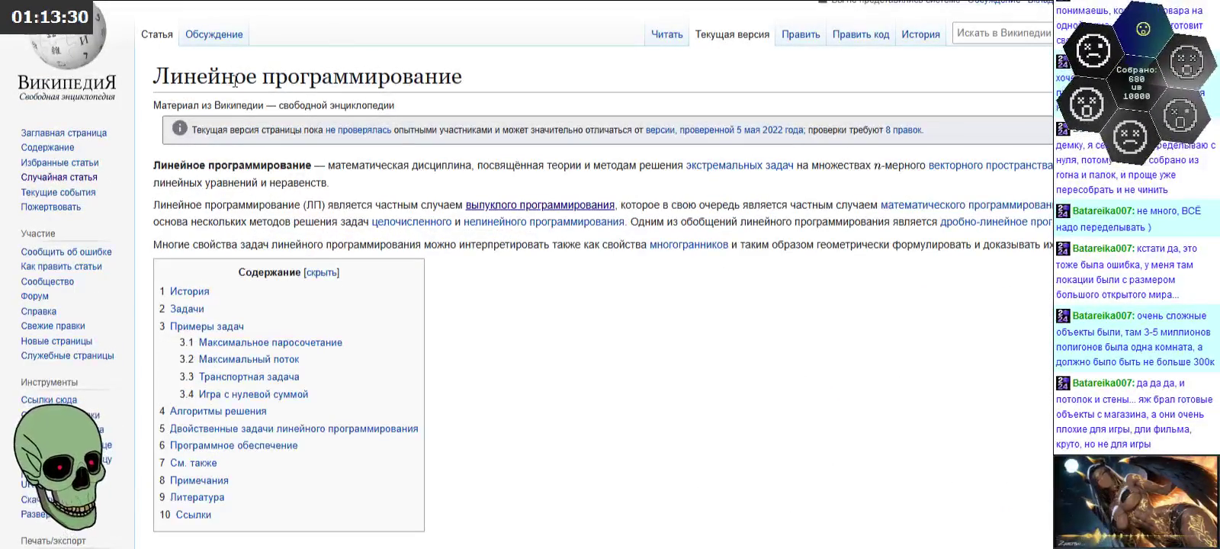
{"action": "left_click_drag", "start_coordinate": [152, 76], "coordinate": [463, 76]}
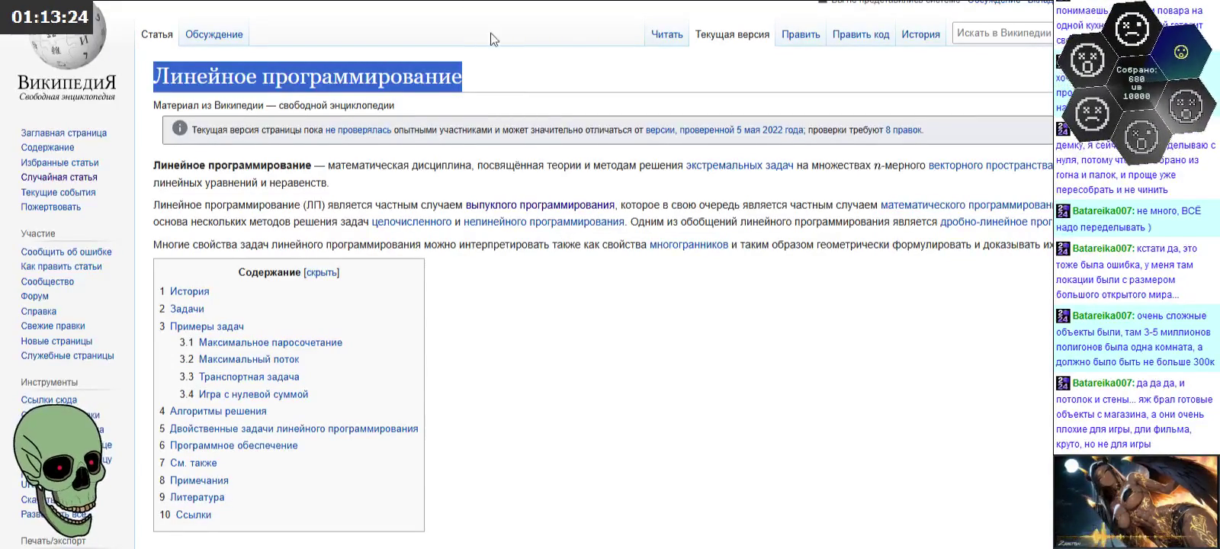
{"action": "left_click", "coordinate": [587, 343]}
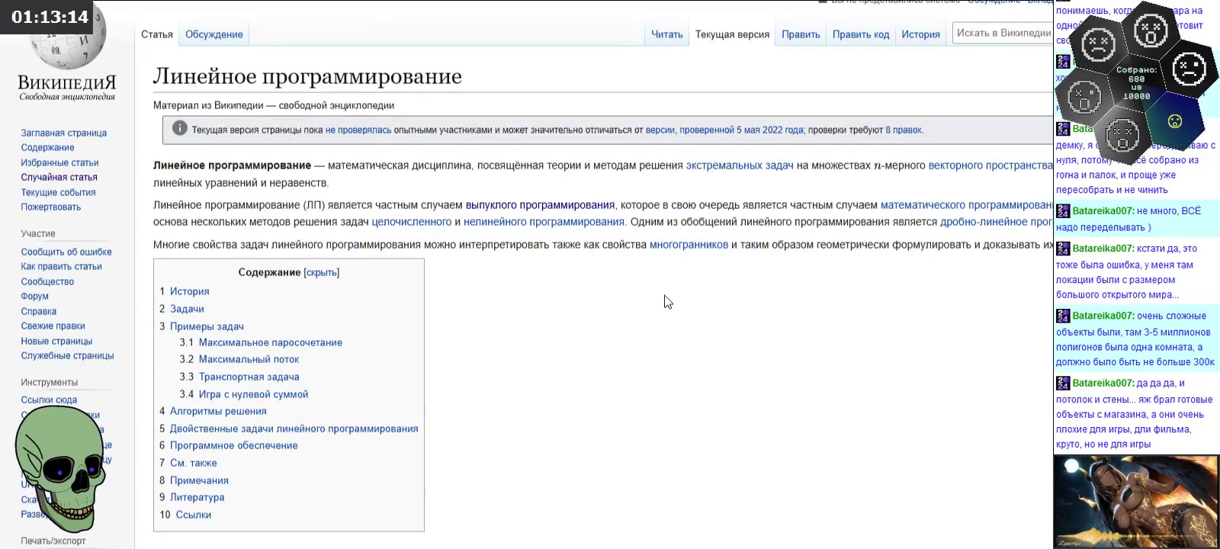
{"action": "key", "text": "alt+Tab"}
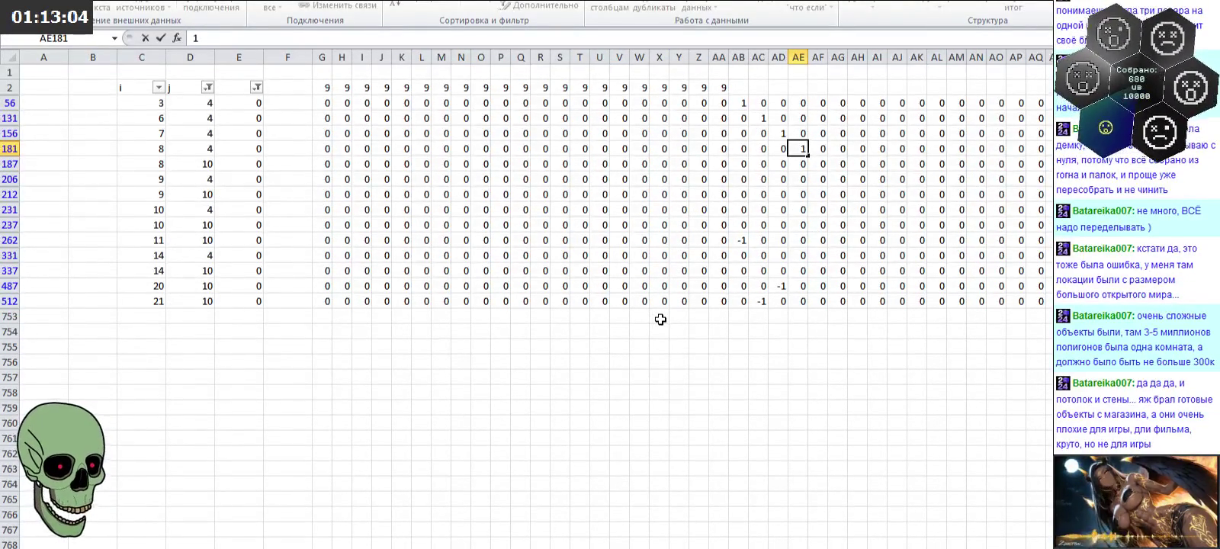
Step: Pair AE181's 1 with -1 in AE337, then enter 1 in AF187
{"action": "key", "text": "Down"}
{"action": "key", "text": "Down"}
{"action": "key", "text": "Down"}
{"action": "key", "text": "Down"}
{"action": "key", "text": "Down"}
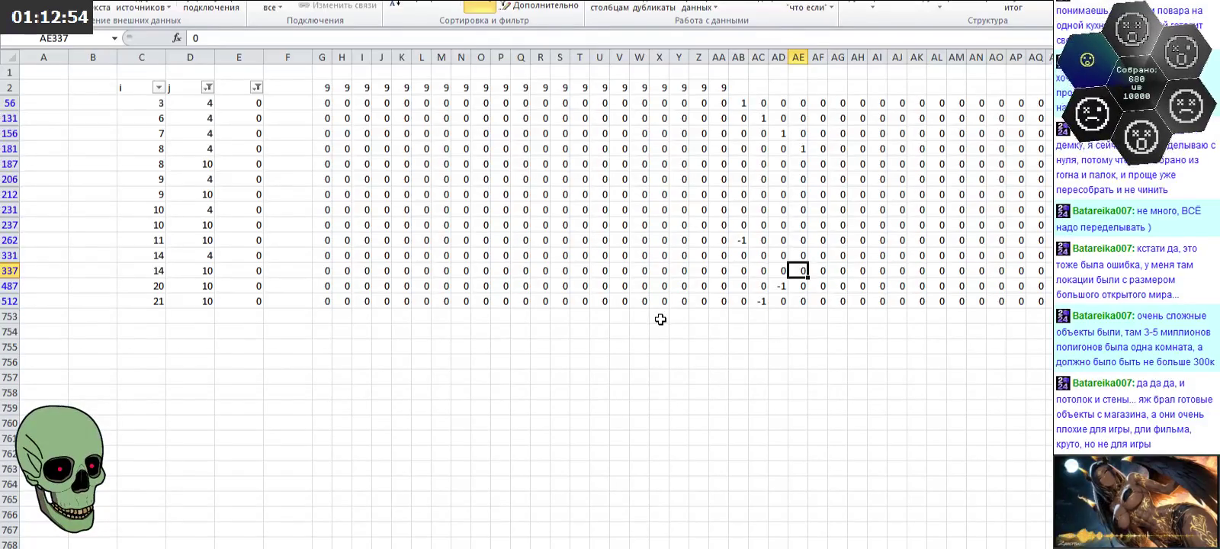
{"action": "type", "text": "-1"}
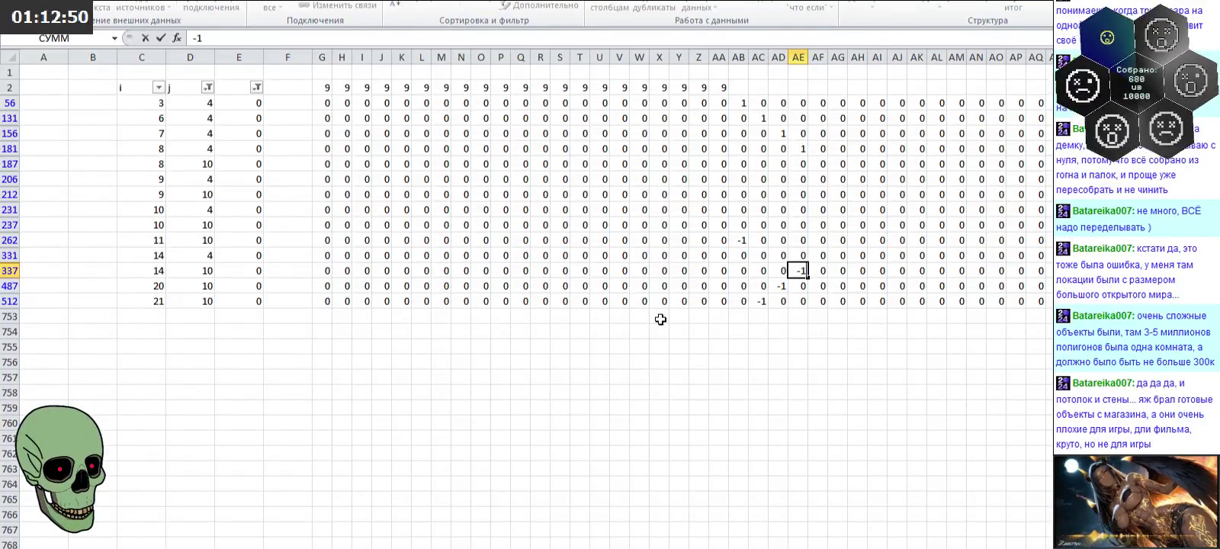
{"action": "key", "text": "Up"}
{"action": "key", "text": "Up"}
{"action": "key", "text": "Up"}
{"action": "key", "text": "Up"}
{"action": "key", "text": "Up"}
{"action": "key", "text": "Up"}
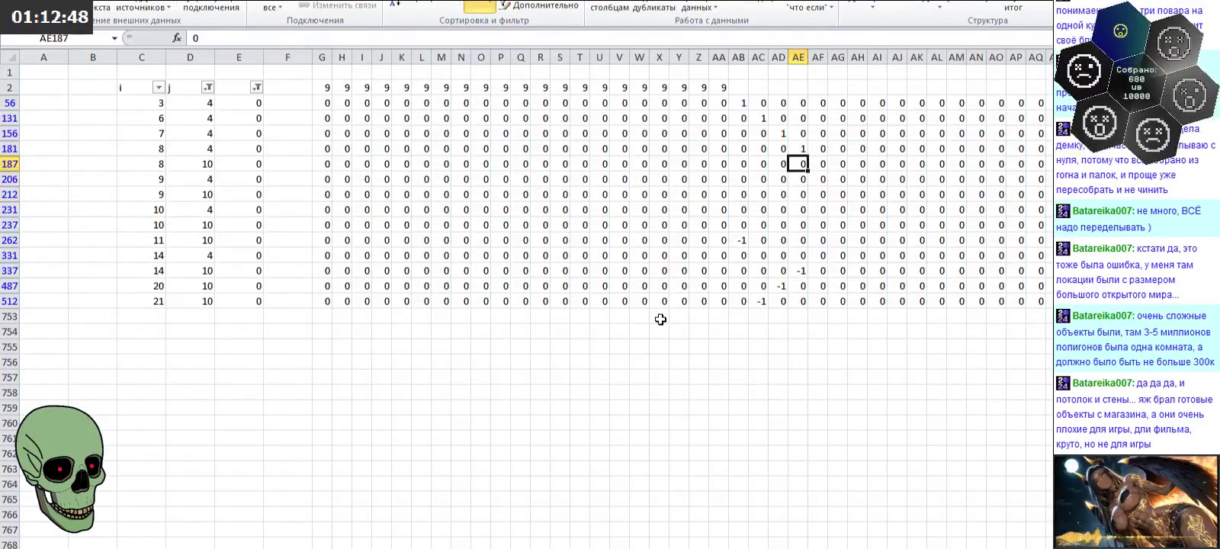
{"action": "key", "text": "Right"}
{"action": "type", "text": "1"}
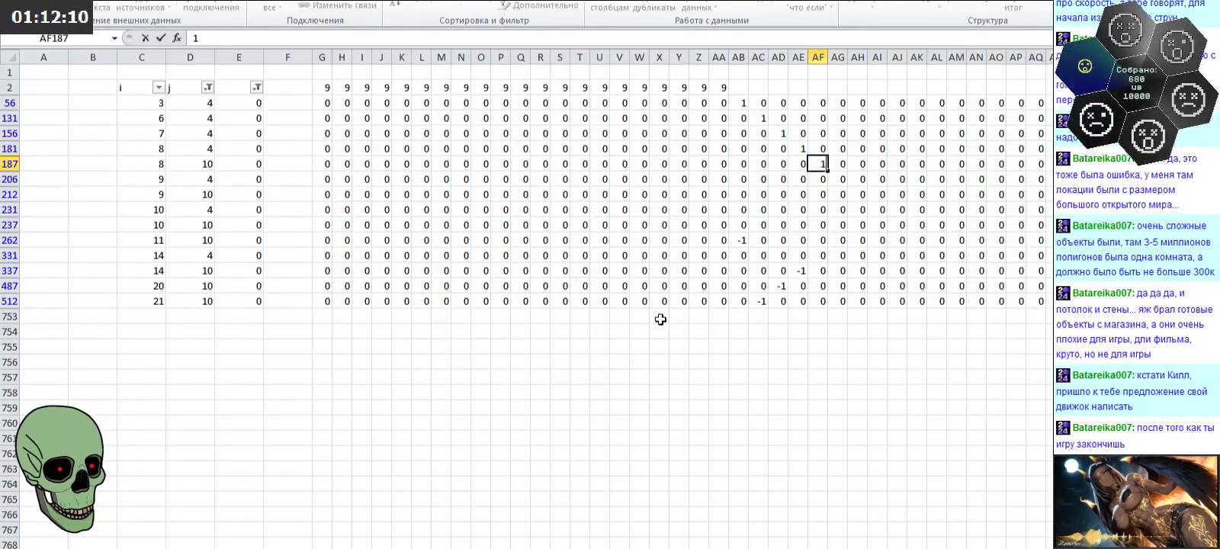
Step: Add -1 in AF331, then a 1/-1 pair in AG206 and AG237
{"action": "key", "text": "Return"}
{"action": "key", "text": "Down"}
{"action": "key", "text": "Down"}
{"action": "key", "text": "Down"}
{"action": "key", "text": "Up"}
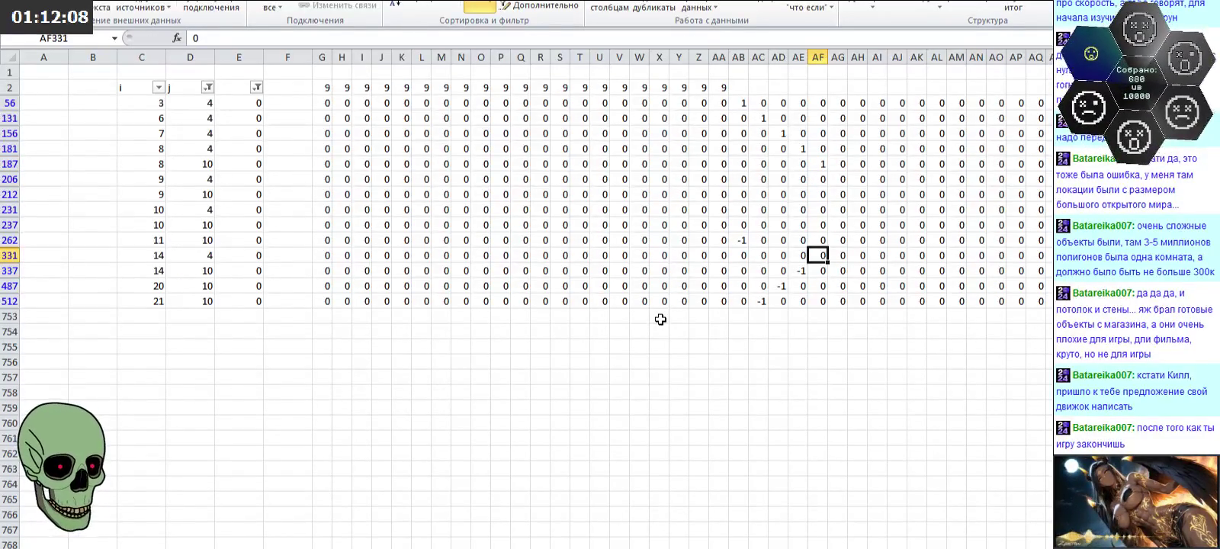
{"action": "type", "text": "-1"}
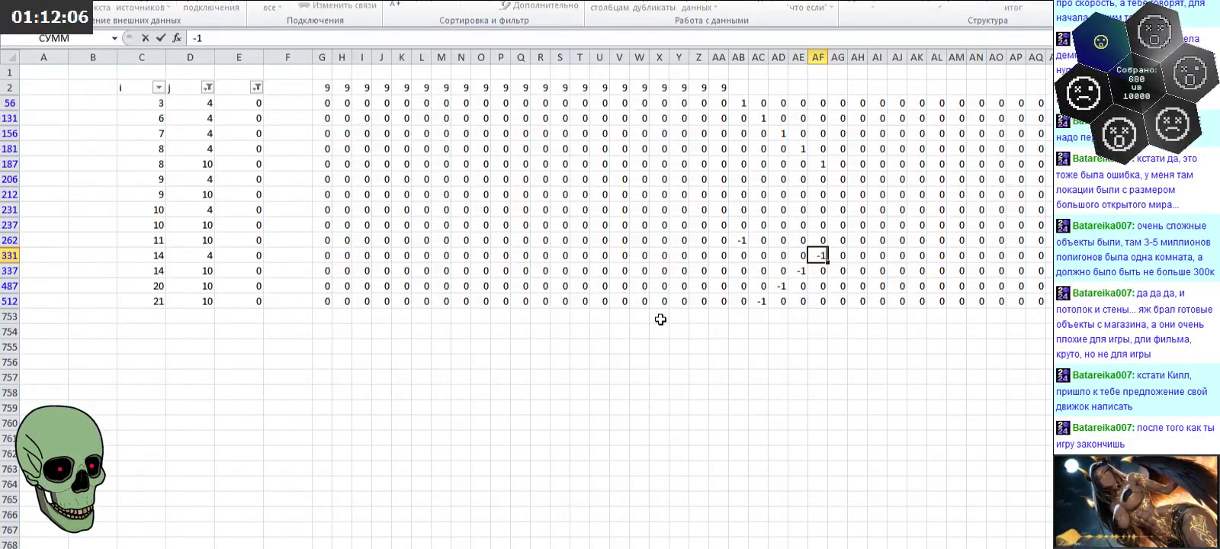
{"action": "key", "text": "Up"}
{"action": "key", "text": "Up"}
{"action": "key", "text": "Up"}
{"action": "key", "text": "Up"}
{"action": "key", "text": "Up"}
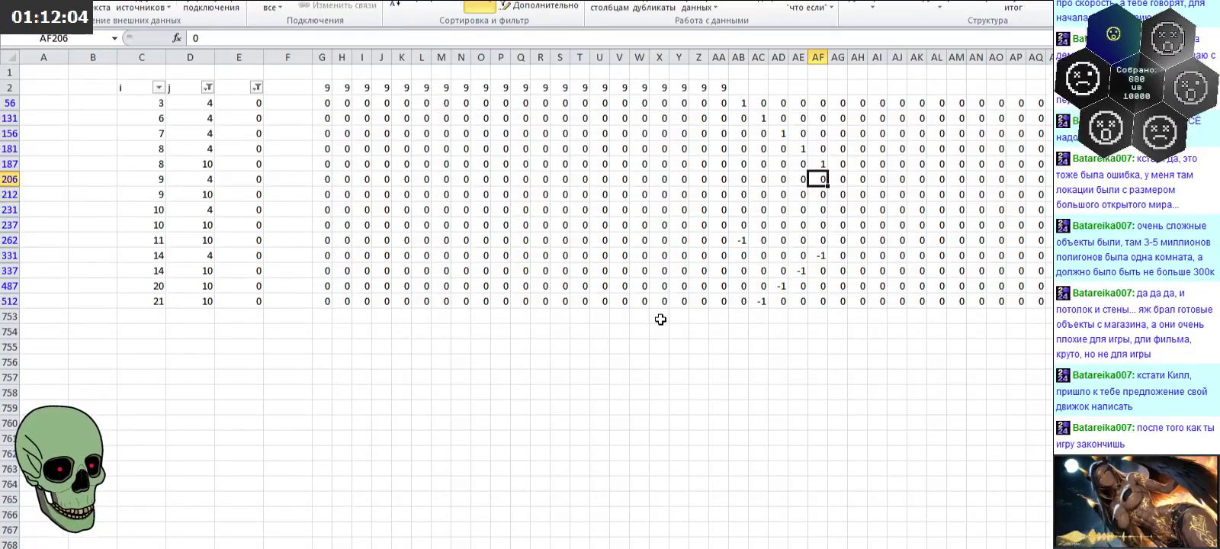
{"action": "key", "text": "Right"}
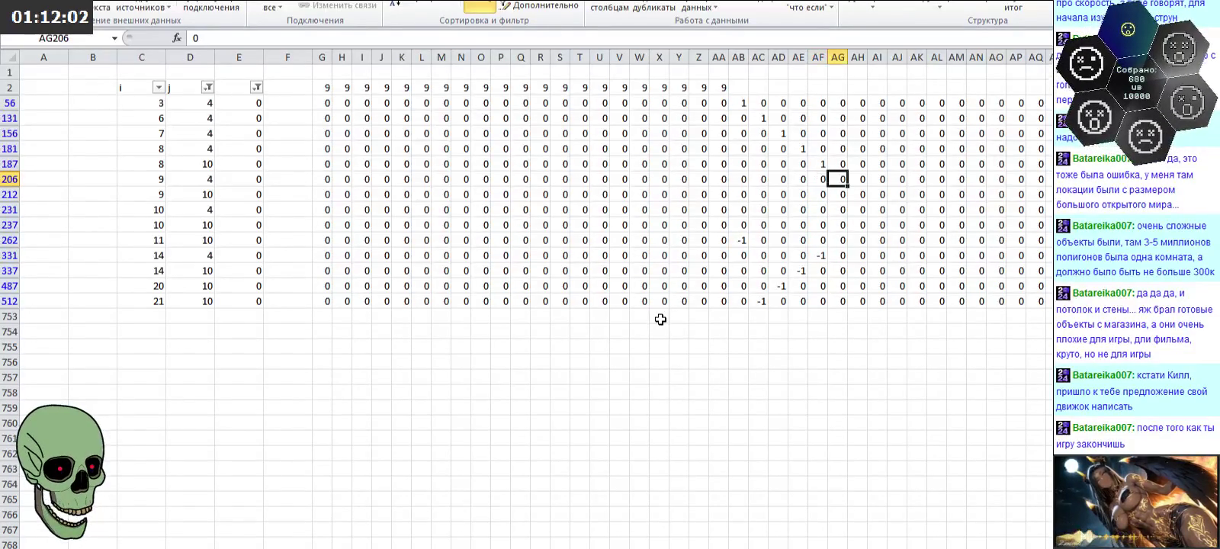
{"action": "type", "text": "1"}
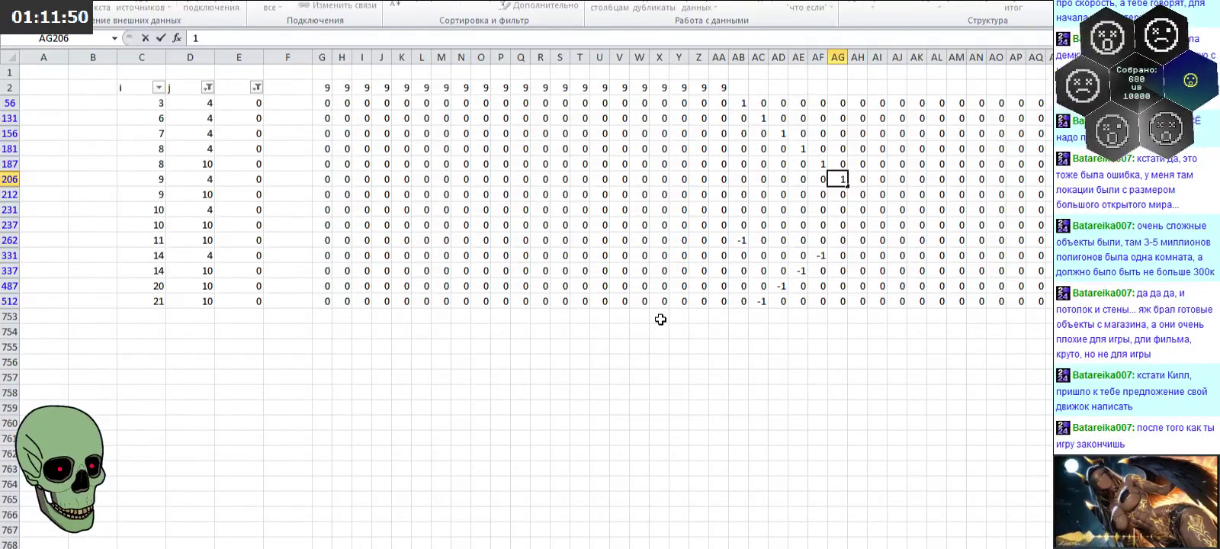
{"action": "key", "text": "Return"}
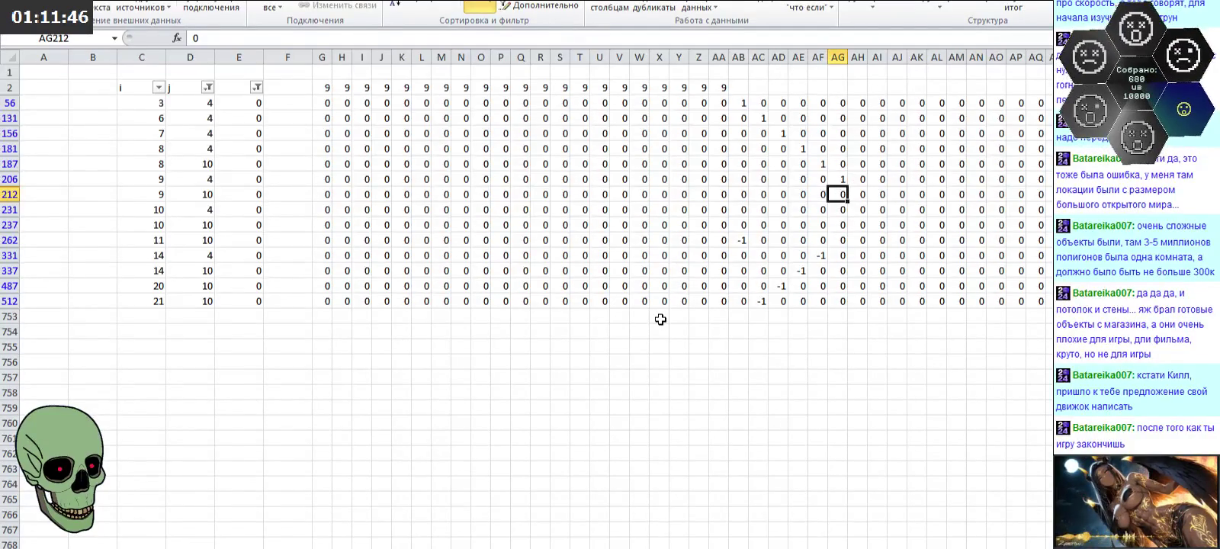
{"action": "key", "text": "Down"}
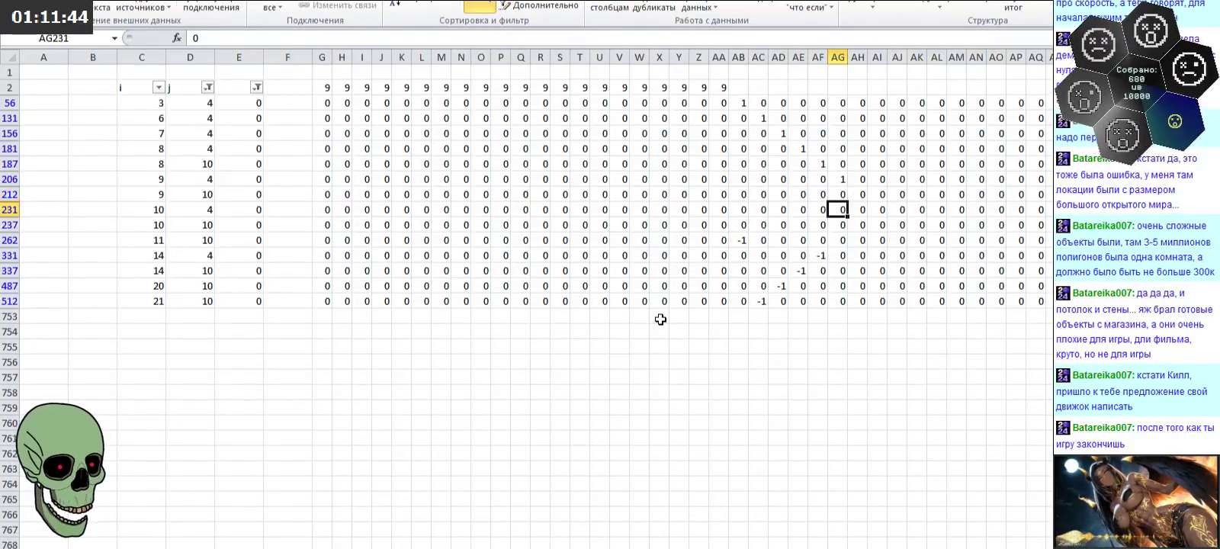
{"action": "key", "text": "Down"}
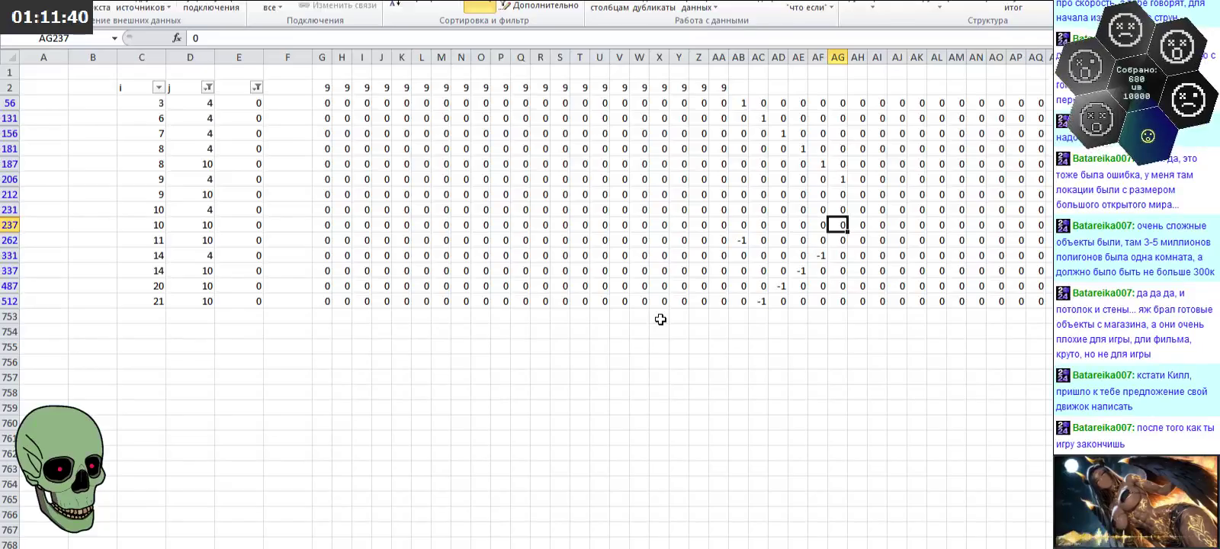
{"action": "type", "text": "-1"}
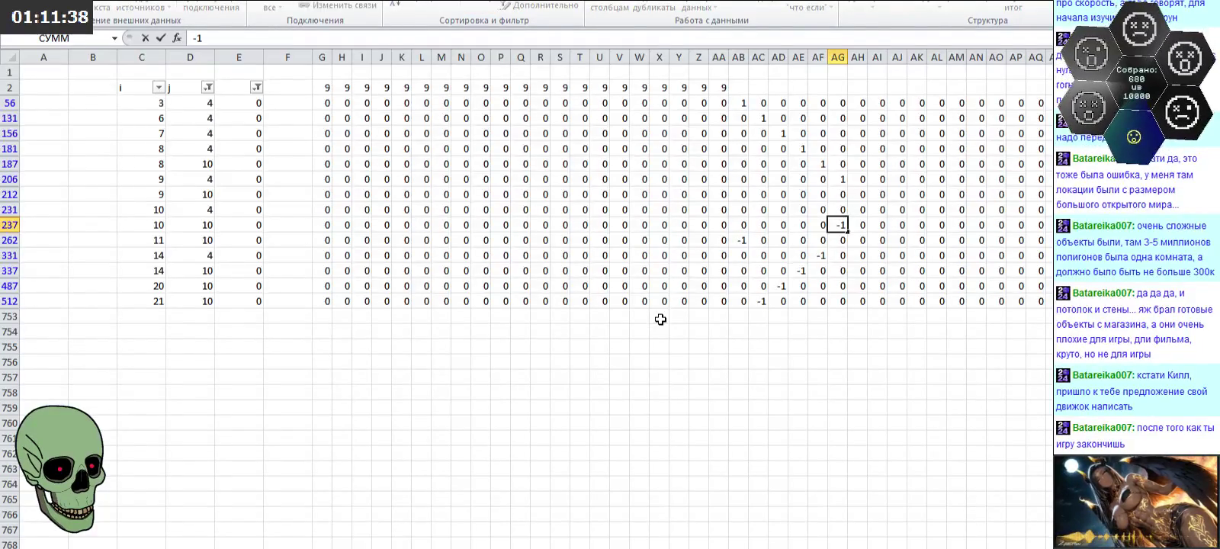
{"action": "key", "text": "Up"}
{"action": "key", "text": "Up"}
Step: Enter 1 in AH212 and -1 in AH231
{"action": "key", "text": "Right"}
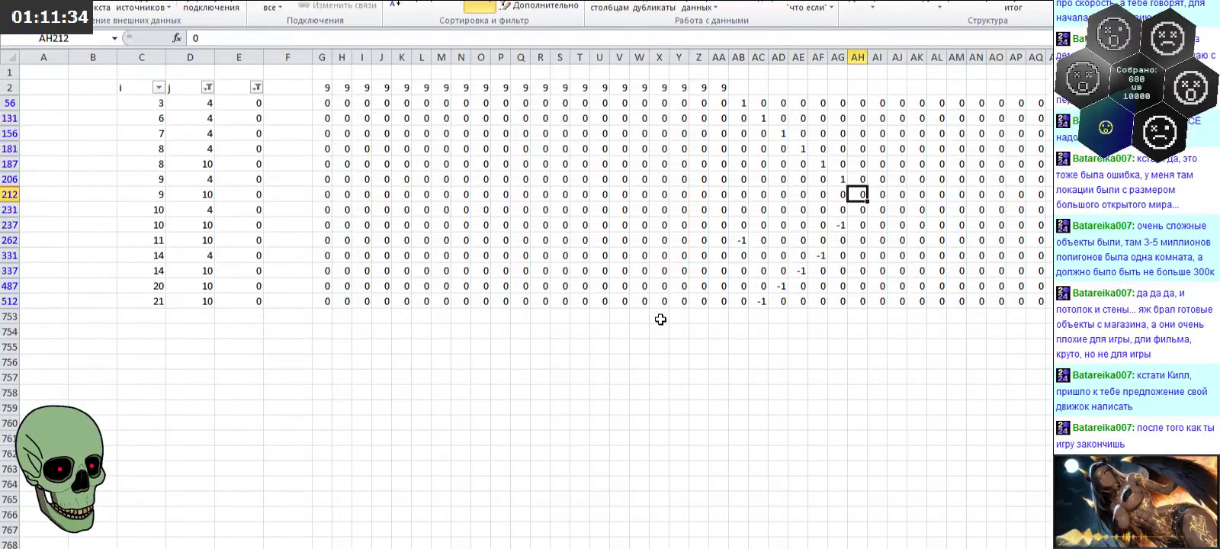
{"action": "type", "text": "1"}
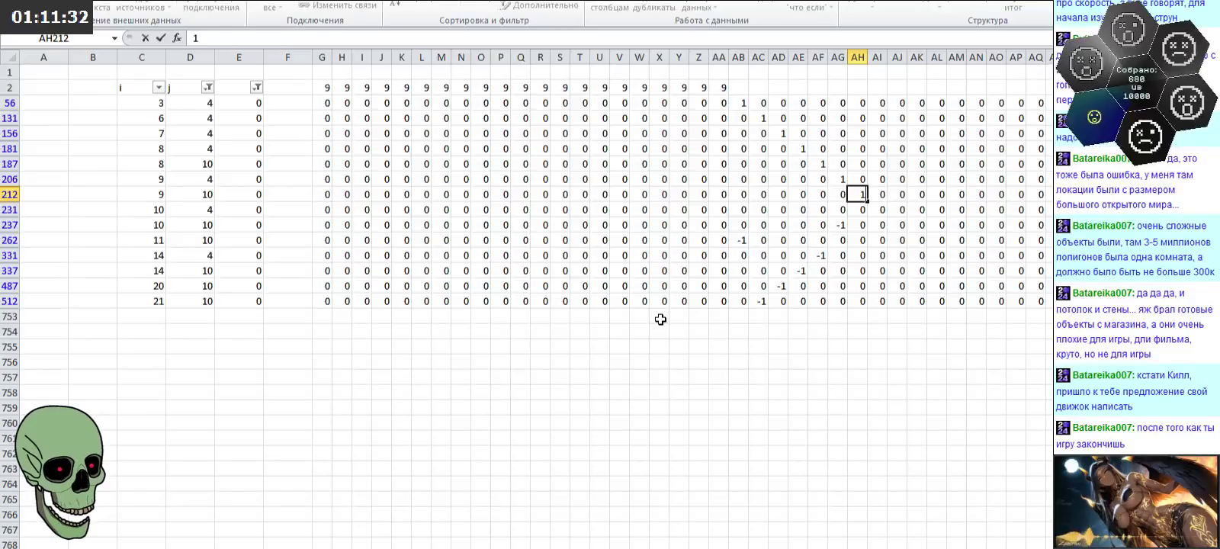
{"action": "key", "text": "Return"}
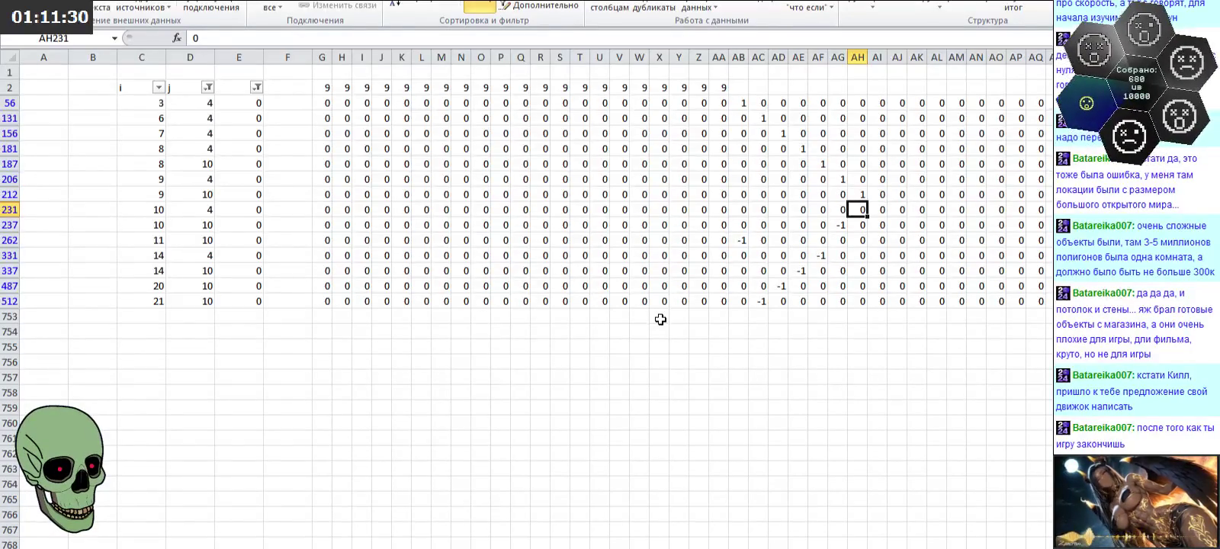
{"action": "type", "text": "-1"}
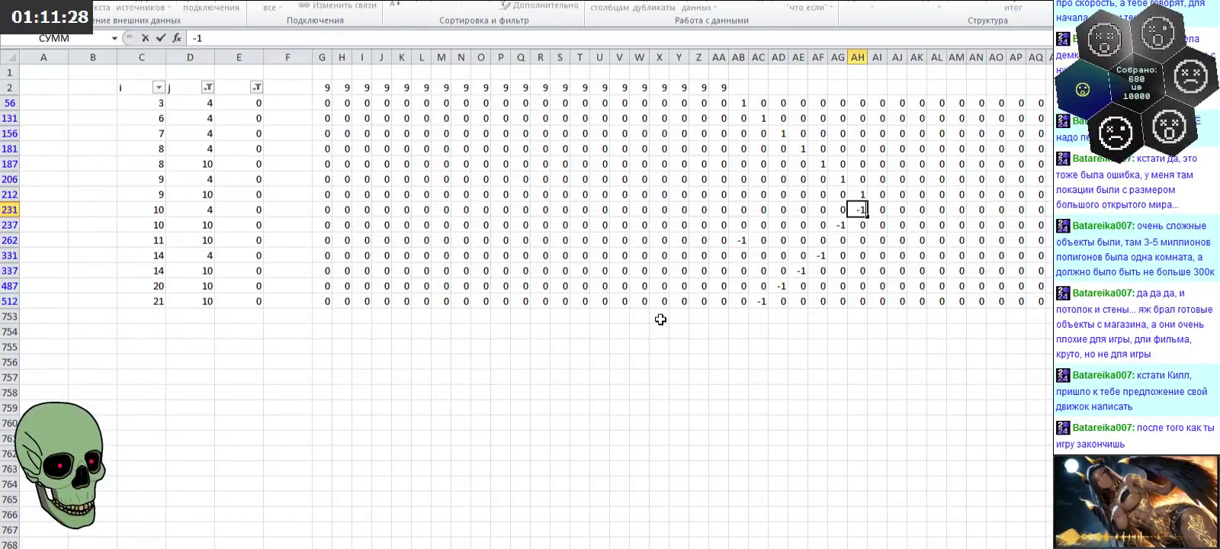
{"action": "key", "text": "Up"}
{"action": "key", "text": "Up"}
{"action": "key", "text": "Up"}
{"action": "key", "text": "Up"}
{"action": "key", "text": "Up"}
{"action": "key", "text": "Up"}
Step: Put 9 in AH2 and fill 9 across Z2:AG2 in row 2
{"action": "type", "text": "9"}
{"action": "key", "text": "Left"}
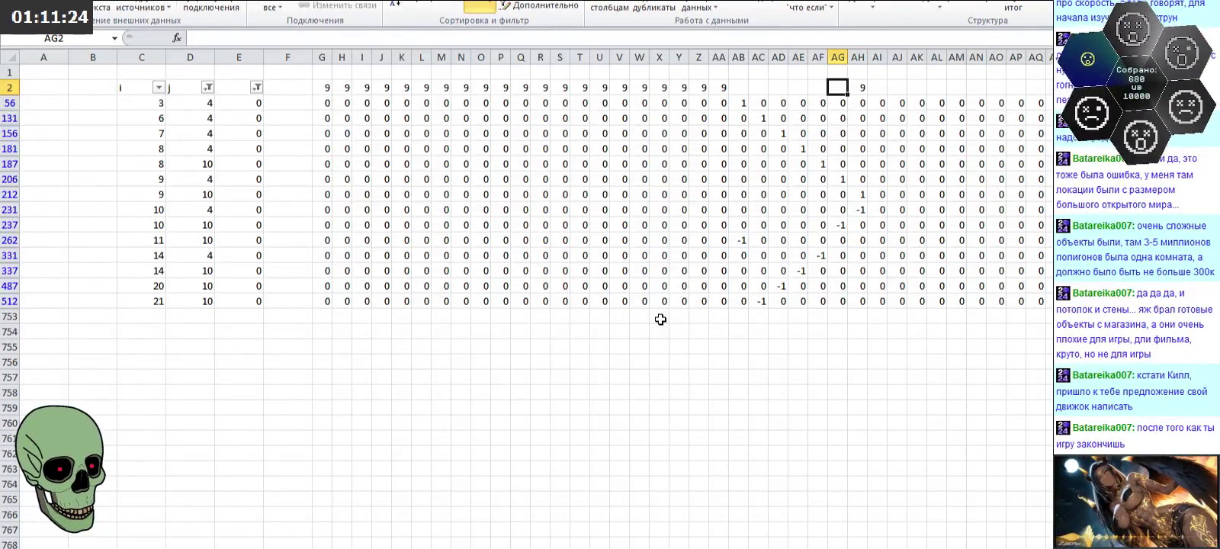
{"action": "left_click_drag", "start_coordinate": [700, 89], "coordinate": [846, 94]}
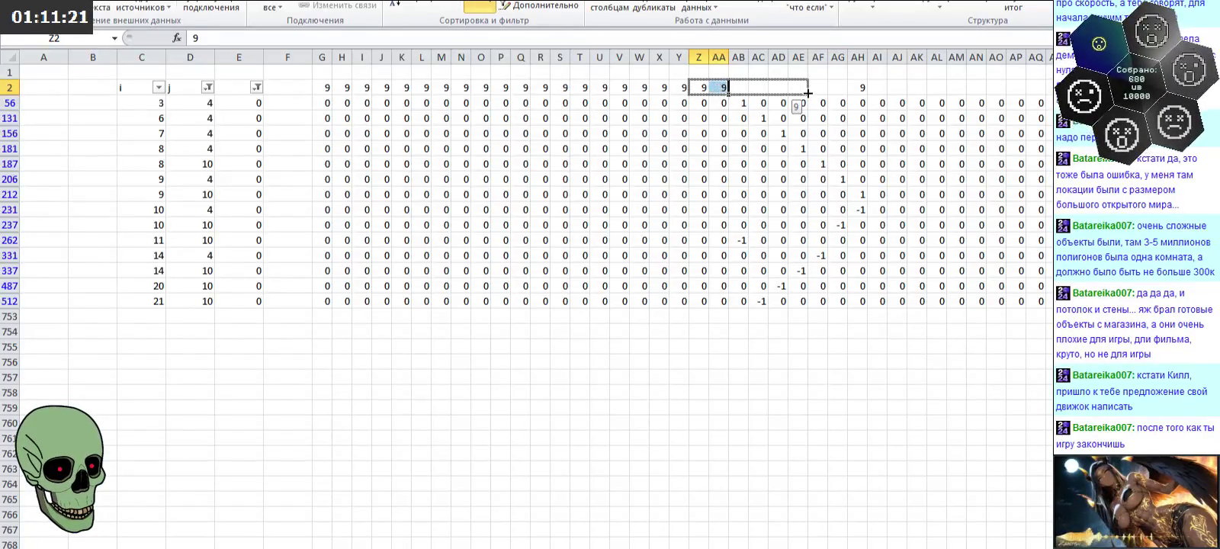
{"action": "left_click", "coordinate": [811, 372]}
{"action": "left_click", "coordinate": [879, 85]}
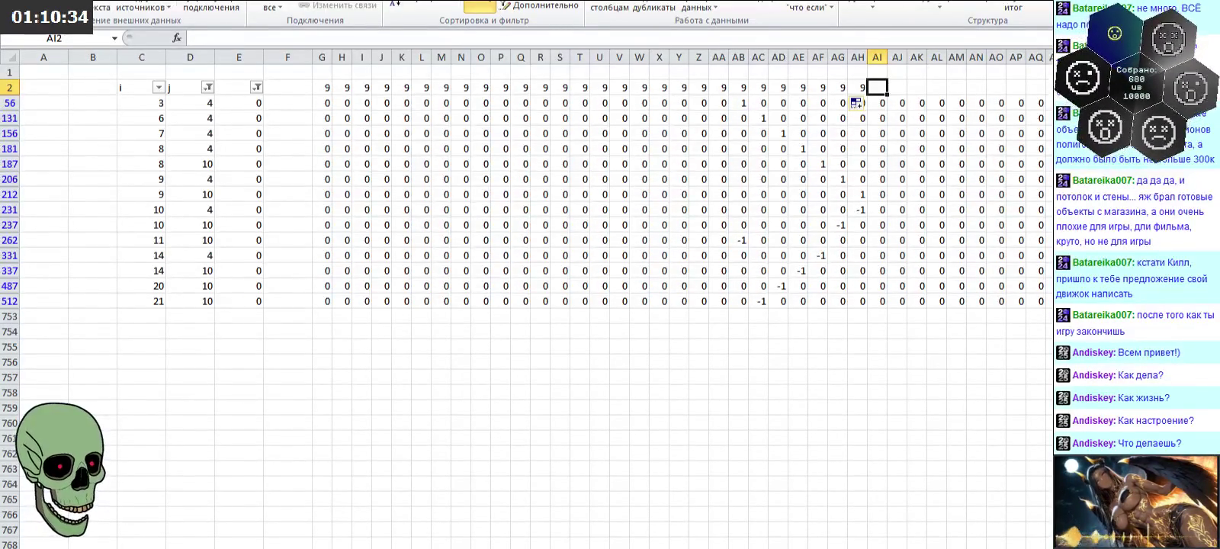
{"action": "left_click_drag", "start_coordinate": [246, 39], "coordinate": [223, 16]}
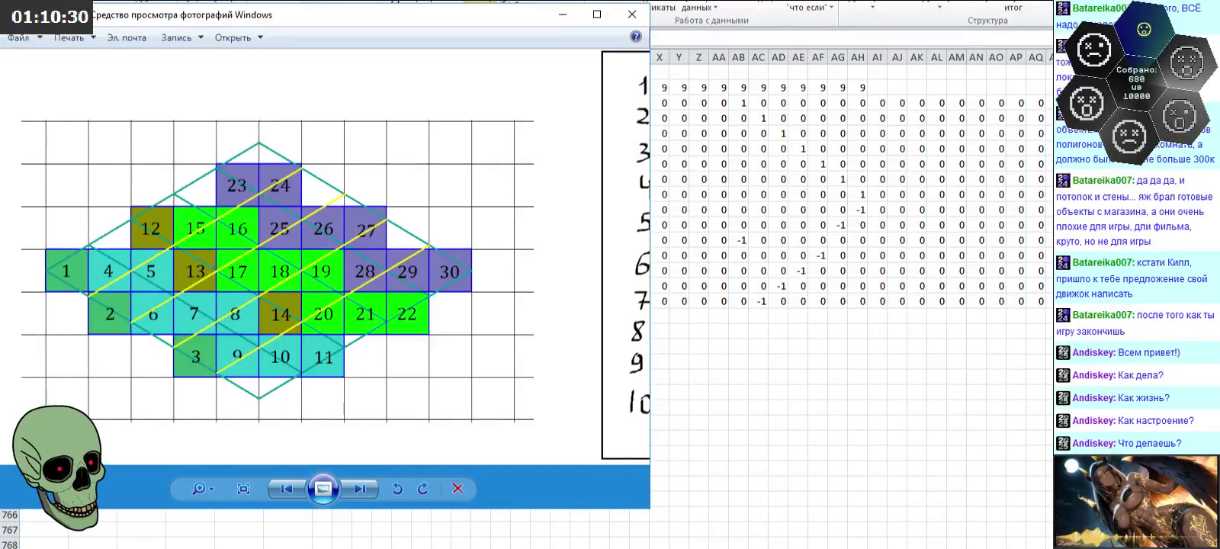
Step: Raise the grid diagram window and open Стрим 202.png in a second viewer beside it
{"action": "left_click_drag", "start_coordinate": [229, 15], "coordinate": [237, 62]}
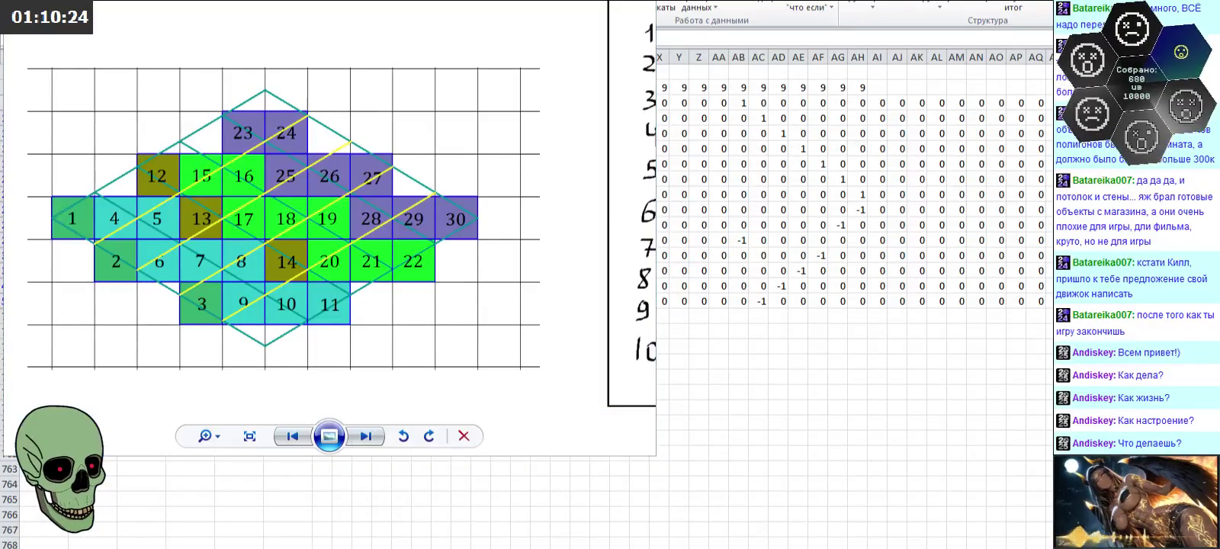
{"action": "left_click_drag", "start_coordinate": [787, 46], "coordinate": [685, 10]}
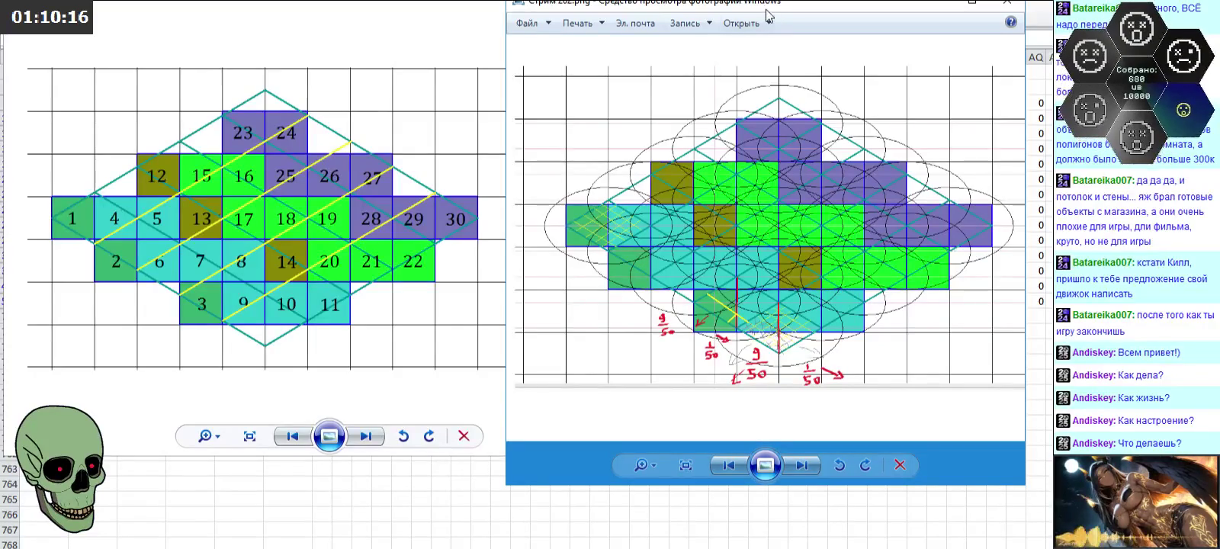
{"action": "left_click_drag", "start_coordinate": [768, 13], "coordinate": [745, 0]}
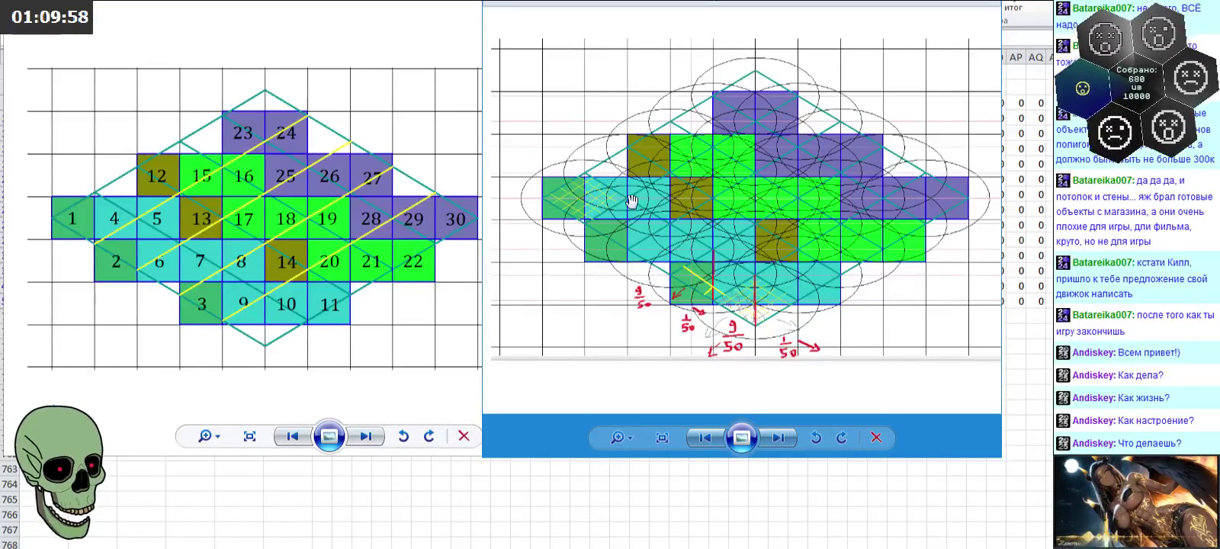
Step: Zoom and pan around the annotated grid image to study its cells close up
{"action": "scroll", "coordinate": [561, 189], "scroll_direction": "up", "scroll_amount": 2}
{"action": "scroll", "coordinate": [564, 191], "scroll_direction": "up", "scroll_amount": 2}
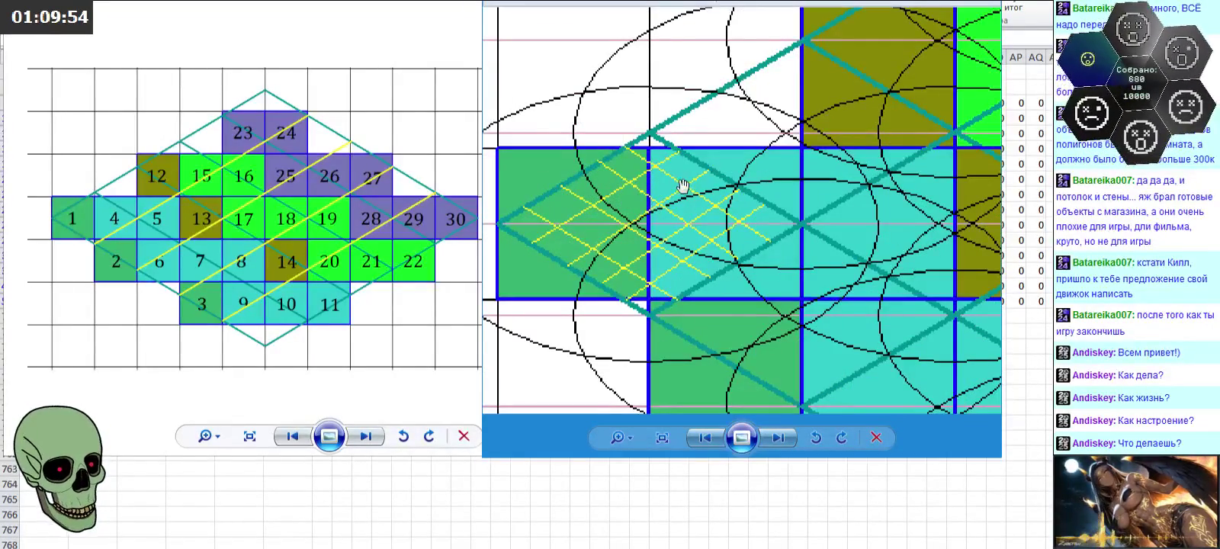
{"action": "left_click_drag", "start_coordinate": [672, 185], "coordinate": [706, 195]}
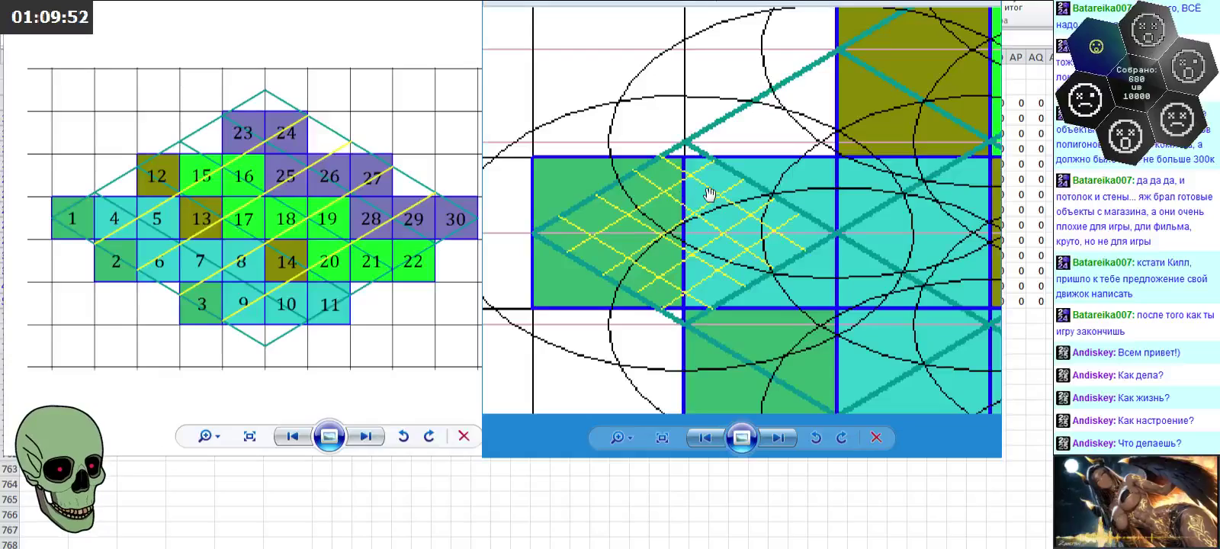
{"action": "left_click_drag", "start_coordinate": [718, 184], "coordinate": [737, 220]}
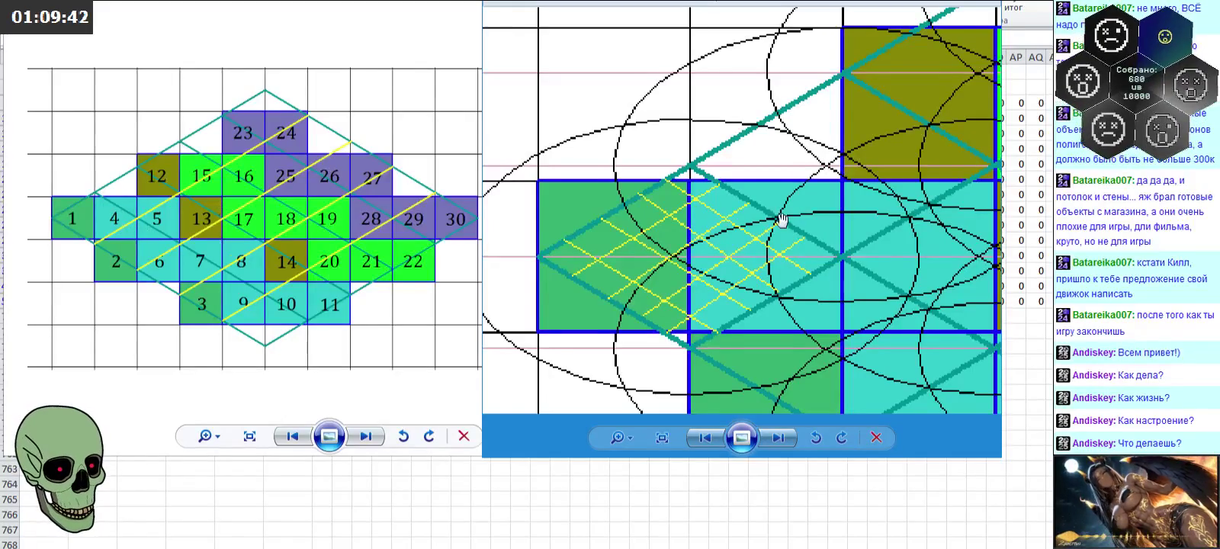
{"action": "left_click_drag", "start_coordinate": [796, 215], "coordinate": [771, 199]}
{"action": "scroll", "coordinate": [770, 199], "scroll_direction": "down", "scroll_amount": 3}
{"action": "scroll", "coordinate": [768, 199], "scroll_direction": "down", "scroll_amount": 2}
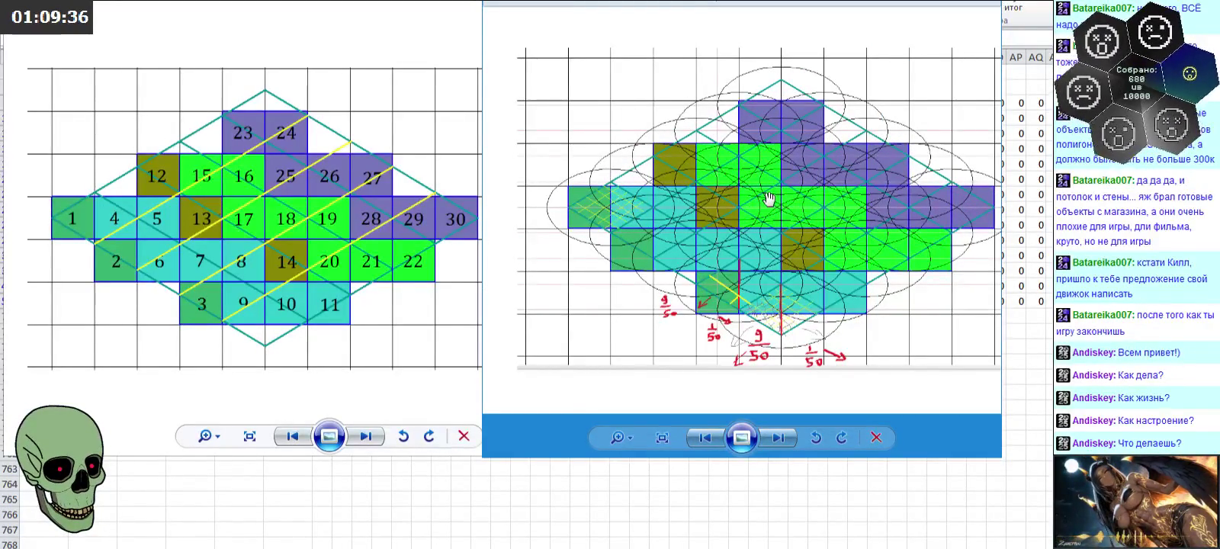
{"action": "left_click_drag", "start_coordinate": [806, 206], "coordinate": [764, 218]}
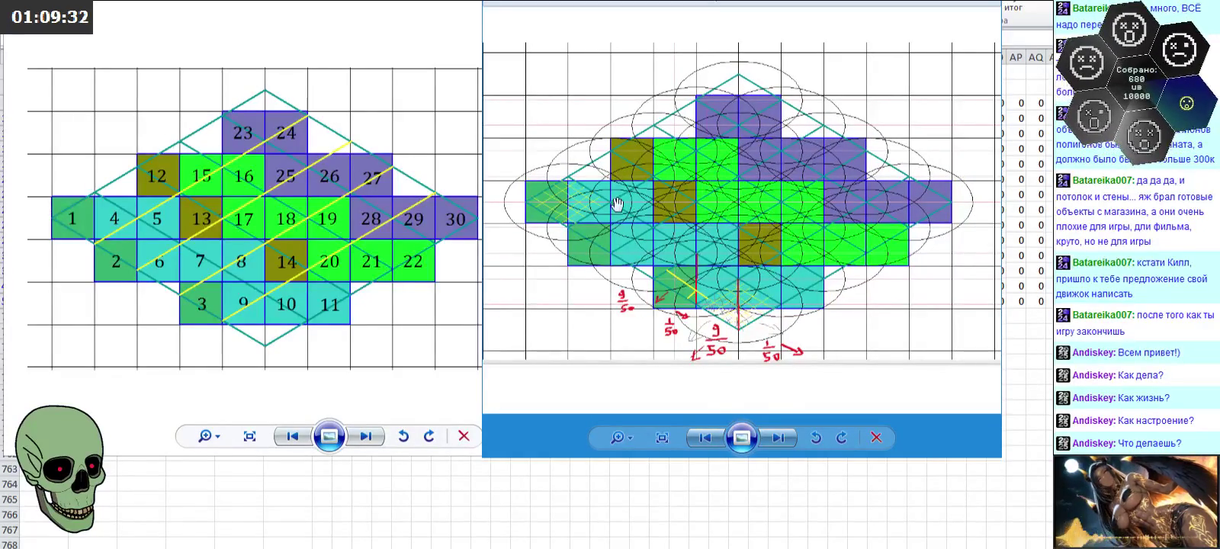
{"action": "scroll", "coordinate": [565, 200], "scroll_direction": "up", "scroll_amount": 3}
{"action": "scroll", "coordinate": [744, 223], "scroll_direction": "down", "scroll_amount": 2}
{"action": "scroll", "coordinate": [735, 220], "scroll_direction": "down", "scroll_amount": 2}
{"action": "left_click_drag", "start_coordinate": [842, 231], "coordinate": [806, 228]}
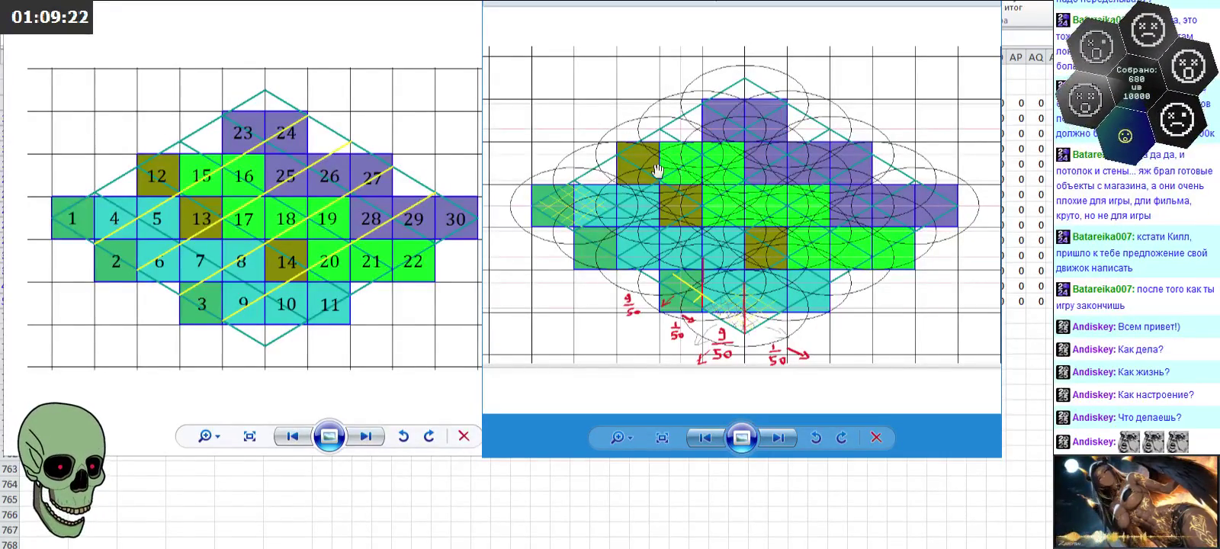
{"action": "left_click_drag", "start_coordinate": [628, 188], "coordinate": [724, 190]}
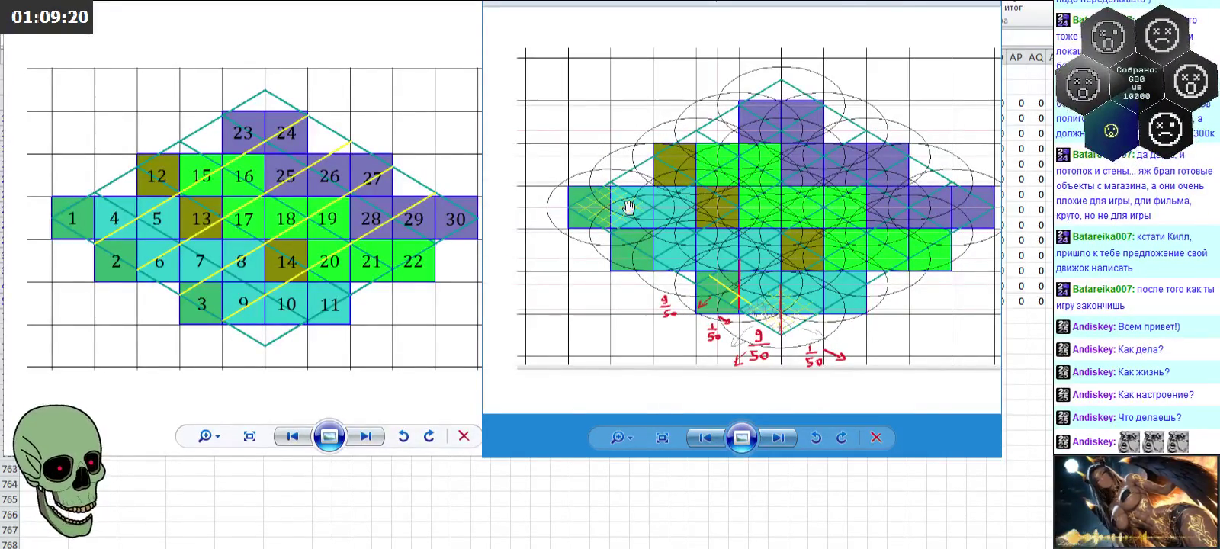
{"action": "scroll", "coordinate": [628, 205], "scroll_direction": "up", "scroll_amount": 3}
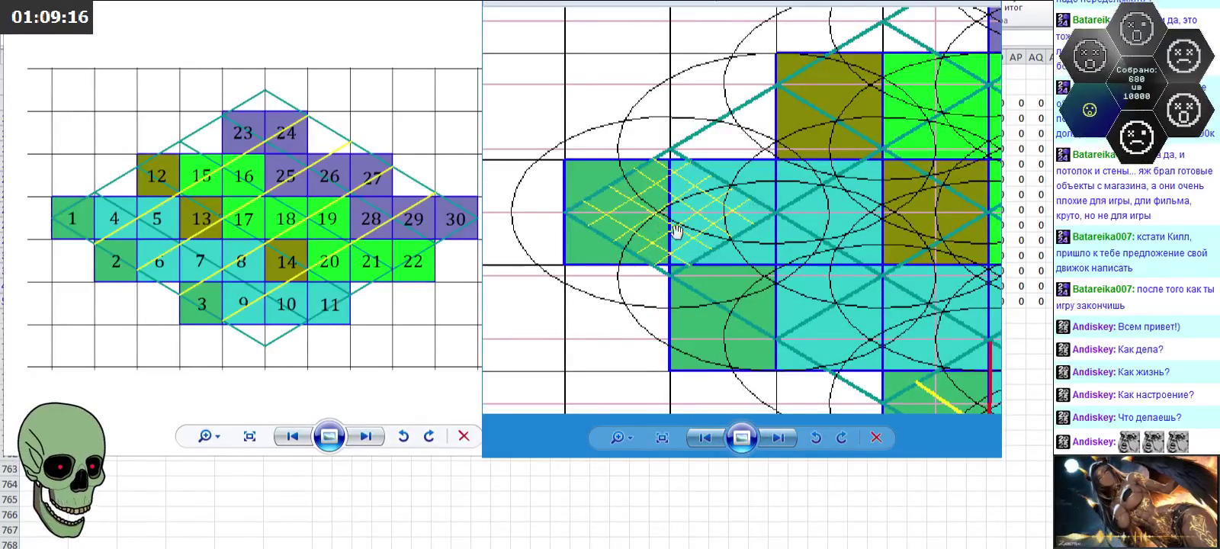
{"action": "mouse_move", "coordinate": [711, 216]}
{"action": "left_mouse_down"}
{"action": "mouse_move", "coordinate": [726, 191]}
{"action": "mouse_move", "coordinate": [700, 218]}
{"action": "left_mouse_up"}
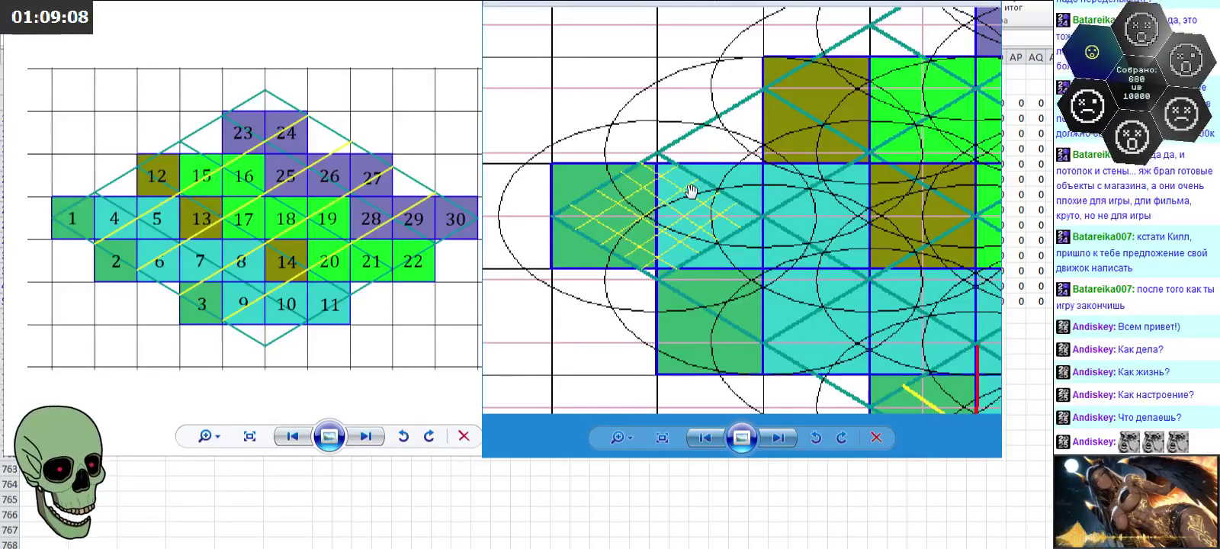
{"action": "scroll", "coordinate": [692, 191], "scroll_direction": "down", "scroll_amount": 2}
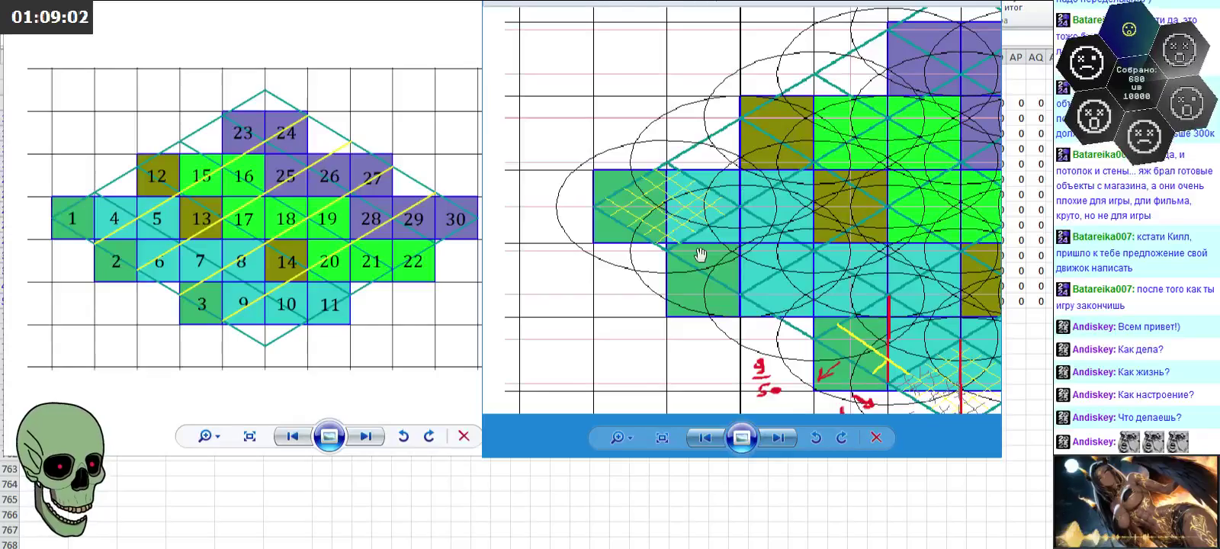
{"action": "scroll", "coordinate": [647, 193], "scroll_direction": "up", "scroll_amount": 1}
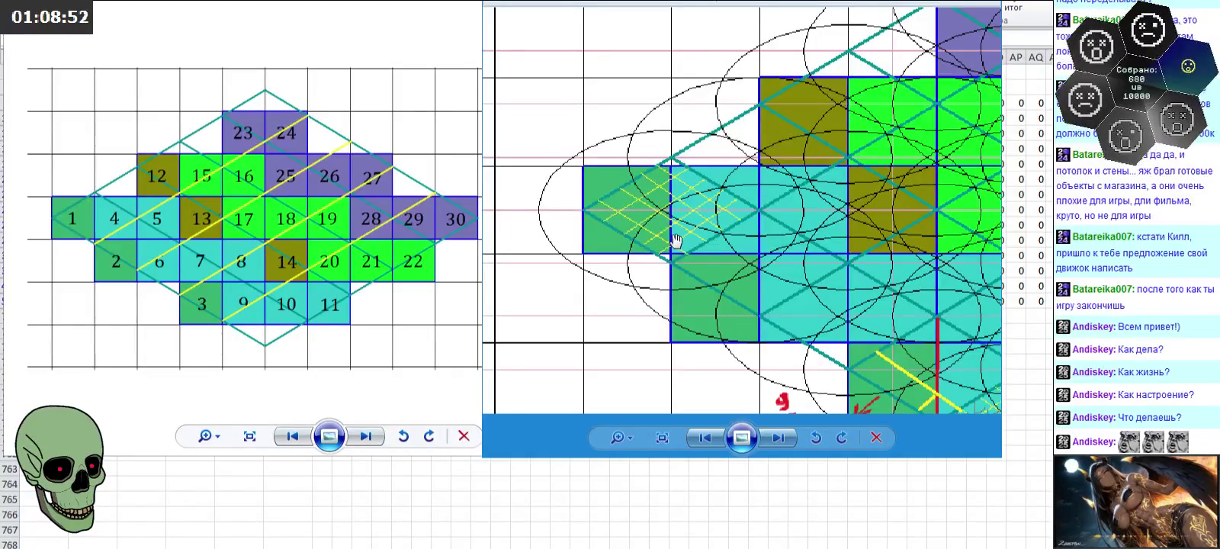
{"action": "scroll", "coordinate": [675, 241], "scroll_direction": "down", "scroll_amount": 3}
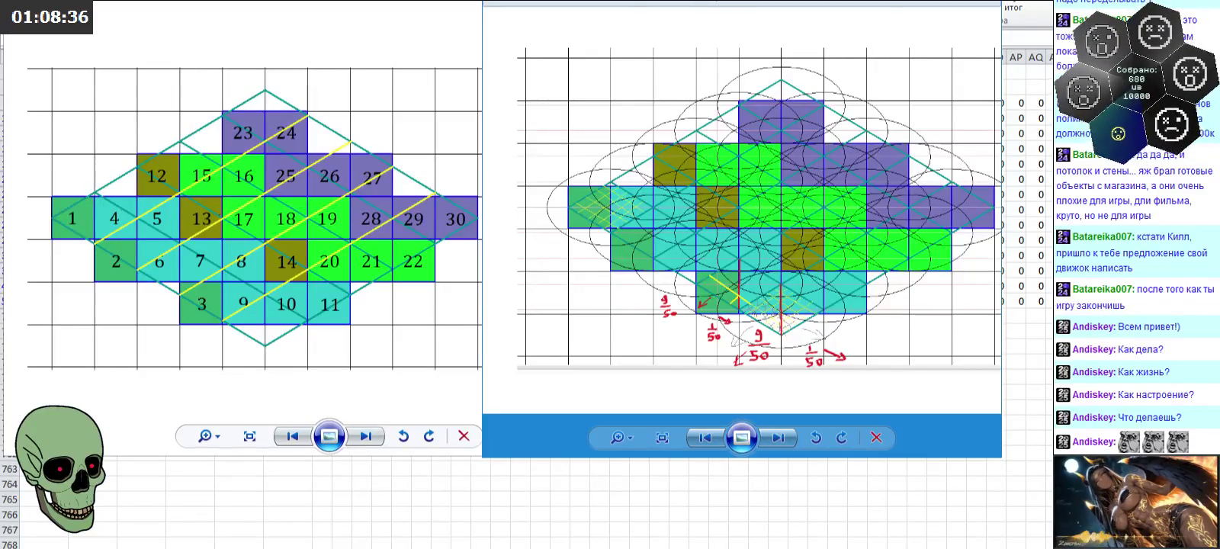
Step: Close both Photo Viewer diagram windows and return to the linear programming article
{"action": "key", "text": "alt+F4"}
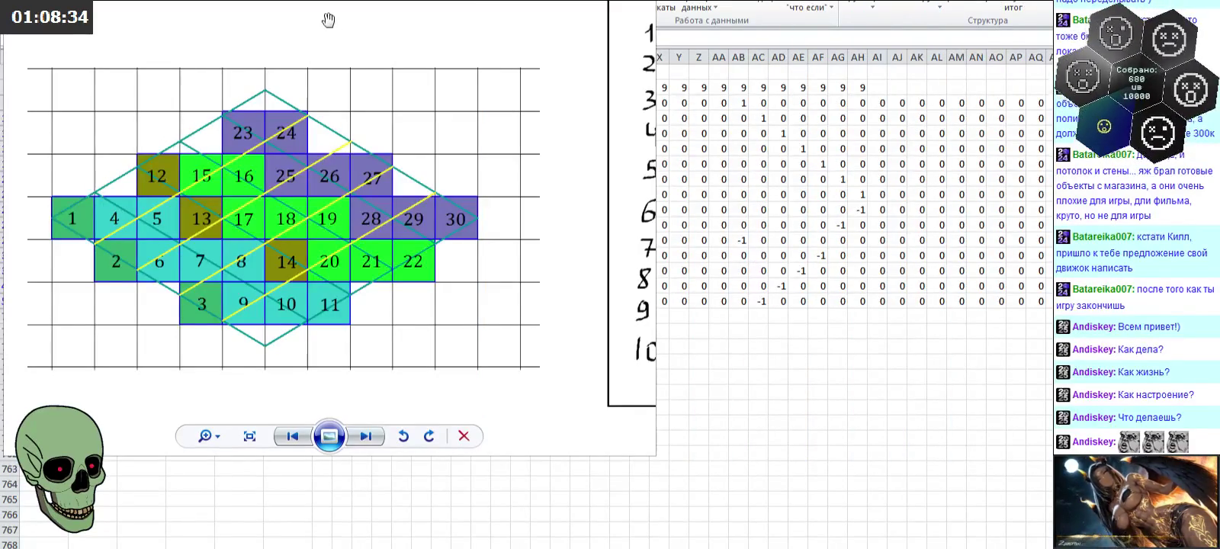
{"action": "left_click_drag", "start_coordinate": [327, 19], "coordinate": [480, 19]}
{"action": "key", "text": "alt+F4"}
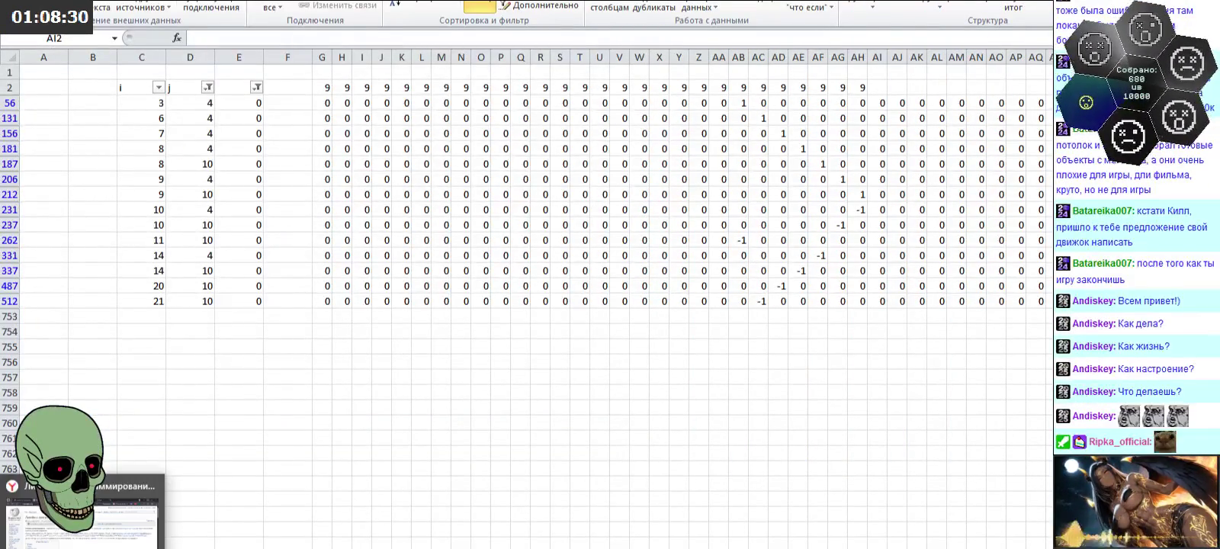
{"action": "left_click", "coordinate": [84, 518]}
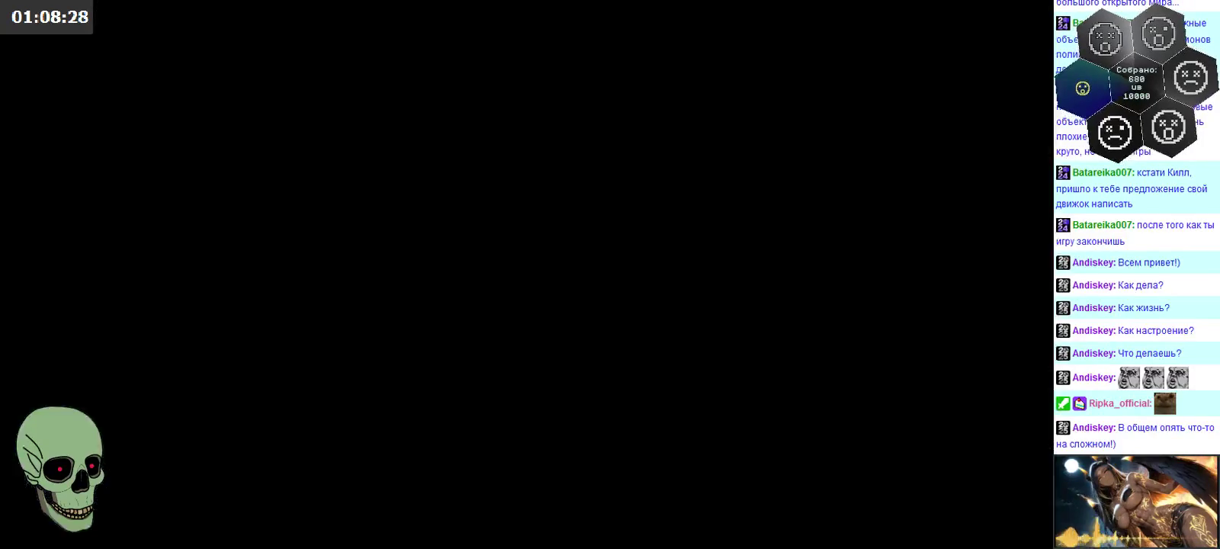
Step: Scroll the English Linear programming article to the farmer Example and translate the page into Russian
{"action": "left_click_drag", "start_coordinate": [165, 76], "coordinate": [467, 76]}
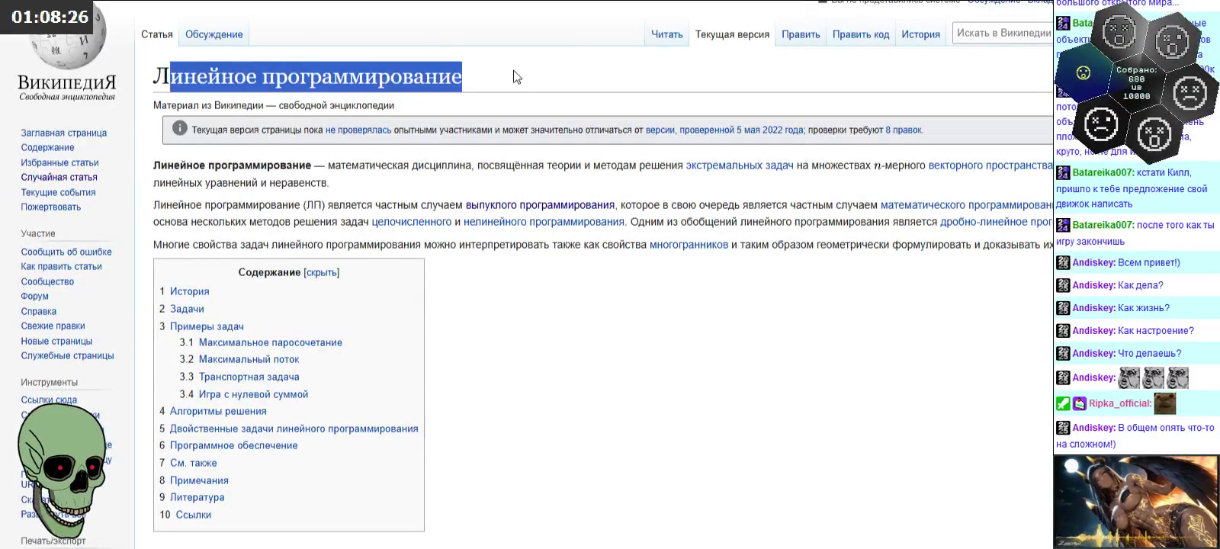
{"action": "left_click", "coordinate": [586, 337]}
{"action": "scroll", "coordinate": [587, 337], "scroll_direction": "down", "scroll_amount": 3}
{"action": "scroll", "coordinate": [587, 336], "scroll_direction": "down", "scroll_amount": 3}
{"action": "scroll", "coordinate": [587, 336], "scroll_direction": "down", "scroll_amount": 4}
{"action": "scroll", "coordinate": [587, 336], "scroll_direction": "down", "scroll_amount": 1}
{"action": "scroll", "coordinate": [586, 331], "scroll_direction": "down", "scroll_amount": 3}
{"action": "scroll", "coordinate": [585, 331], "scroll_direction": "up", "scroll_amount": 6}
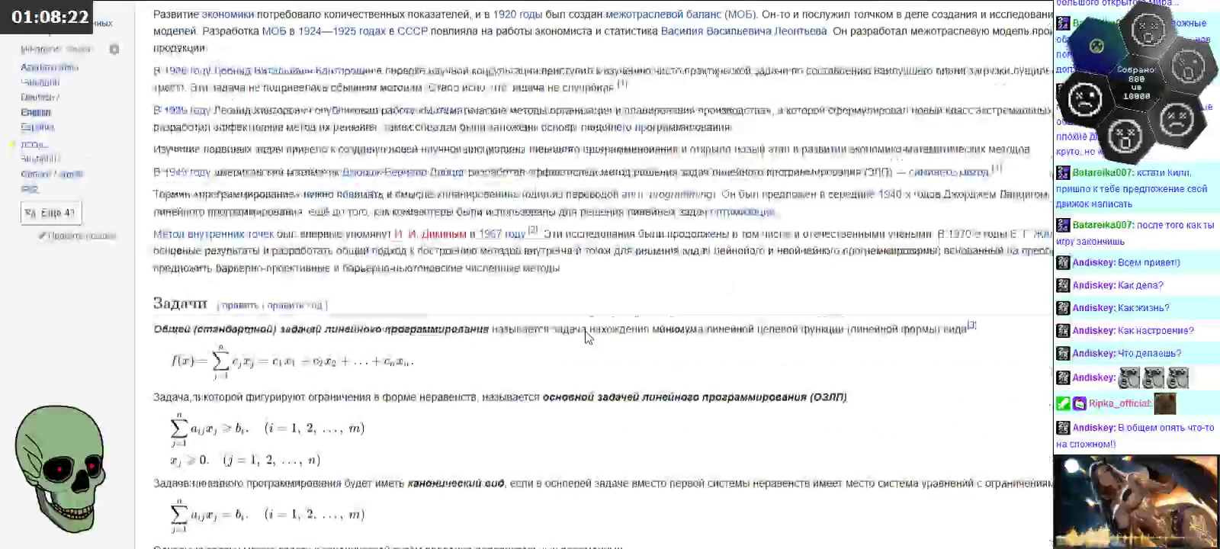
{"action": "scroll", "coordinate": [585, 331], "scroll_direction": "up", "scroll_amount": 2}
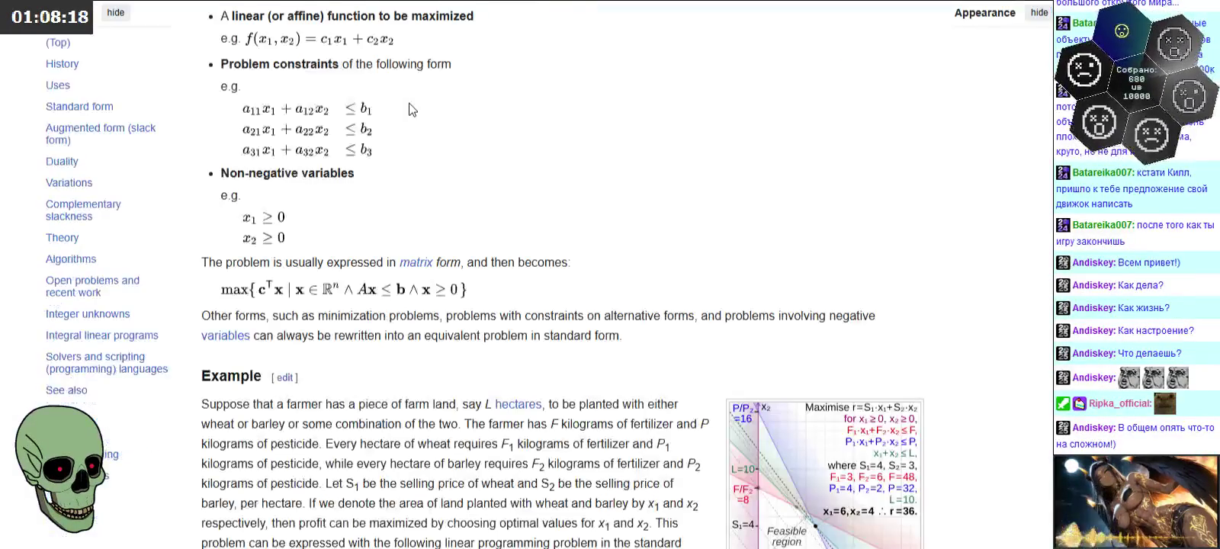
{"action": "scroll", "coordinate": [503, 180], "scroll_direction": "up", "scroll_amount": 1}
{"action": "scroll", "coordinate": [533, 188], "scroll_direction": "up", "scroll_amount": 4}
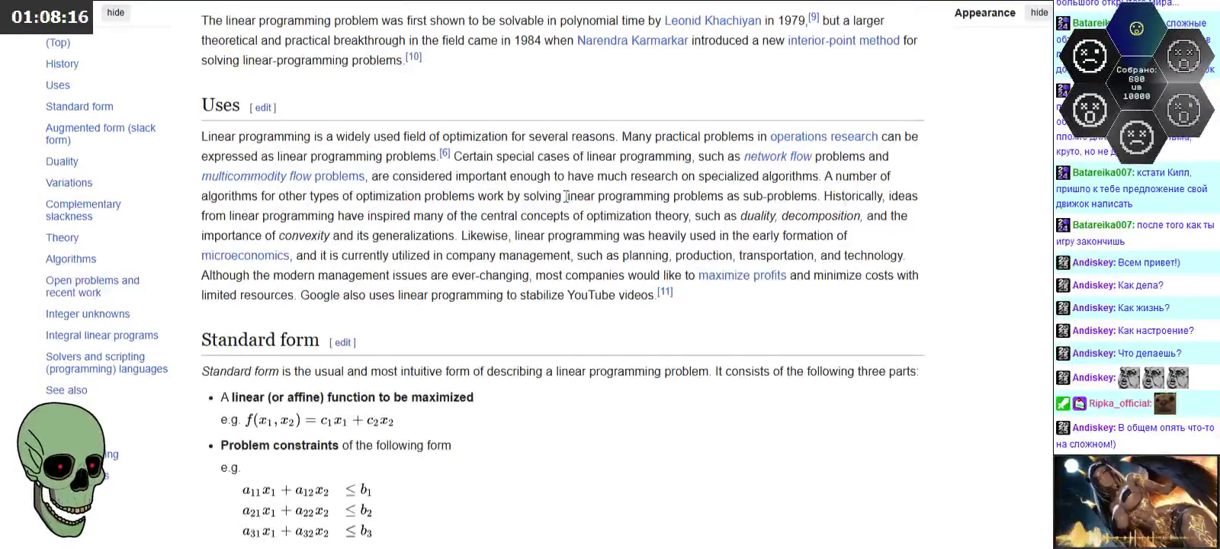
{"action": "scroll", "coordinate": [566, 196], "scroll_direction": "down", "scroll_amount": 4}
{"action": "scroll", "coordinate": [566, 198], "scroll_direction": "down", "scroll_amount": 4}
{"action": "scroll", "coordinate": [566, 199], "scroll_direction": "down", "scroll_amount": 1}
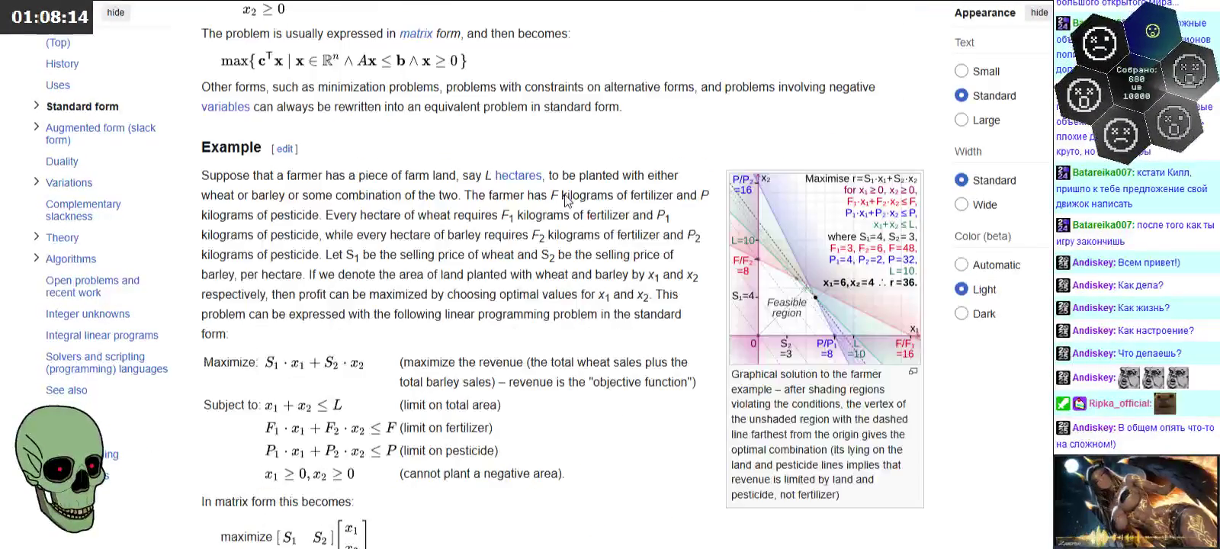
{"action": "right_click", "coordinate": [568, 149]}
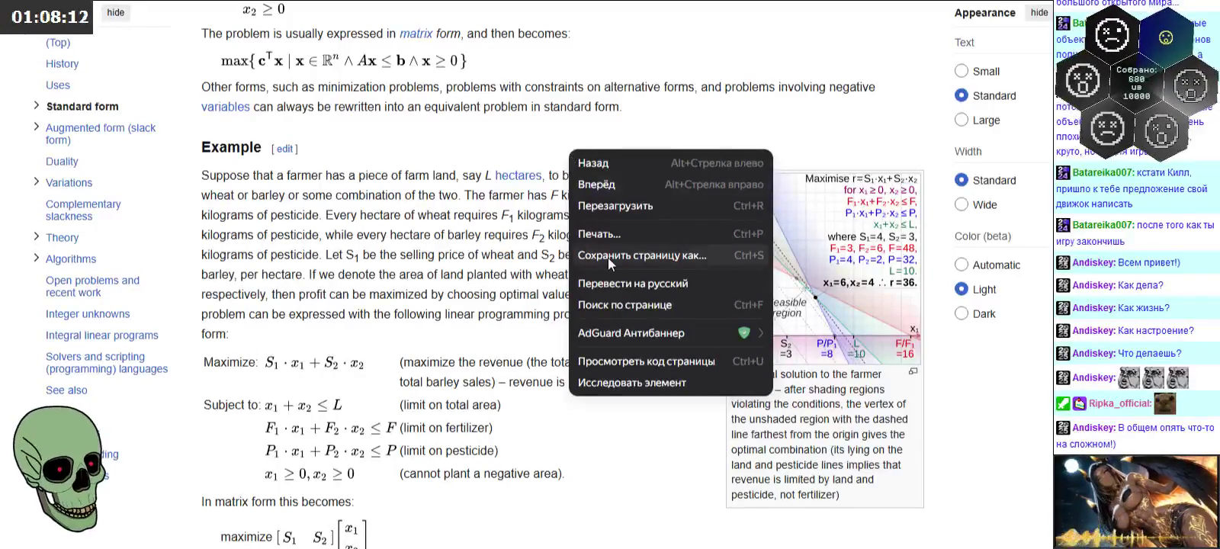
{"action": "left_click", "coordinate": [633, 286]}
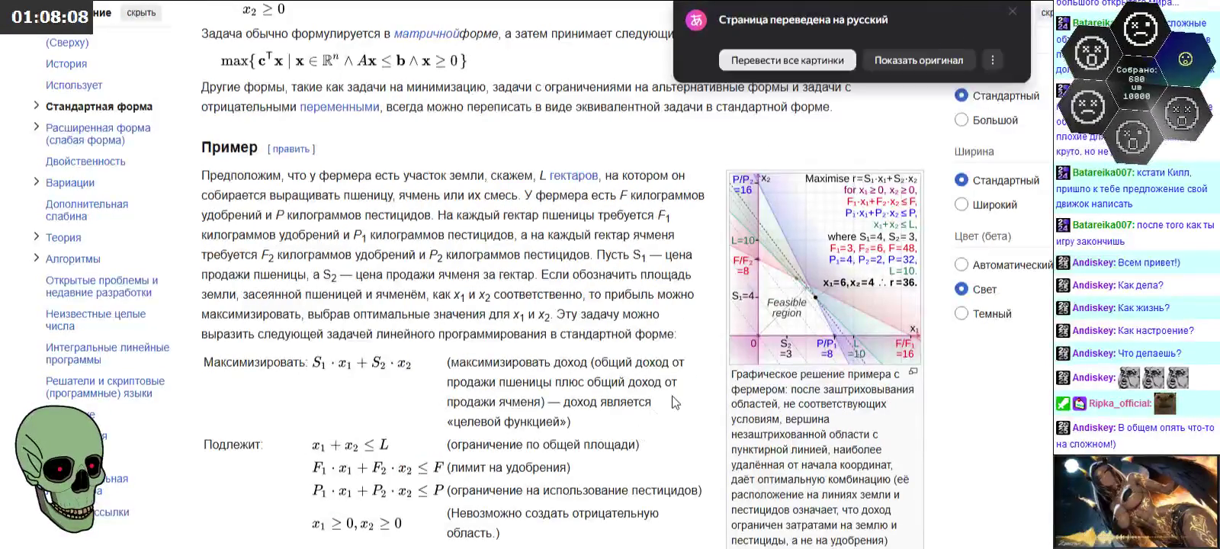
Step: Select and translate the farmer example's sentences on fertilizer and pesticide amounts, then scroll on
{"action": "scroll", "coordinate": [301, 150], "scroll_direction": "down", "scroll_amount": 1}
{"action": "mouse_move", "coordinate": [201, 100]}
{"action": "left_mouse_down"}
{"action": "mouse_move", "coordinate": [606, 108]}
{"action": "mouse_move", "coordinate": [476, 121]}
{"action": "mouse_move", "coordinate": [512, 120]}
{"action": "left_mouse_up"}
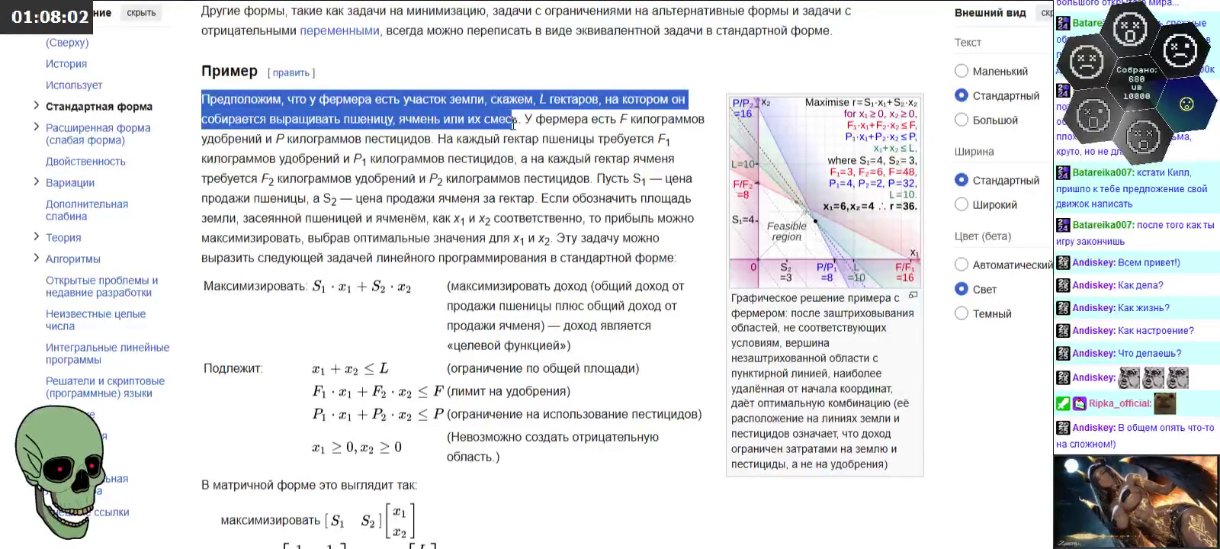
{"action": "left_click", "coordinate": [385, 135]}
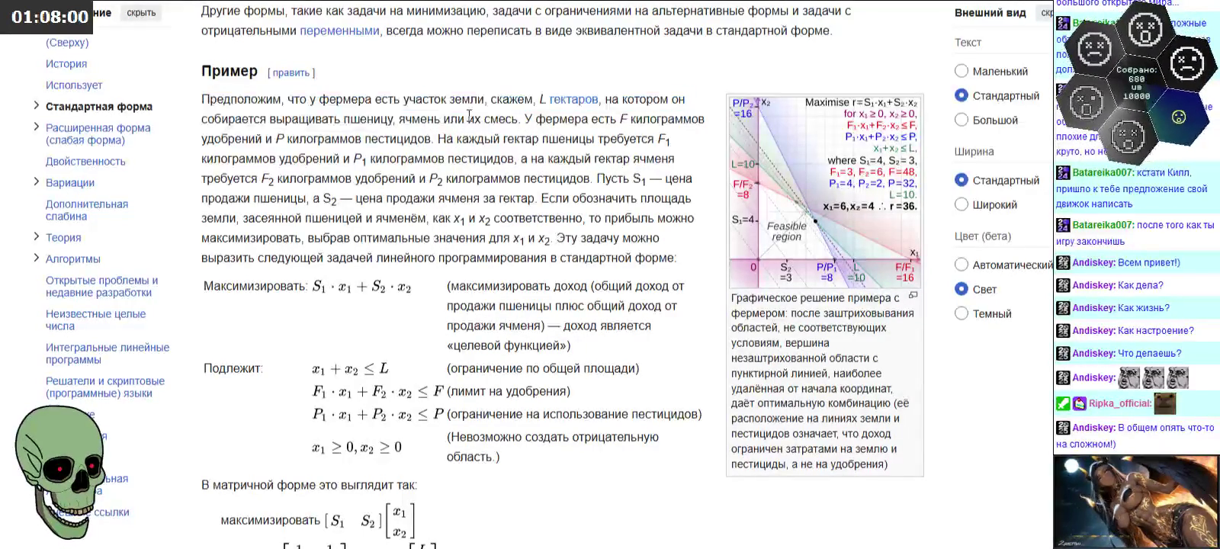
{"action": "triple_click", "coordinate": [411, 141]}
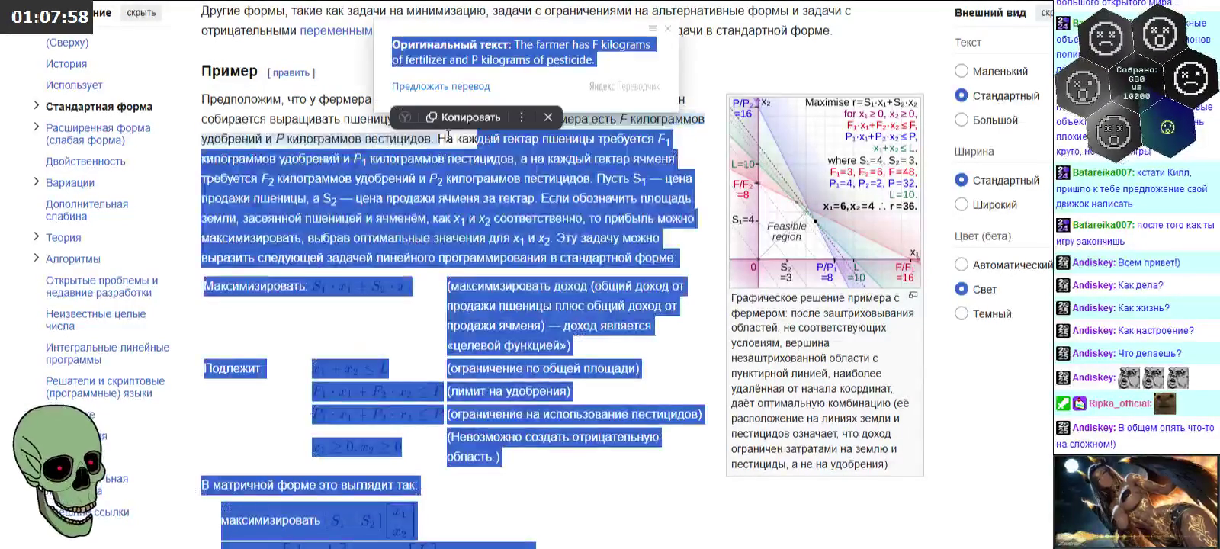
{"action": "left_click", "coordinate": [542, 131]}
{"action": "mouse_move", "coordinate": [536, 119]}
{"action": "left_mouse_down"}
{"action": "mouse_move", "coordinate": [333, 157]}
{"action": "mouse_move", "coordinate": [518, 159]}
{"action": "mouse_move", "coordinate": [425, 178]}
{"action": "mouse_move", "coordinate": [595, 179]}
{"action": "left_mouse_up"}
{"action": "left_click", "coordinate": [453, 144]}
{"action": "left_click", "coordinate": [518, 159]}
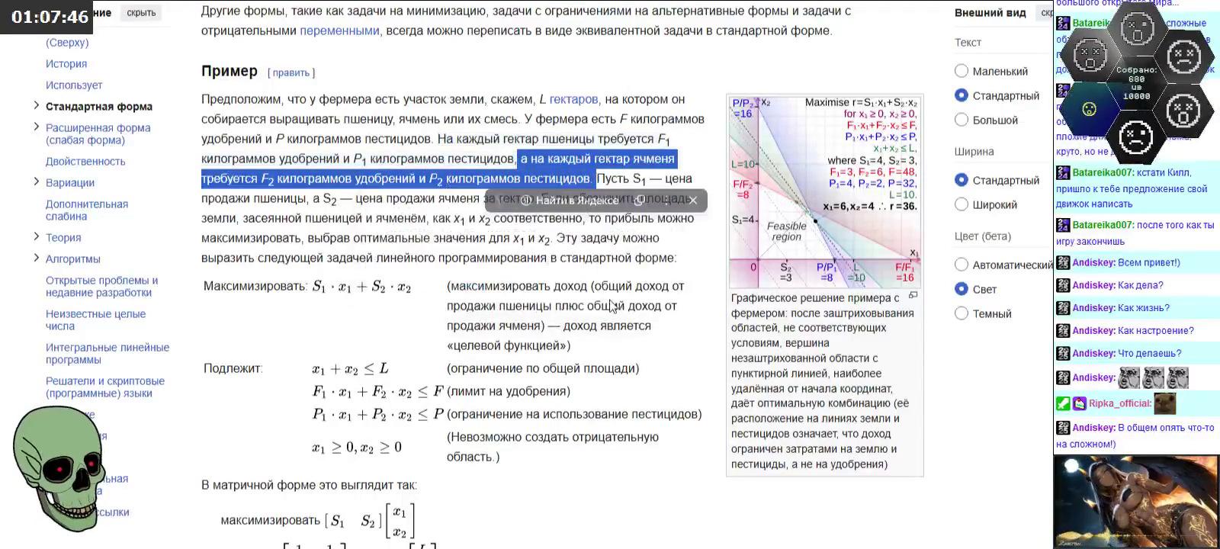
{"action": "mouse_move", "coordinate": [437, 138]}
{"action": "left_mouse_down"}
{"action": "mouse_move", "coordinate": [597, 177]}
{"action": "mouse_move", "coordinate": [690, 179]}
{"action": "mouse_move", "coordinate": [307, 200]}
{"action": "mouse_move", "coordinate": [532, 198]}
{"action": "left_mouse_up"}
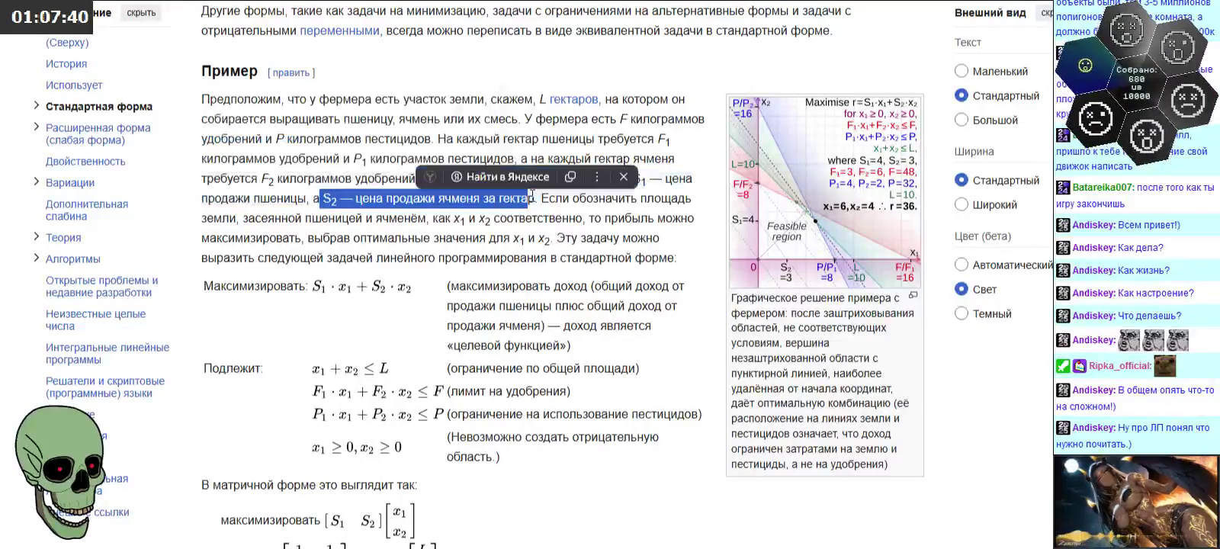
{"action": "left_click", "coordinate": [626, 302]}
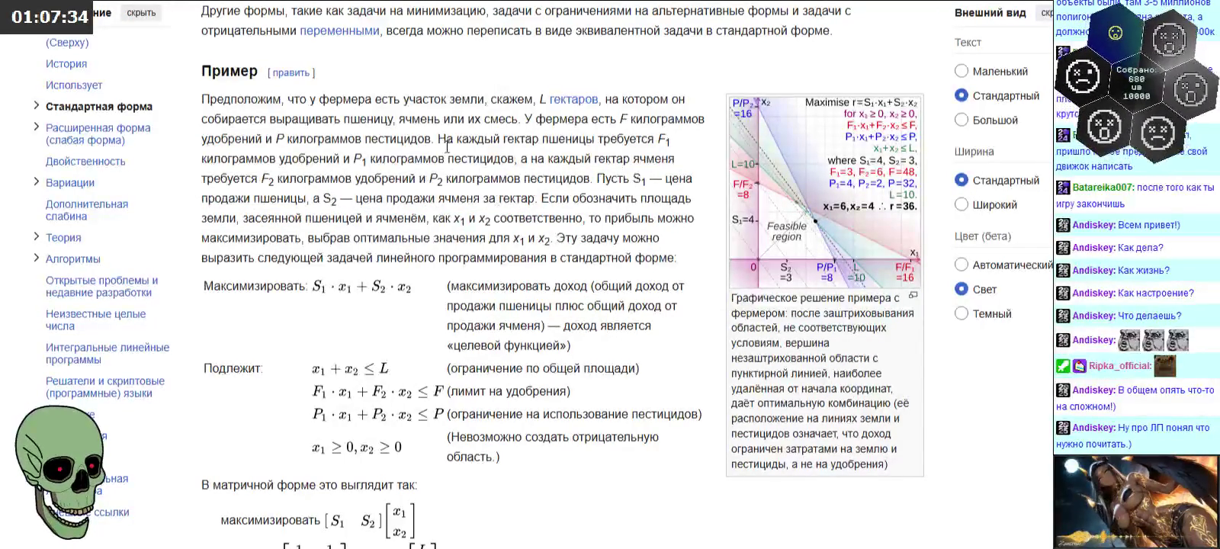
{"action": "scroll", "coordinate": [491, 182], "scroll_direction": "down", "scroll_amount": 2}
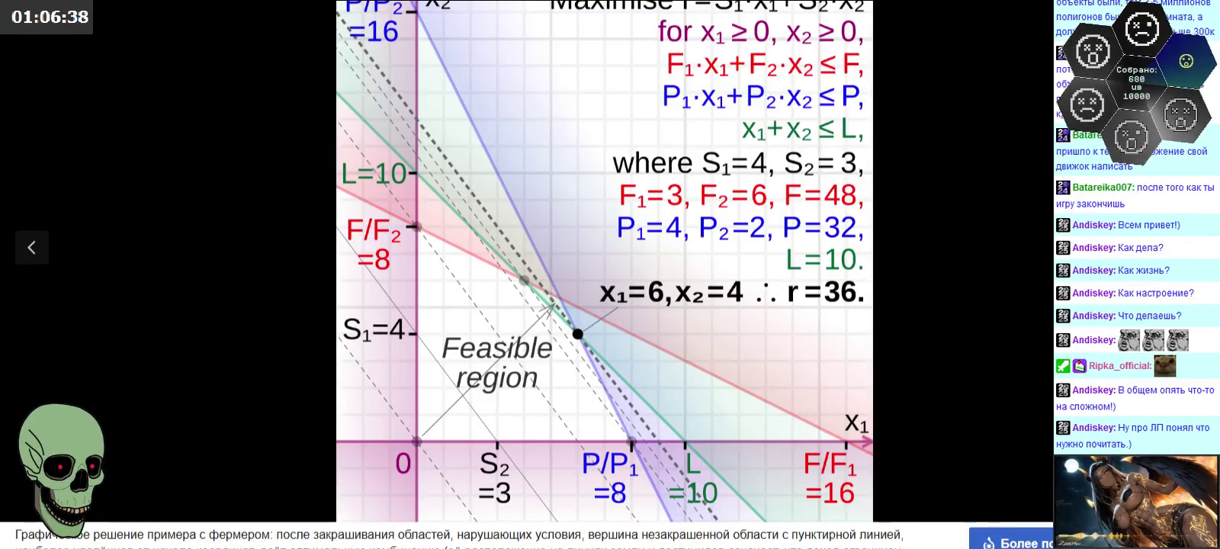
Step: Close the enlarged figure with Esc and return to the Excel spreadsheet
{"action": "key", "text": "Escape"}
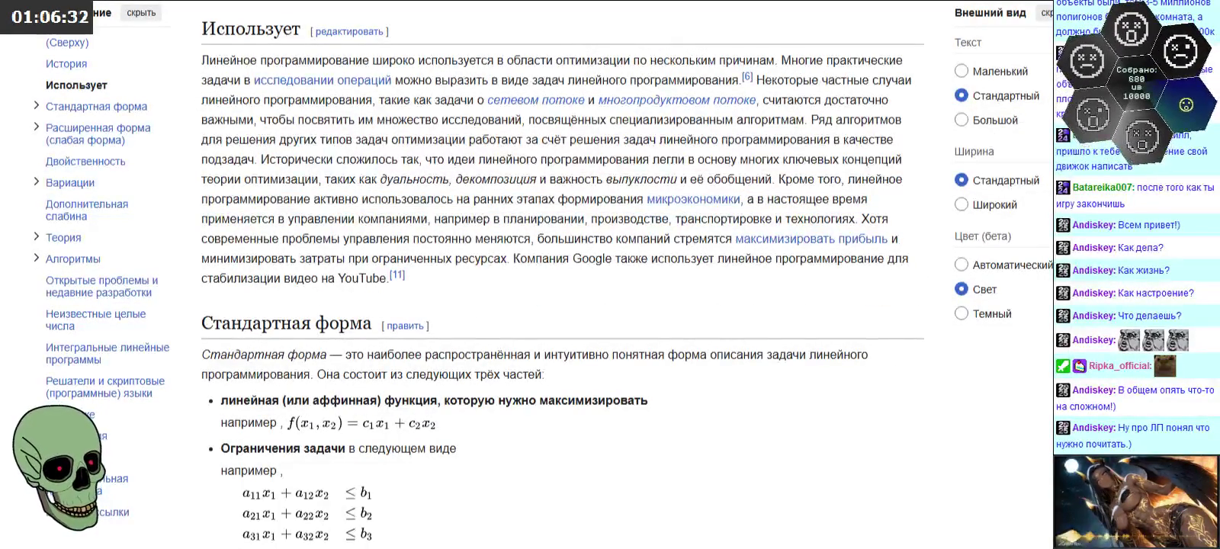
{"action": "left_click", "coordinate": [381, 507]}
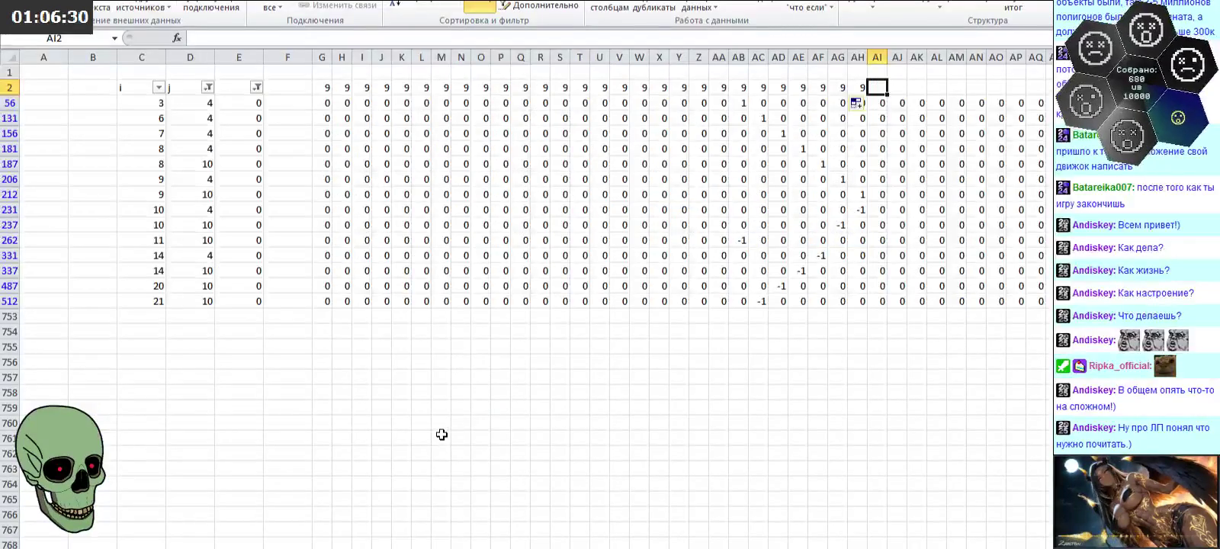
{"action": "scroll", "coordinate": [376, 381], "scroll_direction": "up", "scroll_amount": 8}
{"action": "scroll", "coordinate": [386, 356], "scroll_direction": "up", "scroll_amount": 8}
{"action": "scroll", "coordinate": [383, 321], "scroll_direction": "up", "scroll_amount": 6}
{"action": "left_click", "coordinate": [50, 74]}
{"action": "key", "text": "ctrl+shift+Right"}
{"action": "left_click_drag", "start_coordinate": [1050, 73], "coordinate": [1051, 72]}
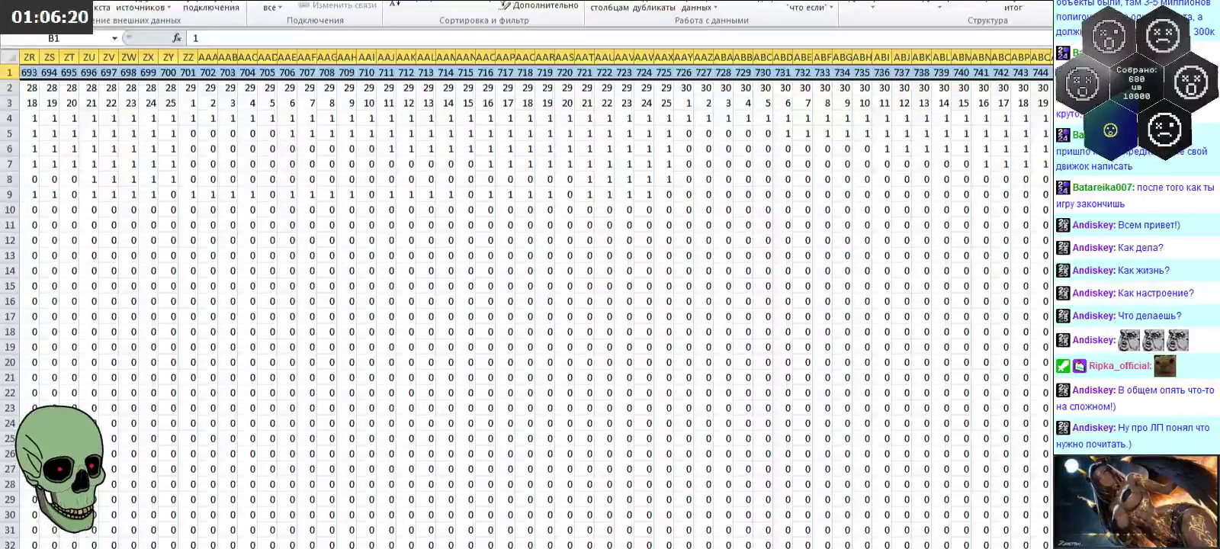
{"action": "key", "text": "ctrl+BackSpace"}
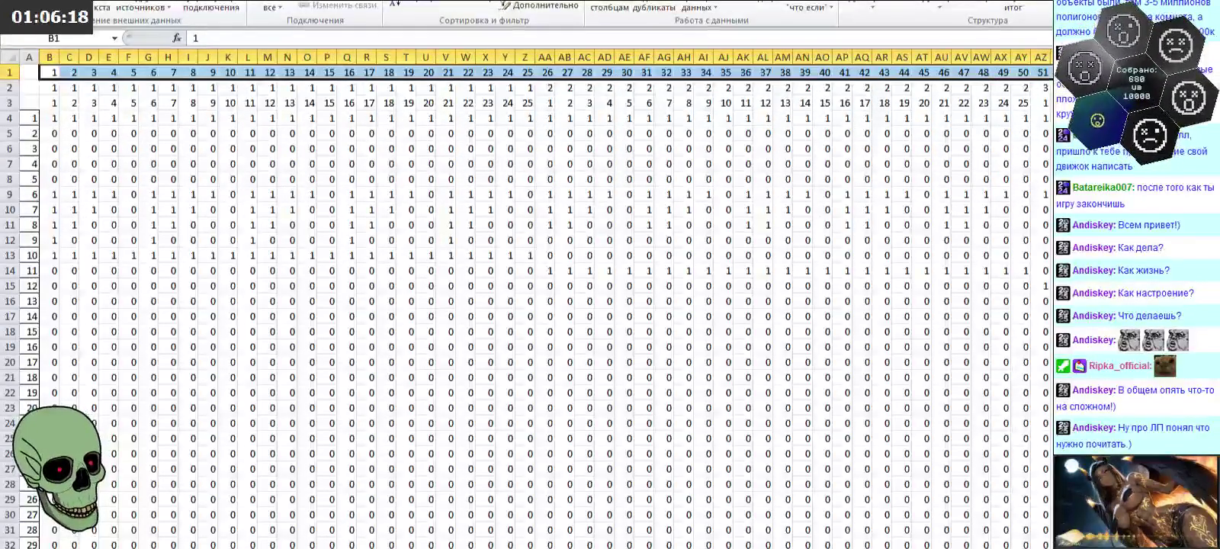
{"action": "left_click", "coordinate": [623, 425]}
{"action": "scroll", "coordinate": [624, 425], "scroll_direction": "down", "scroll_amount": 5}
{"action": "scroll", "coordinate": [624, 425], "scroll_direction": "down", "scroll_amount": 4}
{"action": "scroll", "coordinate": [624, 425], "scroll_direction": "down", "scroll_amount": 4}
{"action": "scroll", "coordinate": [624, 425], "scroll_direction": "down", "scroll_amount": 3}
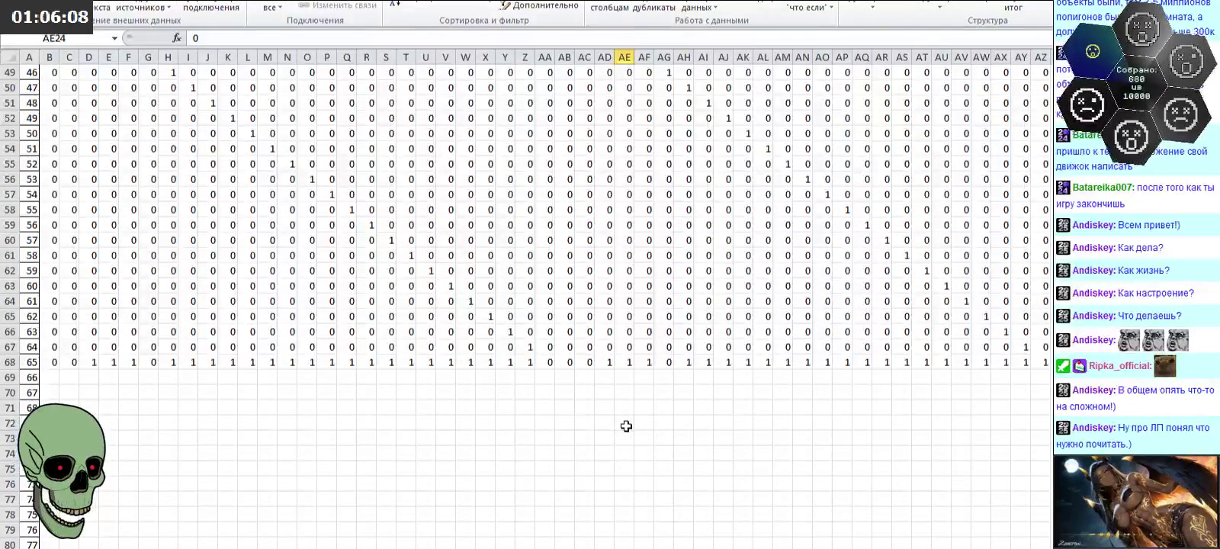
{"action": "key", "text": "ctrl+Page_Down"}
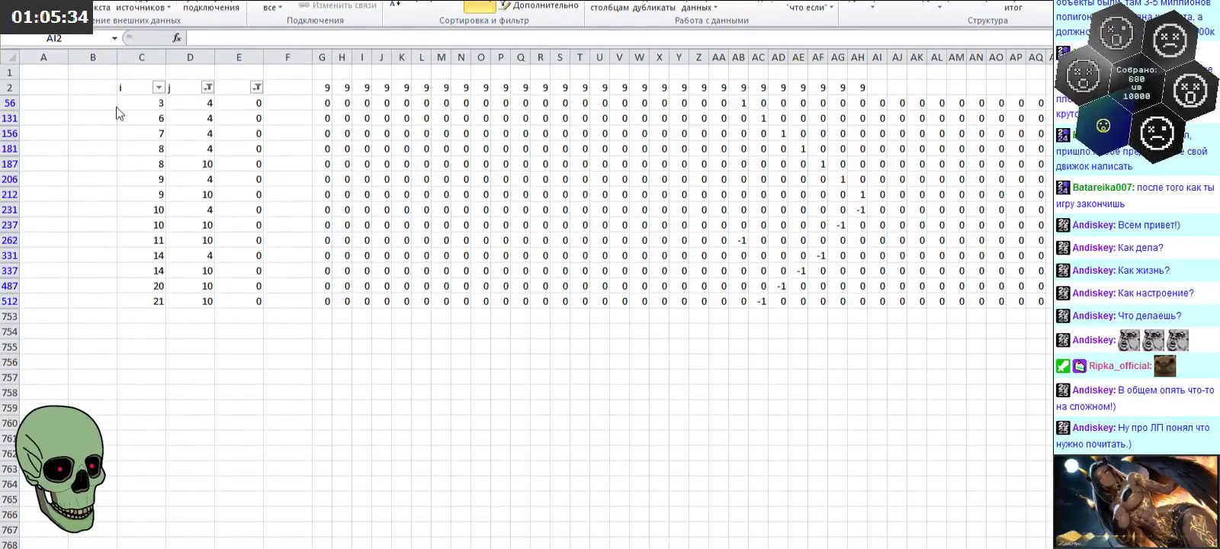
{"action": "left_click", "coordinate": [200, 84]}
Step: Filter the j column to show only rows where j is 5
{"action": "left_click", "coordinate": [53, 277]}
{"action": "left_click", "coordinate": [98, 229]}
{"action": "left_click", "coordinate": [98, 233]}
{"action": "left_click", "coordinate": [48, 291]}
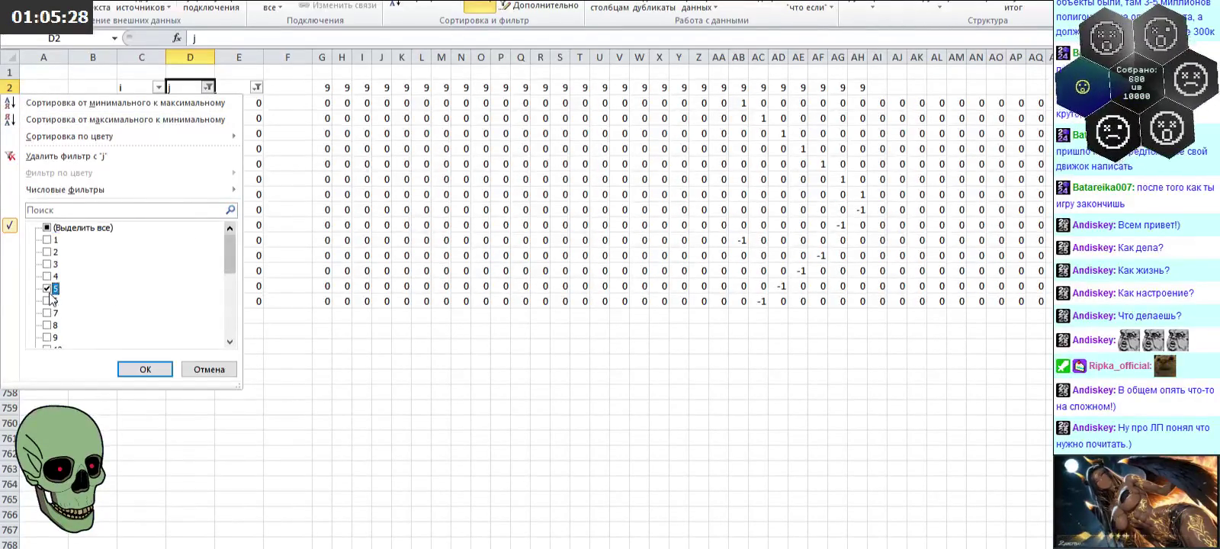
{"action": "scroll", "coordinate": [104, 305], "scroll_direction": "down", "scroll_amount": 5}
{"action": "left_click", "coordinate": [140, 369]}
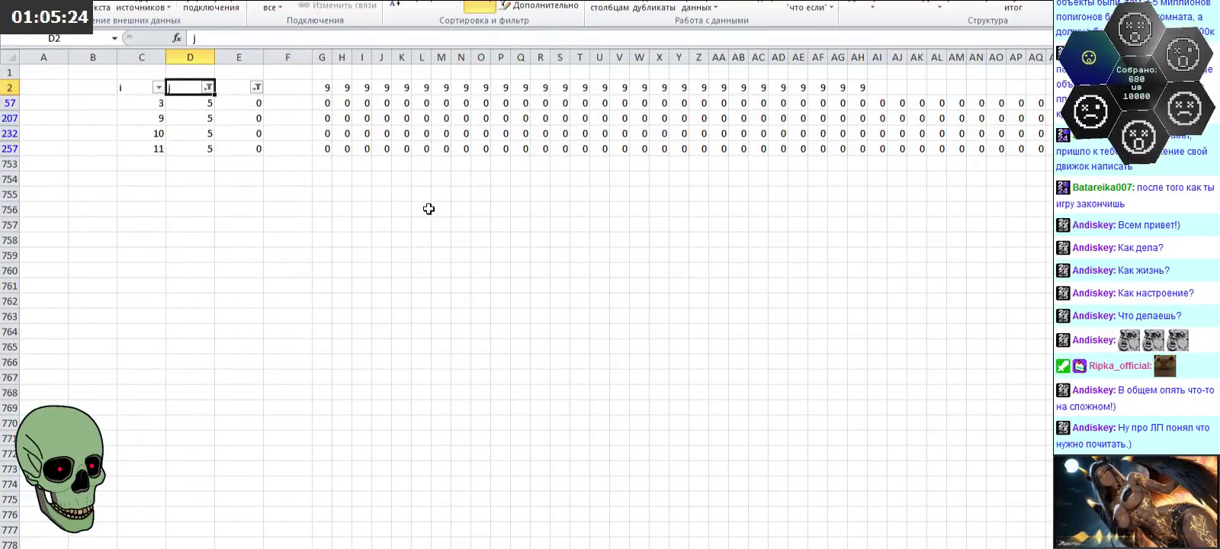
Step: Enter 1 in AI57 and AJ207, and -1 in AI257 and AJ232
{"action": "left_click", "coordinate": [877, 102]}
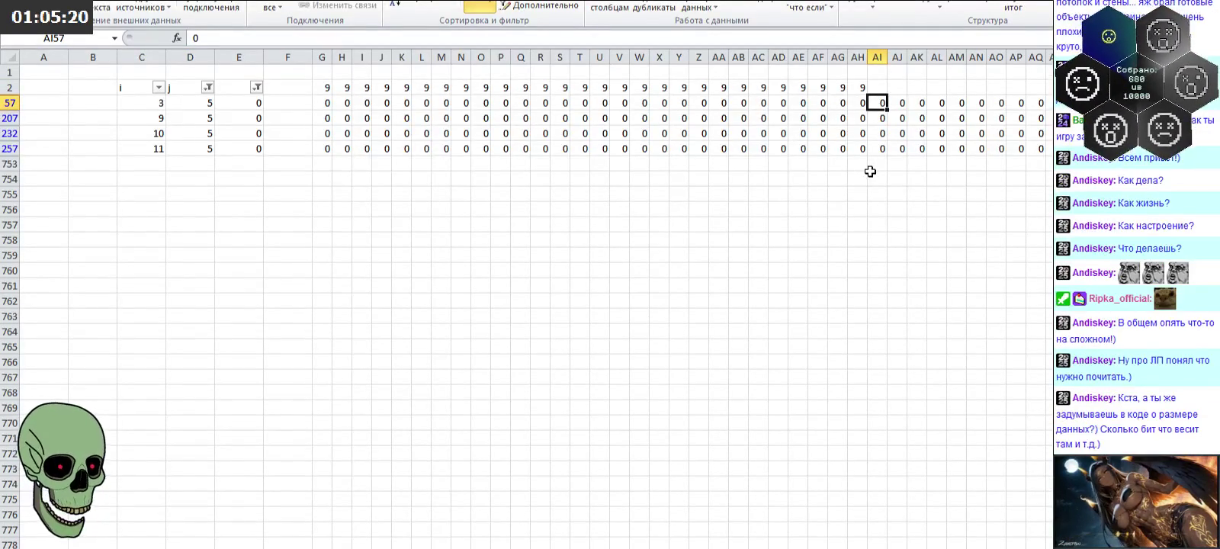
{"action": "type", "text": "1"}
{"action": "key", "text": "Return"}
{"action": "key", "text": "Return"}
{"action": "key", "text": "Return"}
{"action": "type", "text": "-1"}
{"action": "key", "text": "Up"}
{"action": "key", "text": "Up"}
{"action": "key", "text": "Right"}
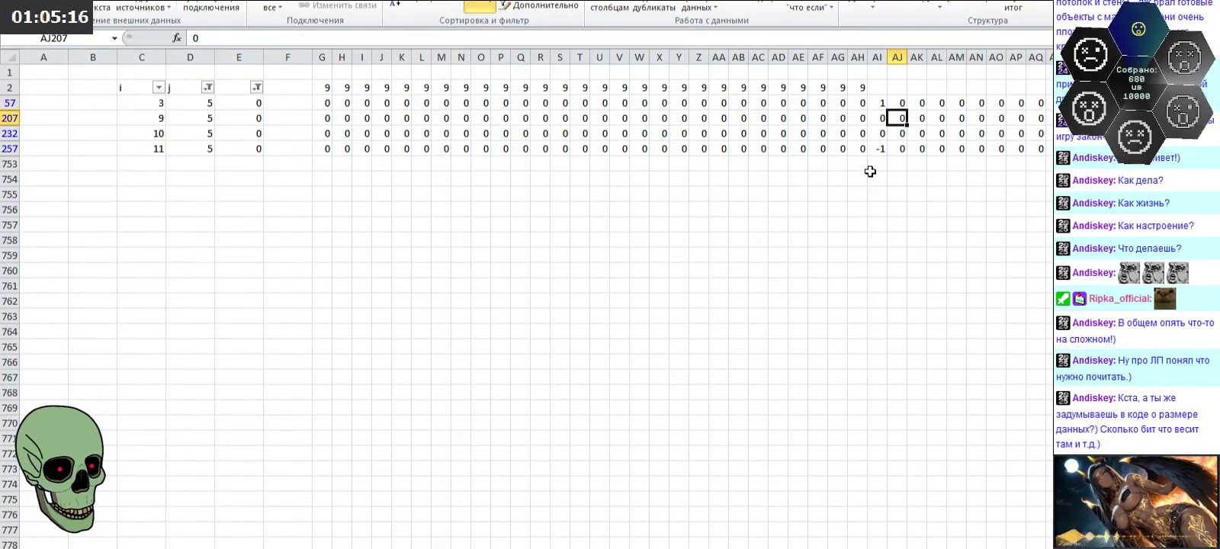
{"action": "type", "text": "1"}
{"action": "key", "text": "Return"}
{"action": "type", "text": "-1"}
{"action": "key", "text": "Return"}
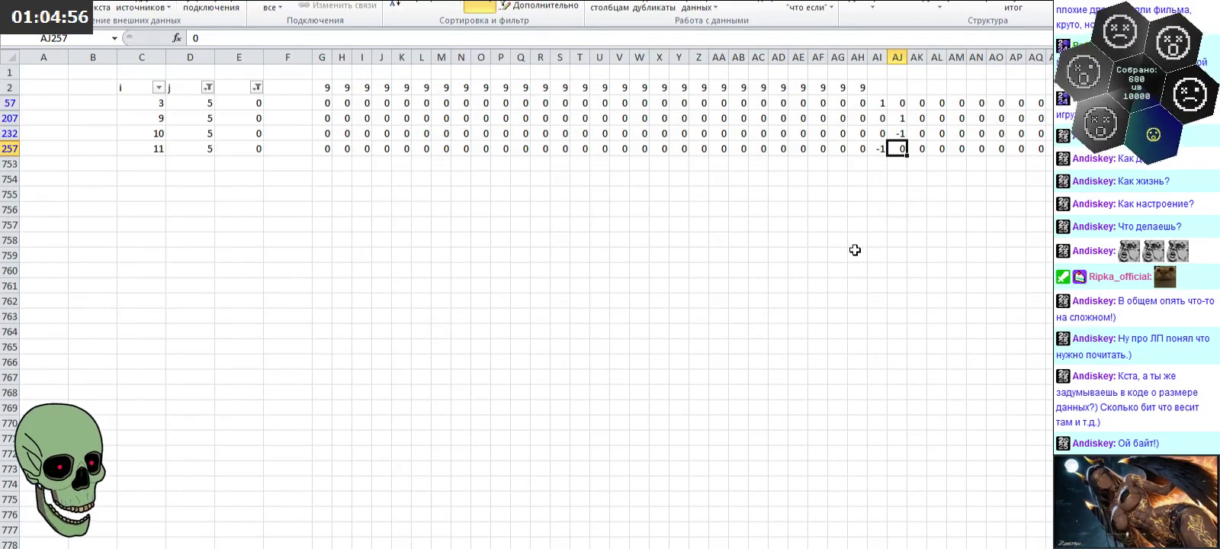
Step: Select the row-2 cells starting at AK2 and extending right
{"action": "left_click", "coordinate": [876, 88]}
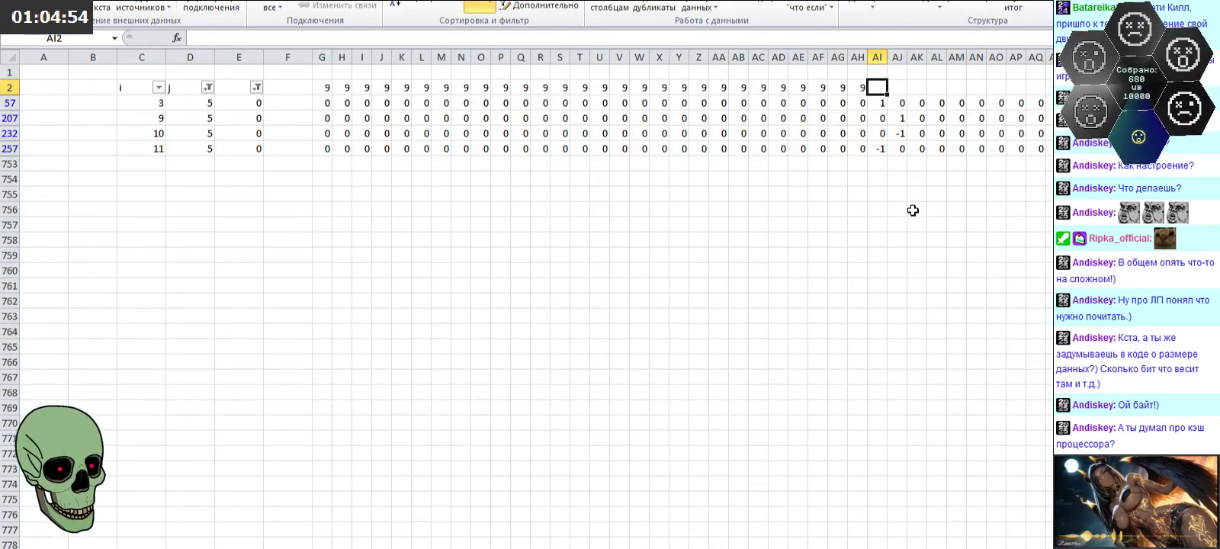
{"action": "key", "text": "Right"}
{"action": "key", "text": "Right"}
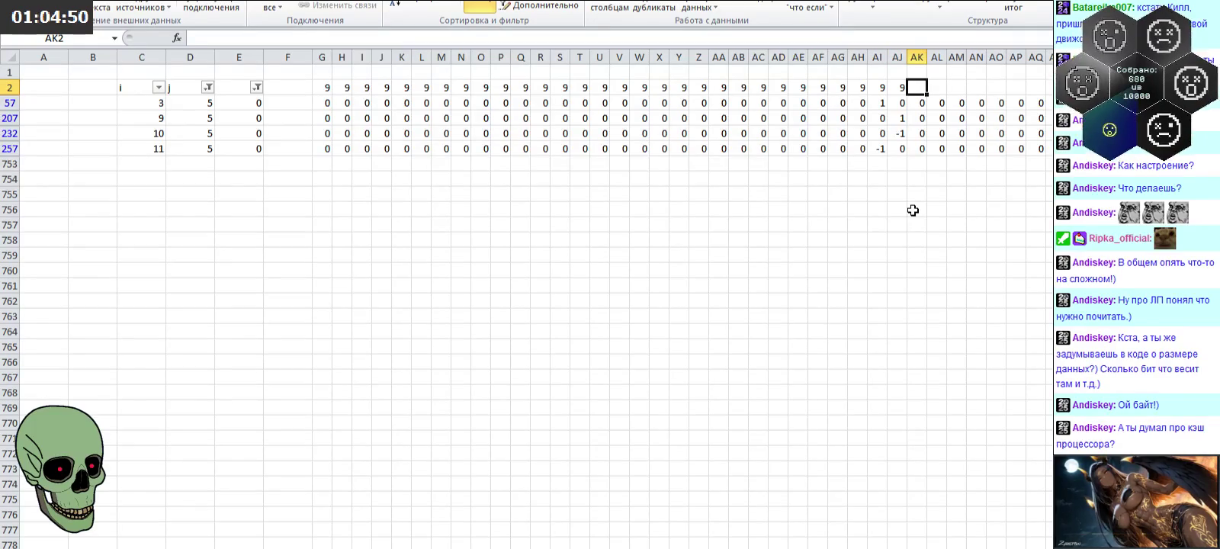
{"action": "left_click_drag", "start_coordinate": [918, 88], "coordinate": [1047, 89]}
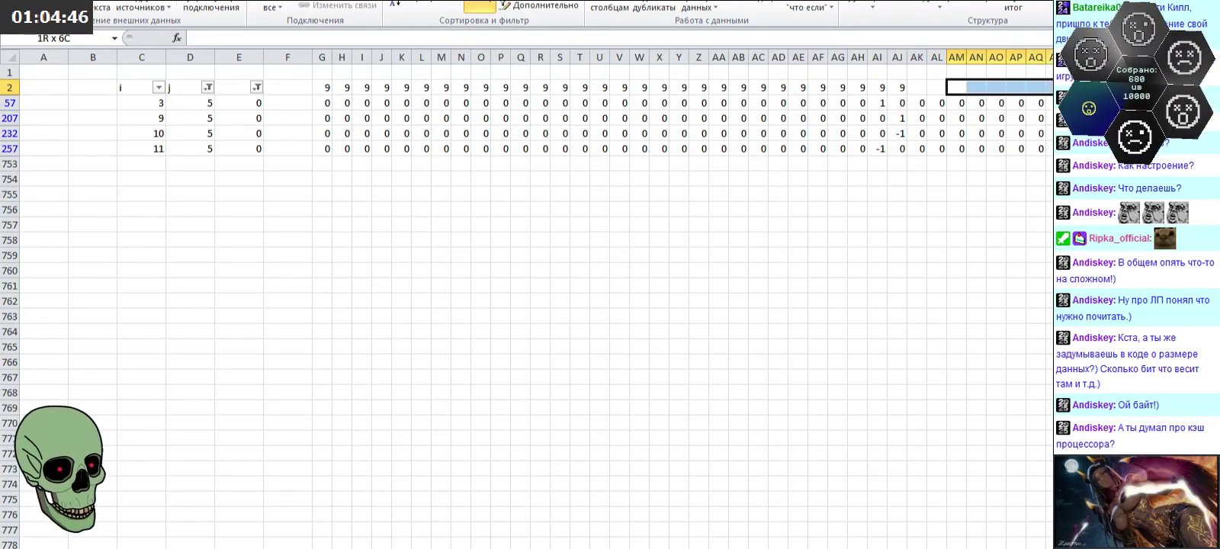
{"action": "mouse_move", "coordinate": [1047, 89]}
{"action": "left_mouse_down"}
{"action": "mouse_move", "coordinate": [1075, 88]}
{"action": "mouse_move", "coordinate": [918, 88]}
{"action": "left_mouse_up"}
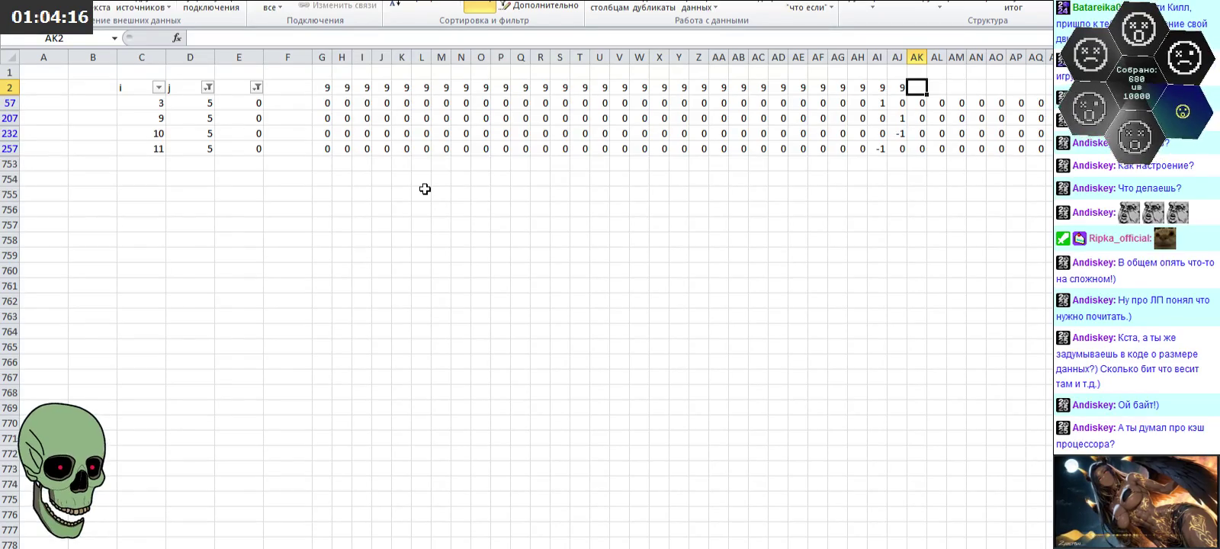
Step: Filter the j column to show only values 6 and 24
{"action": "left_click", "coordinate": [207, 87]}
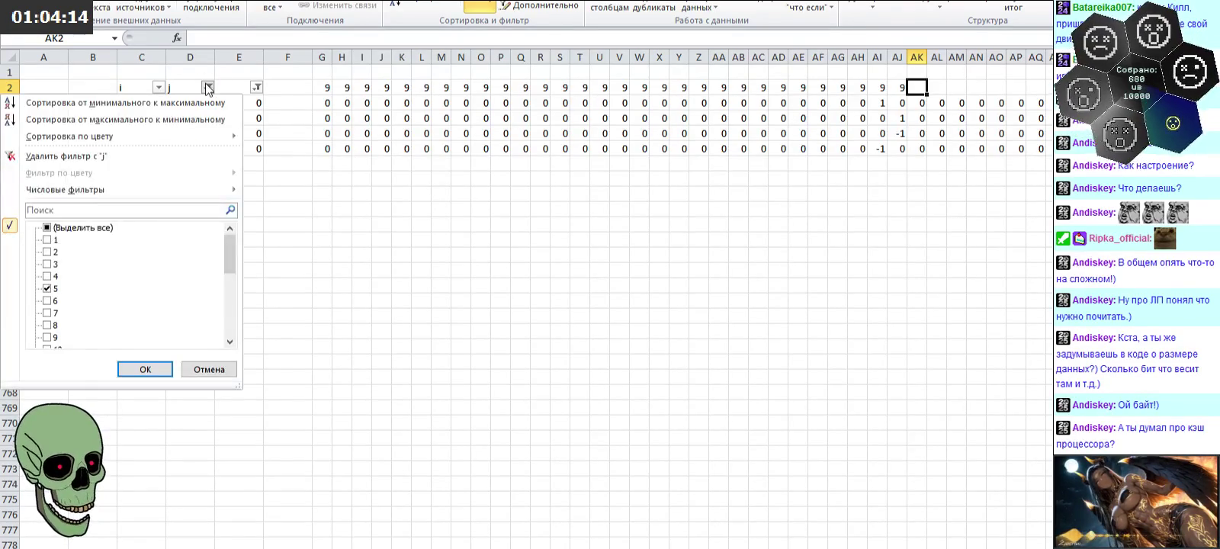
{"action": "left_click", "coordinate": [51, 290]}
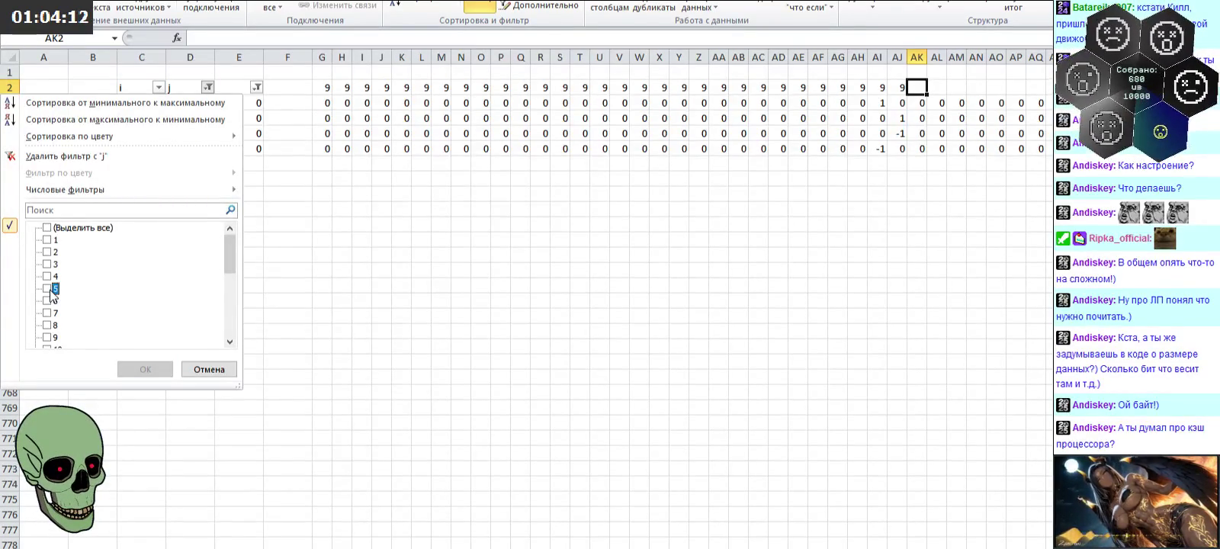
{"action": "left_click", "coordinate": [53, 302]}
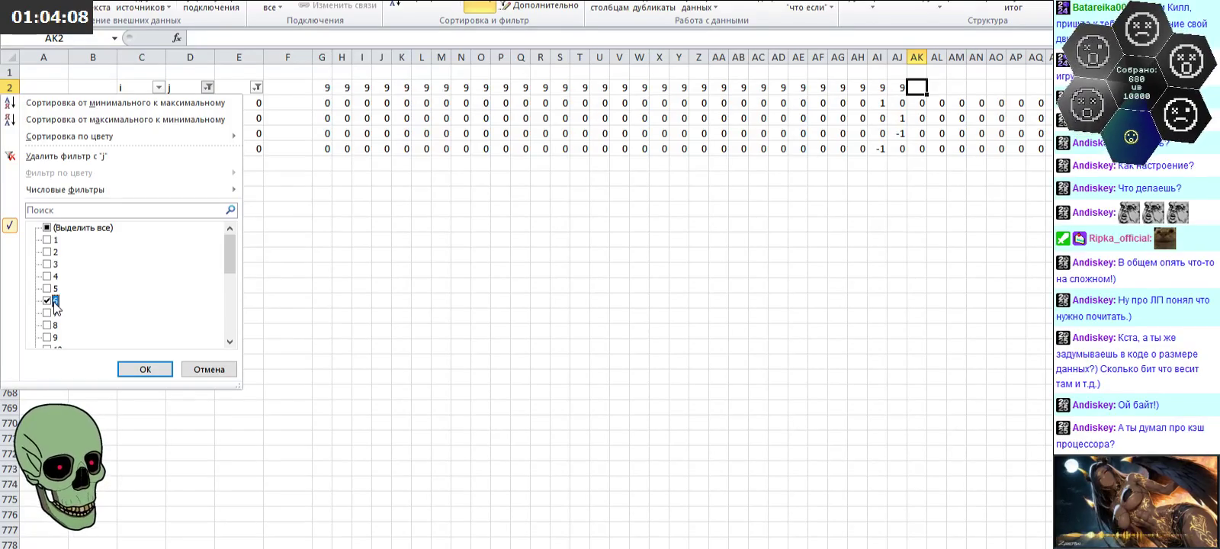
{"action": "scroll", "coordinate": [55, 306], "scroll_direction": "down", "scroll_amount": 2}
{"action": "scroll", "coordinate": [55, 312], "scroll_direction": "down", "scroll_amount": 3}
{"action": "left_click", "coordinate": [52, 326]}
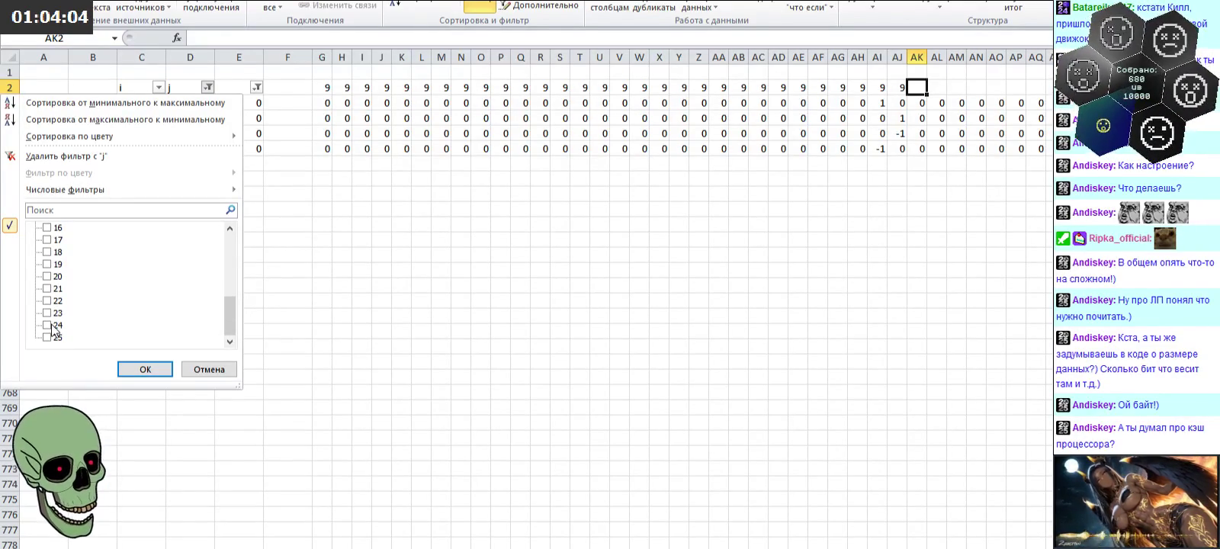
{"action": "scroll", "coordinate": [149, 312], "scroll_direction": "up", "scroll_amount": 5}
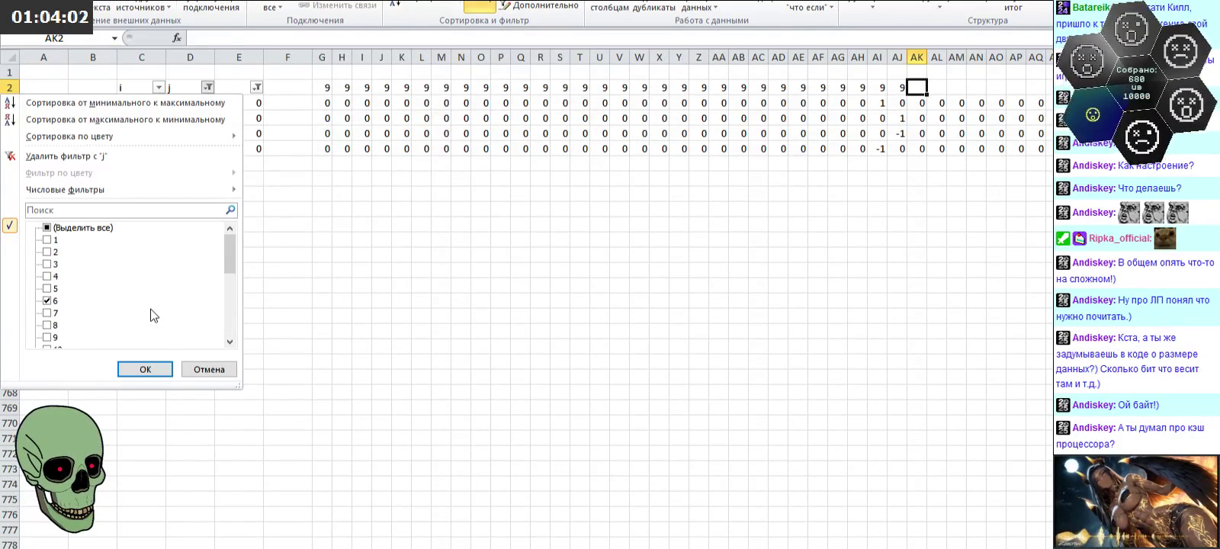
{"action": "scroll", "coordinate": [153, 315], "scroll_direction": "down", "scroll_amount": 5}
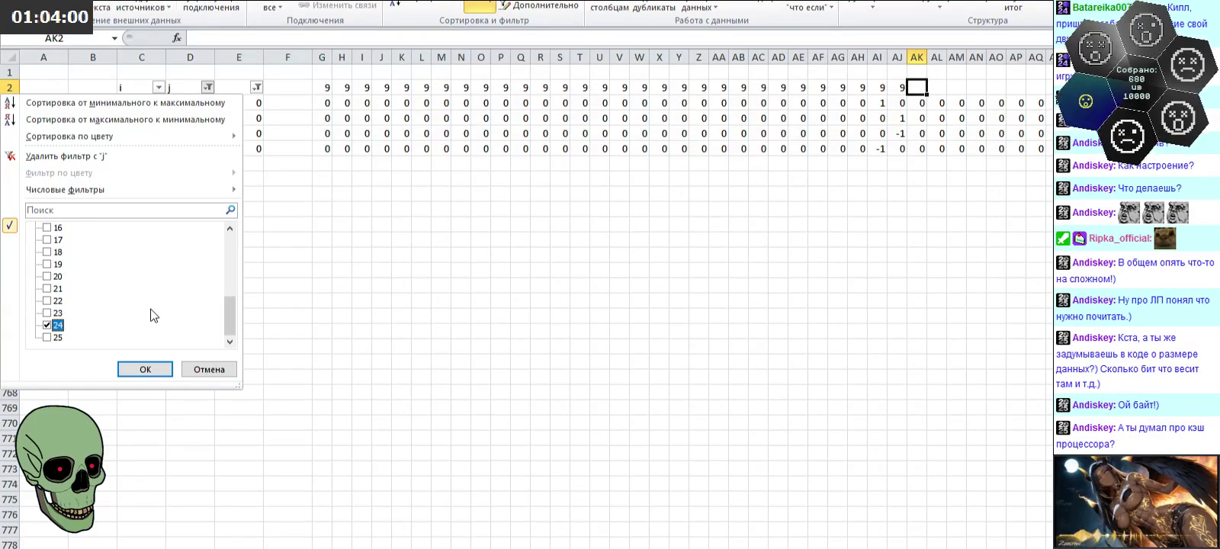
{"action": "scroll", "coordinate": [154, 334], "scroll_direction": "up", "scroll_amount": 3}
{"action": "scroll", "coordinate": [151, 334], "scroll_direction": "up", "scroll_amount": 3}
{"action": "left_click", "coordinate": [144, 369]}
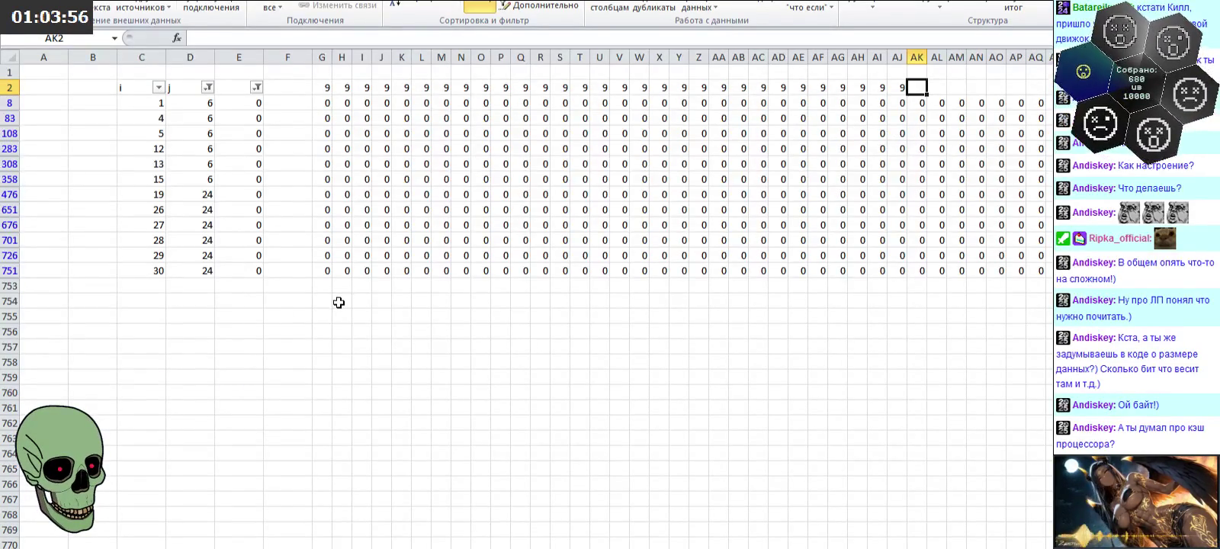
{"action": "left_click", "coordinate": [926, 103]}
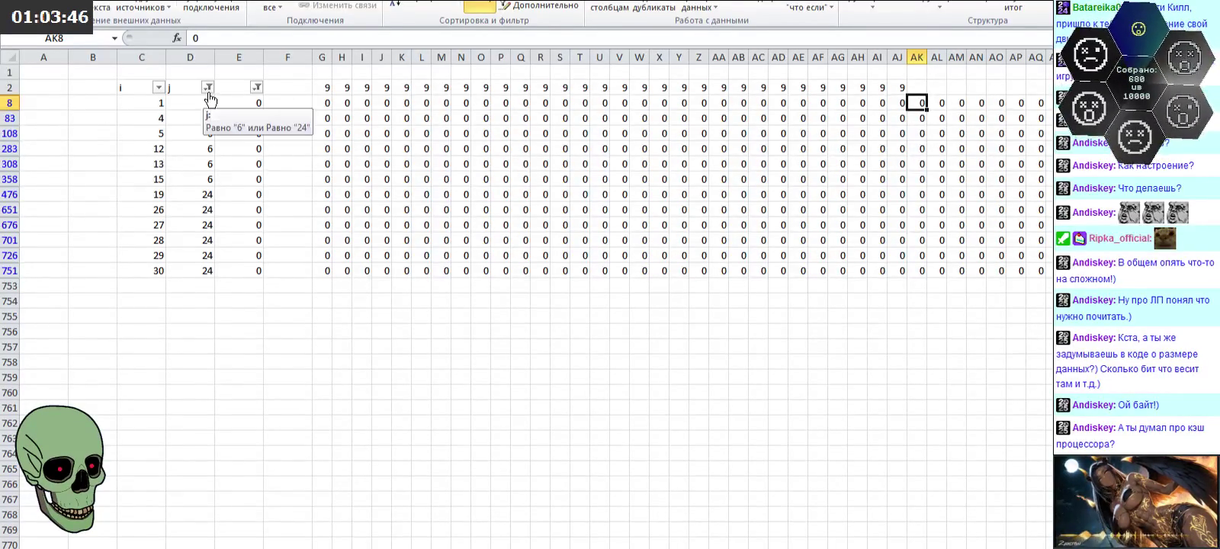
Step: Briefly re-include j = 5, then revert to 6 and 24 and go to AK's first visible row
{"action": "left_click", "coordinate": [208, 88]}
{"action": "left_click", "coordinate": [47, 289]}
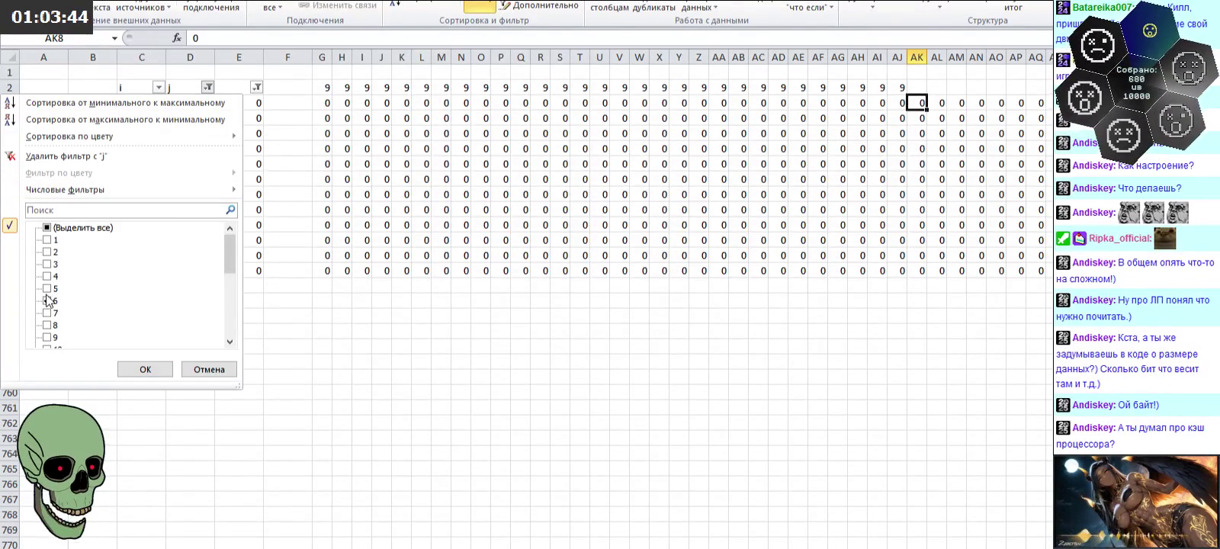
{"action": "left_click", "coordinate": [134, 368]}
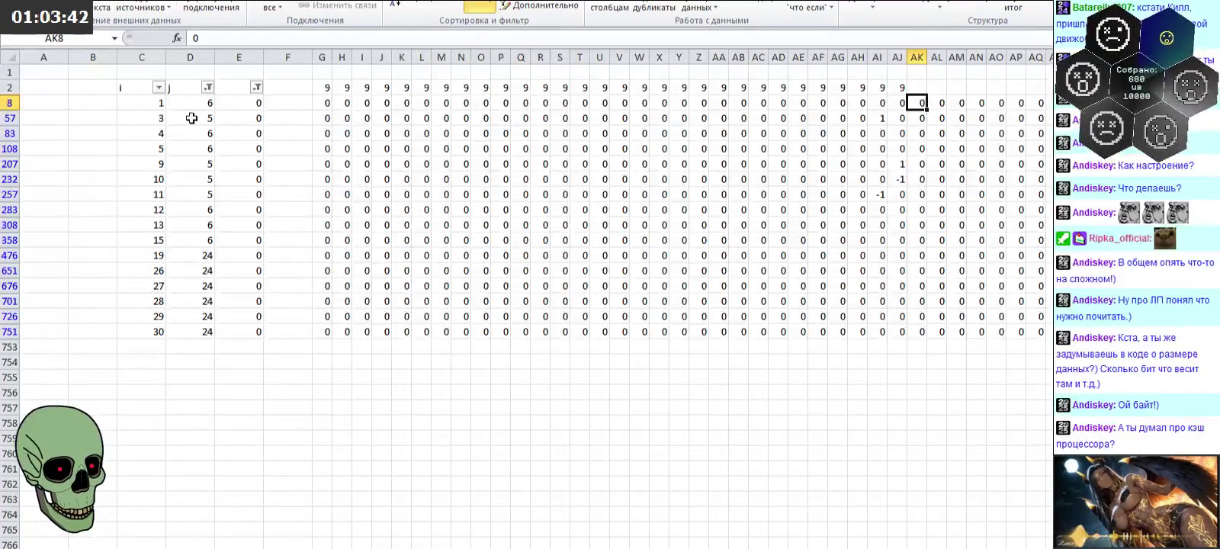
{"action": "left_click", "coordinate": [208, 88]}
{"action": "left_click", "coordinate": [47, 288]}
{"action": "left_click", "coordinate": [134, 368]}
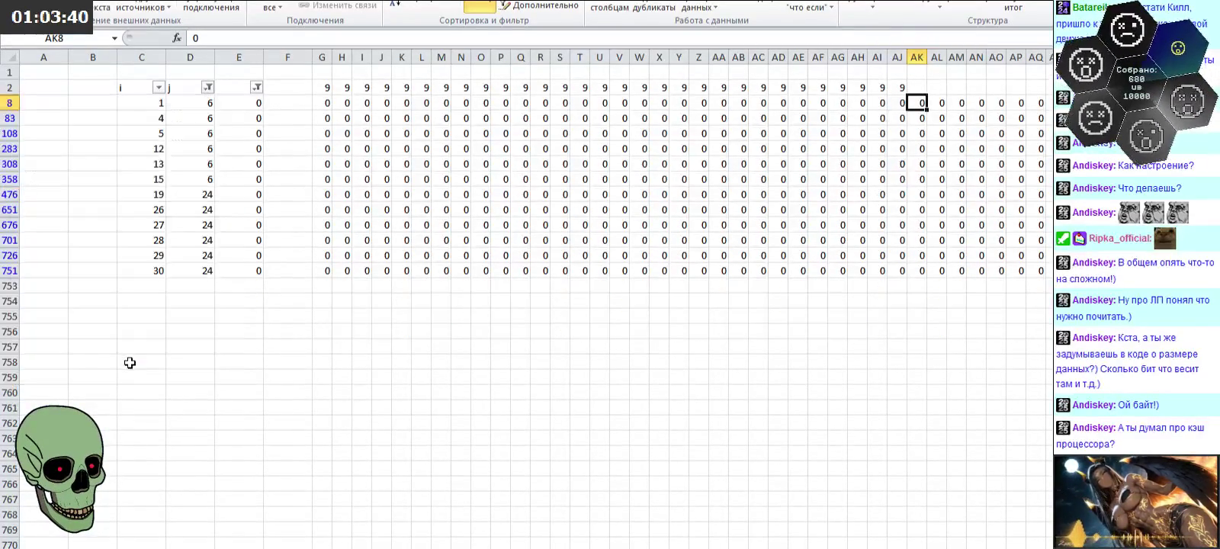
{"action": "left_click", "coordinate": [911, 88]}
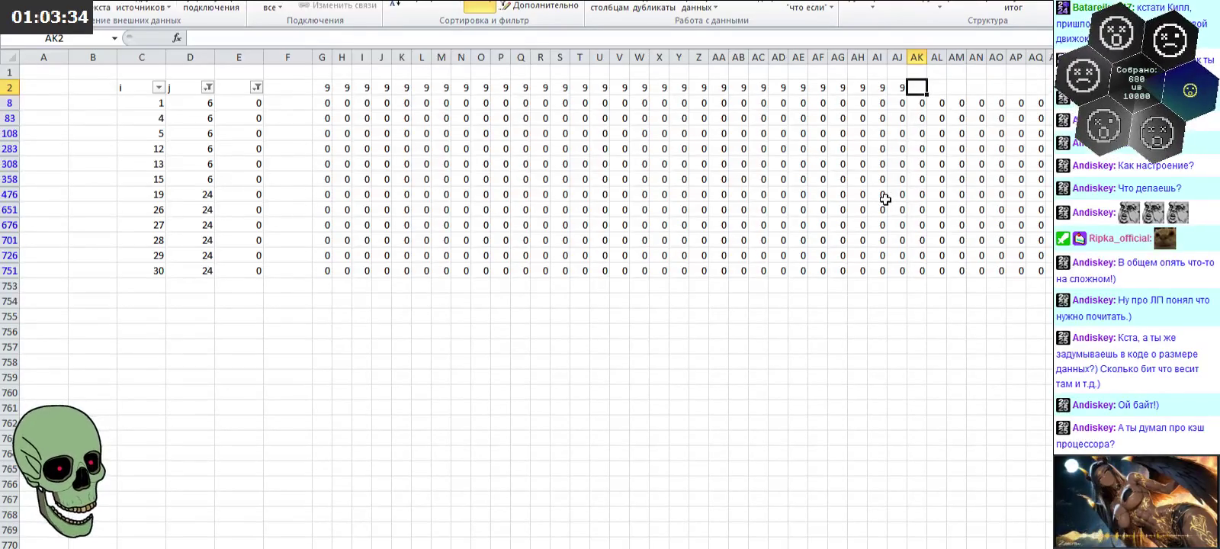
{"action": "key", "text": "Down"}
Step: Enter 1 in AK8 and -1 in AK751, then 1 in AL83 and -1 in AL726
{"action": "type", "text": "1"}
{"action": "key", "text": "Return"}
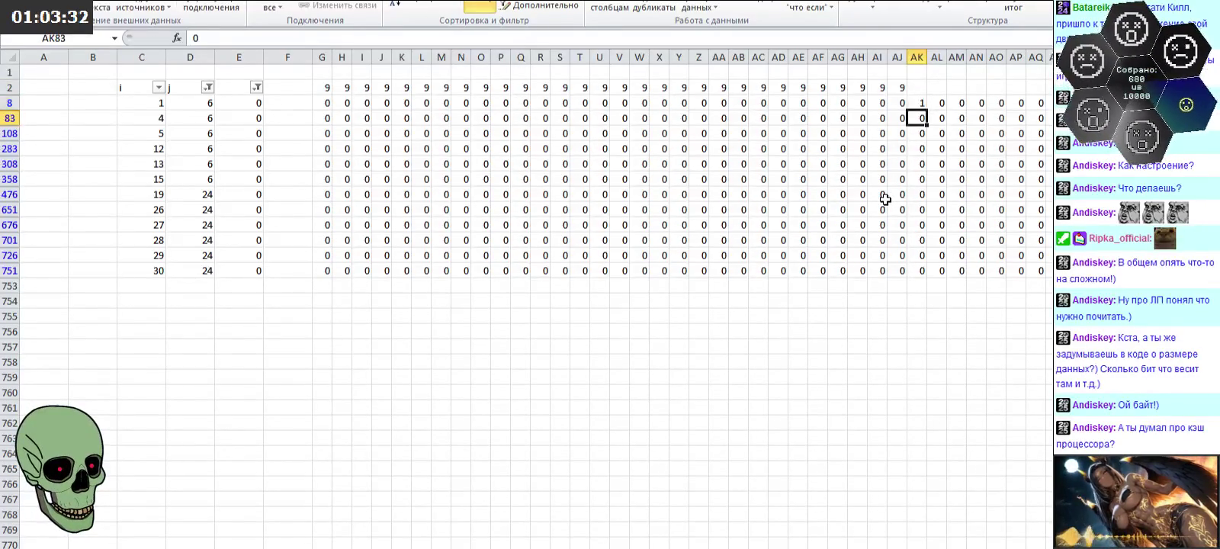
{"action": "key", "text": "Down"}
{"action": "key", "text": "Down"}
{"action": "key", "text": "Down"}
{"action": "type", "text": "-1"}
{"action": "key", "text": "Up"}
{"action": "key", "text": "Up"}
{"action": "key", "text": "Up"}
{"action": "key", "text": "Up"}
{"action": "key", "text": "Right"}
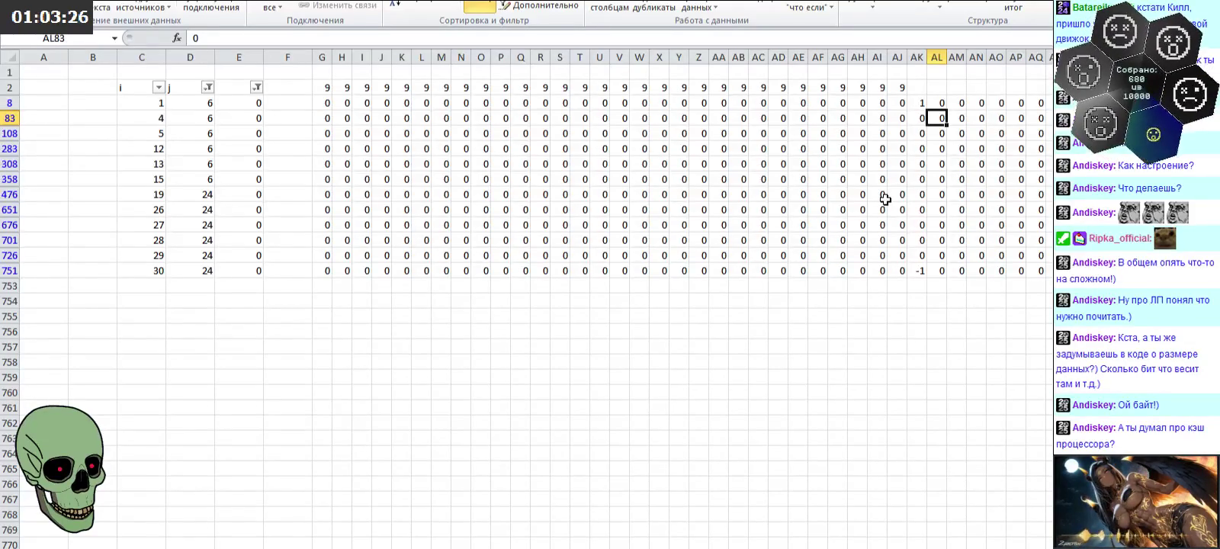
{"action": "type", "text": "1"}
{"action": "key", "text": "Return"}
{"action": "key", "text": "Down"}
{"action": "key", "text": "Down"}
{"action": "key", "text": "Down"}
{"action": "key", "text": "Down"}
{"action": "type", "text": "-1"}
{"action": "key", "text": "Up"}
{"action": "key", "text": "Up"}
{"action": "key", "text": "Up"}
{"action": "key", "text": "Up"}
Step: Enter 1 in AM108 and -1 in AM701, then 1 in AN283 and -1 in AN676
{"action": "key", "text": "Right"}
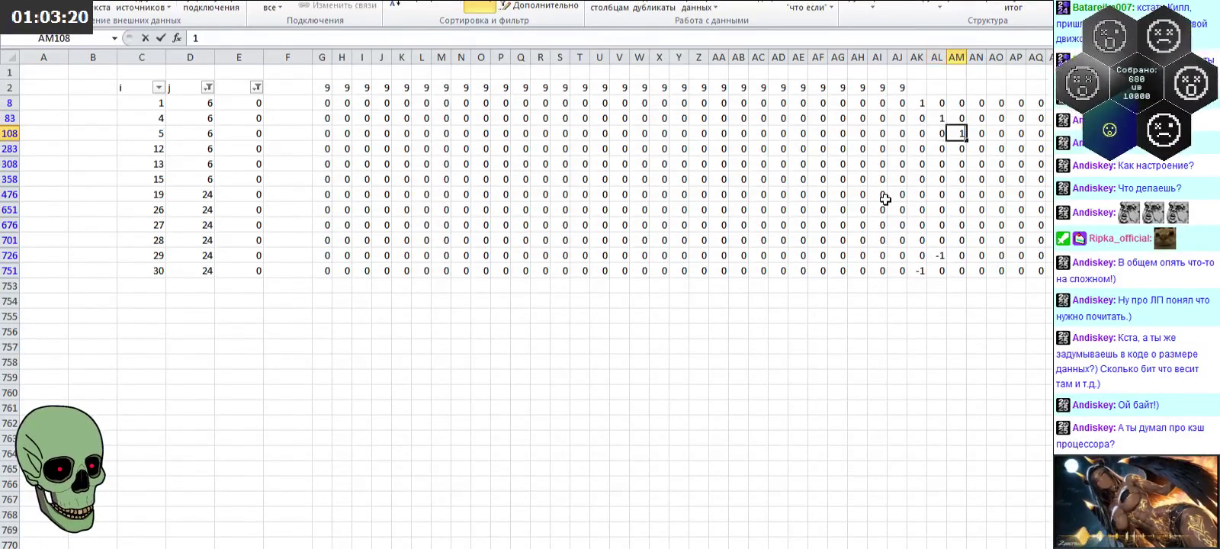
{"action": "type", "text": "1"}
{"action": "key", "text": "Return"}
{"action": "key", "text": "Down"}
{"action": "key", "text": "Down"}
{"action": "key", "text": "Down"}
{"action": "key", "text": "Down"}
{"action": "type", "text": "-1"}
{"action": "key", "text": "Up"}
{"action": "key", "text": "Up"}
{"action": "key", "text": "Up"}
{"action": "key", "text": "Up"}
{"action": "key", "text": "Up"}
{"action": "key", "text": "Up"}
{"action": "key", "text": "Right"}
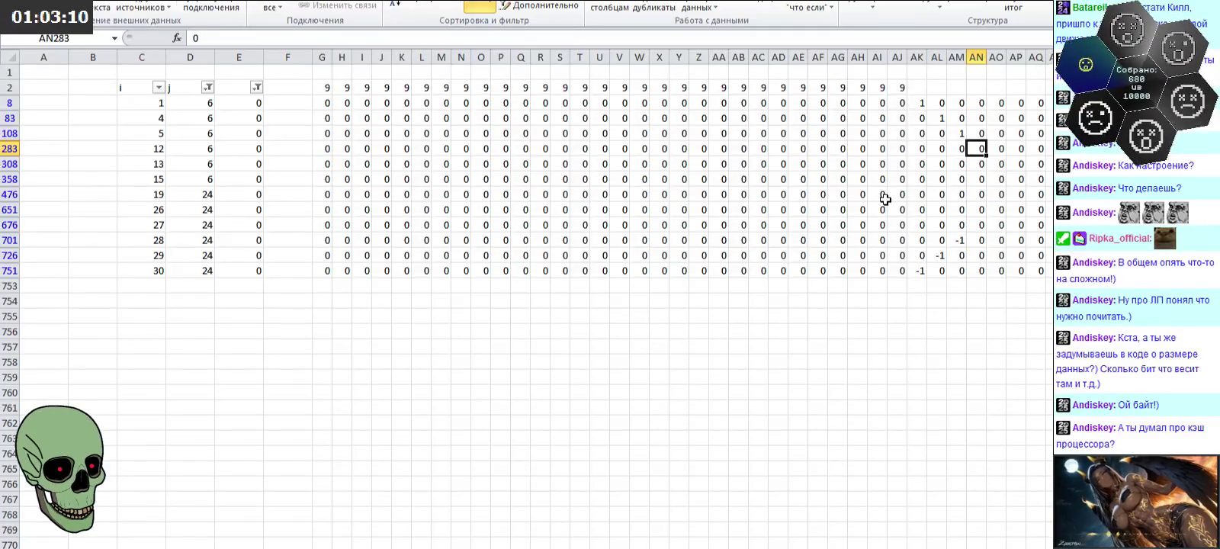
{"action": "type", "text": "1"}
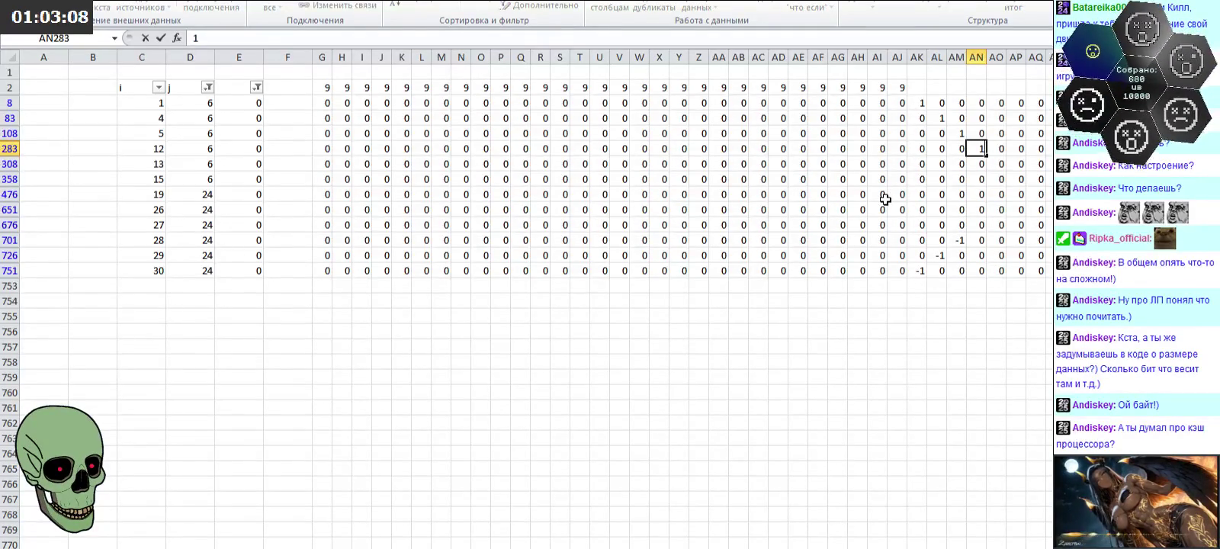
{"action": "key", "text": "Return"}
{"action": "key", "text": "Down"}
{"action": "key", "text": "Down"}
{"action": "key", "text": "Down"}
{"action": "key", "text": "Down"}
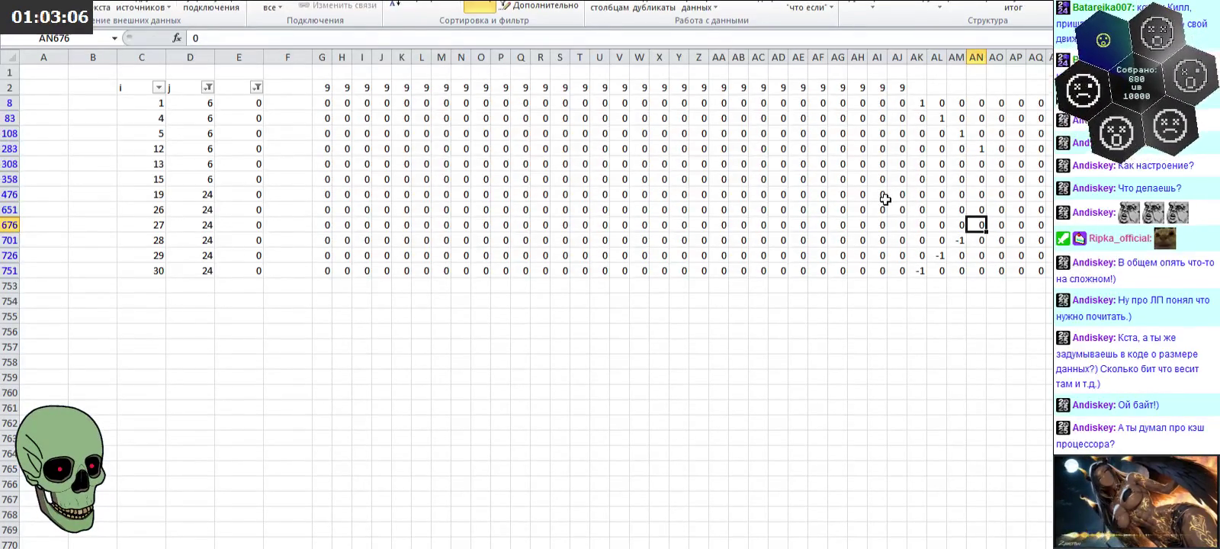
{"action": "type", "text": "-1"}
{"action": "key", "text": "Up"}
{"action": "key", "text": "Up"}
{"action": "key", "text": "Up"}
{"action": "key", "text": "Up"}
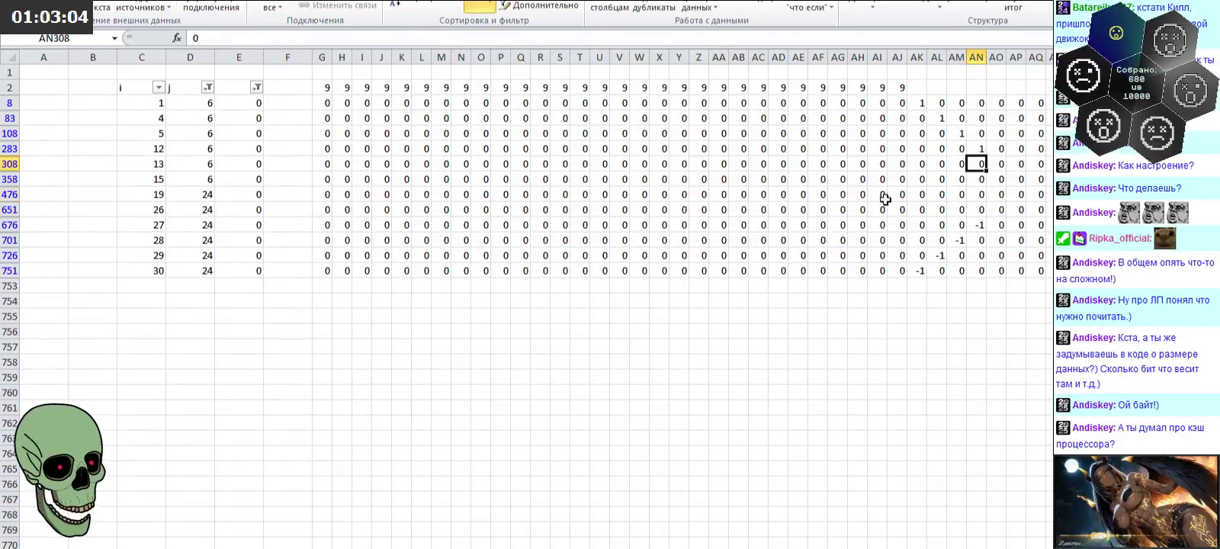
Step: Enter 1 in AO308 and -1 in AO476, then 1 in AP358 and -1 in AP651
{"action": "key", "text": "Right"}
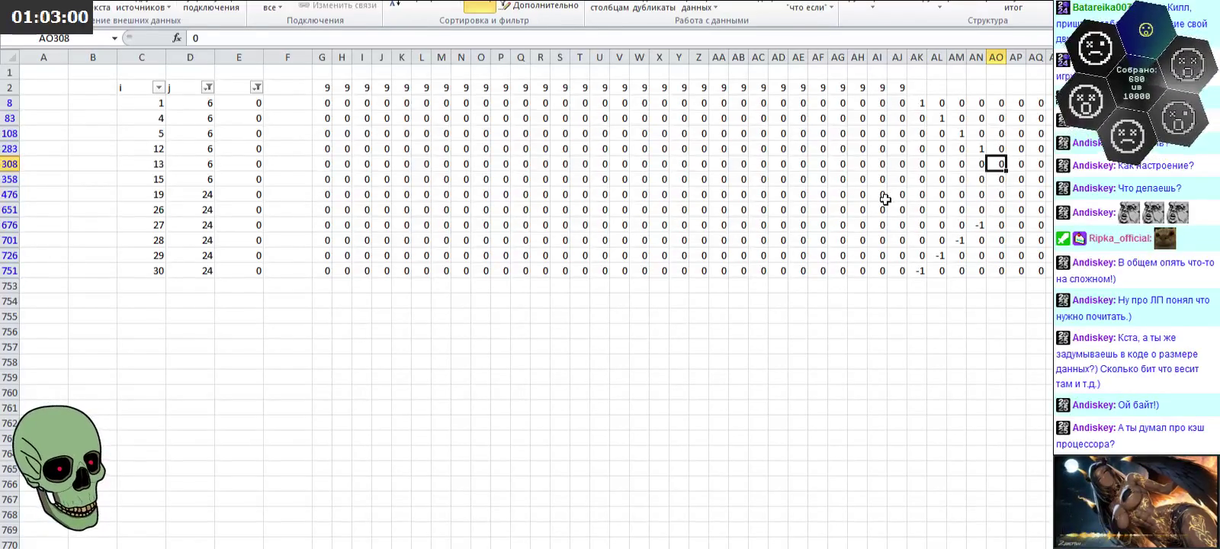
{"action": "type", "text": "1"}
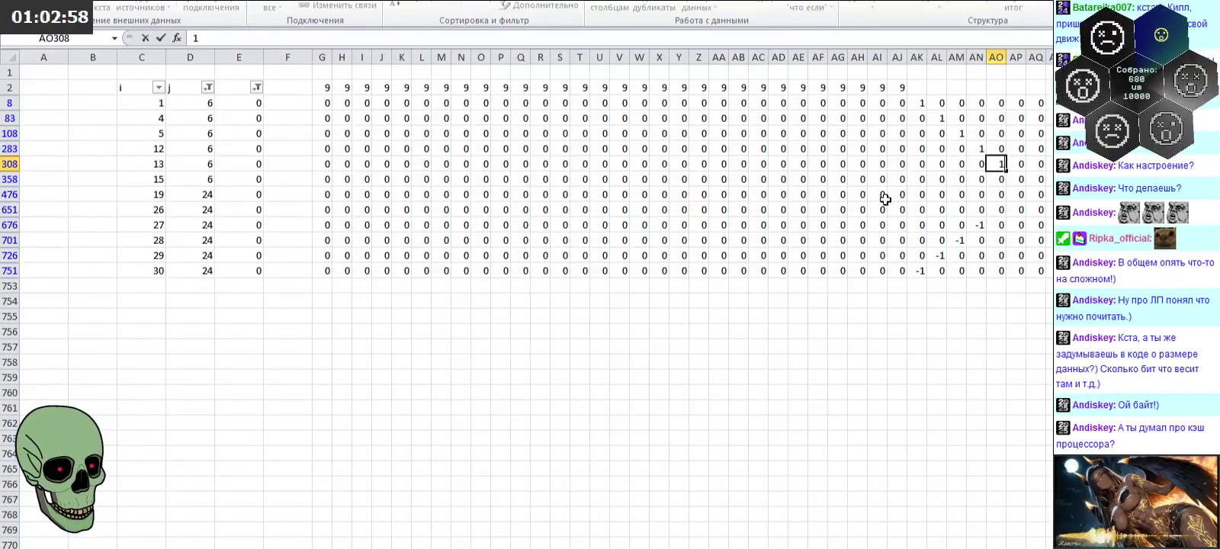
{"action": "key", "text": "Down"}
{"action": "key", "text": "Down"}
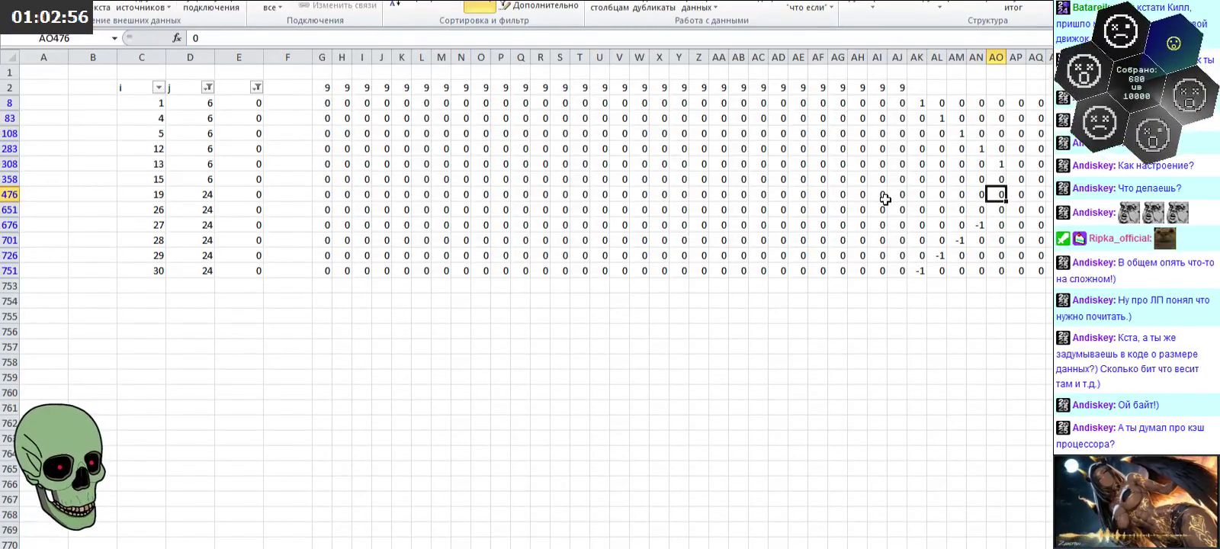
{"action": "type", "text": "-1"}
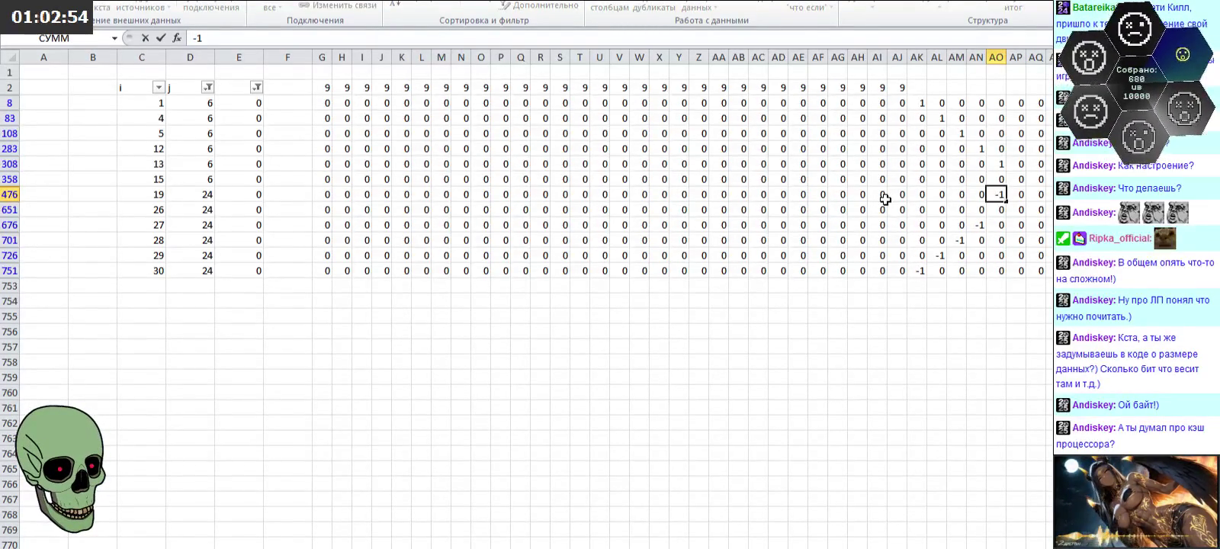
{"action": "key", "text": "Up"}
{"action": "key", "text": "Right"}
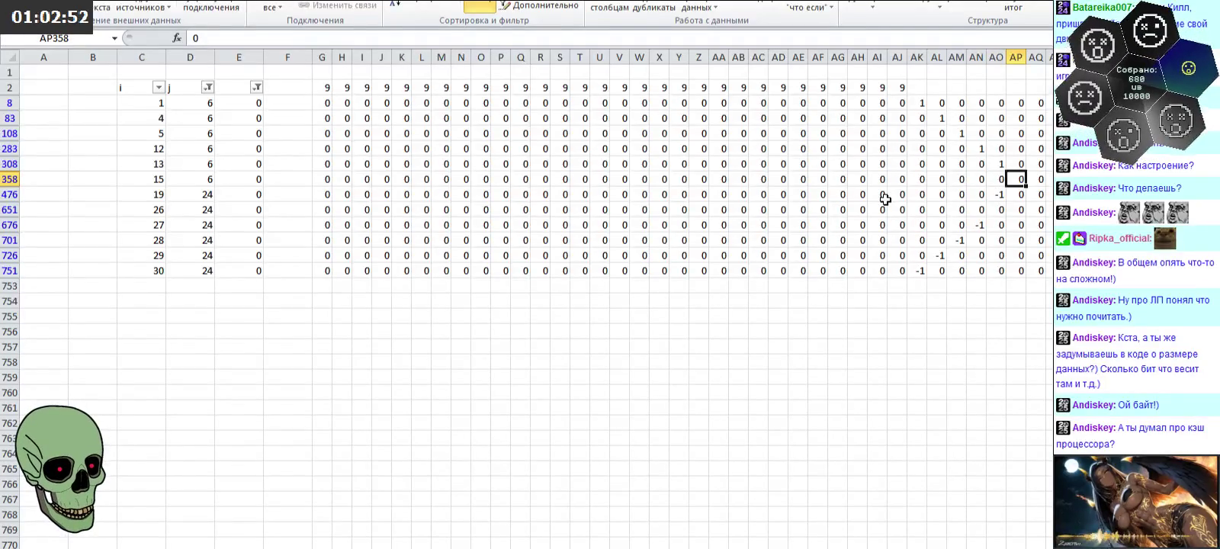
{"action": "type", "text": "1"}
{"action": "key", "text": "Return"}
{"action": "key", "text": "Down"}
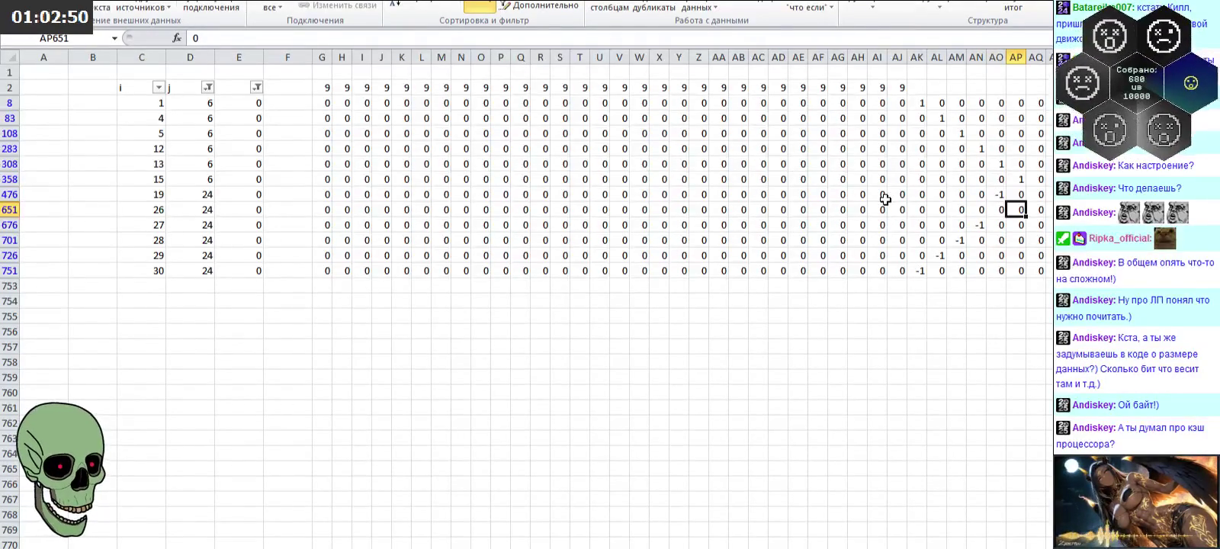
{"action": "type", "text": "-1"}
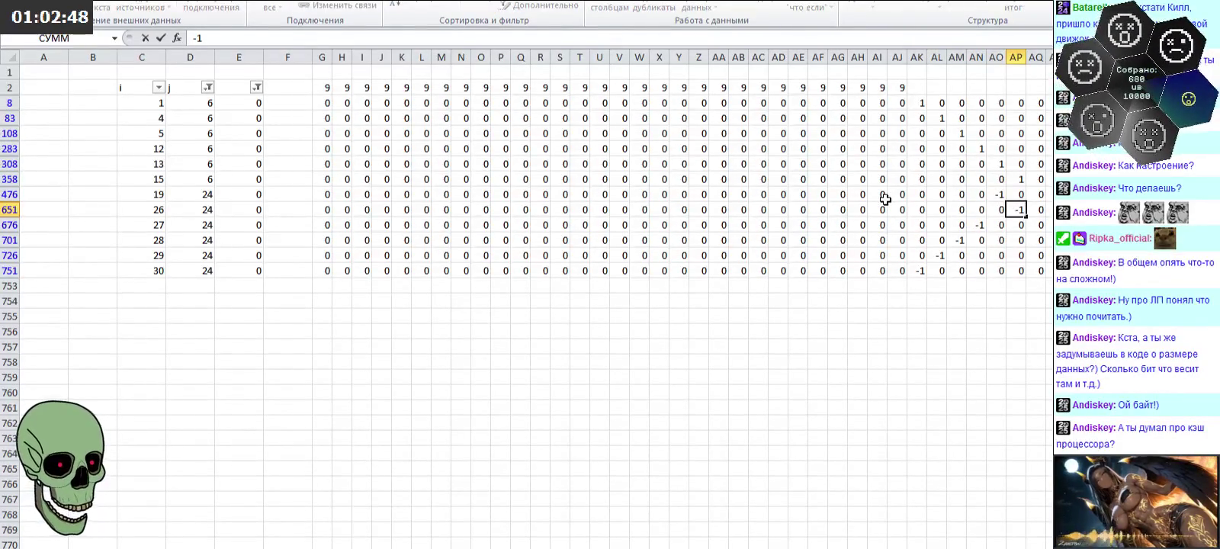
{"action": "key", "text": "Right"}
Step: Type 9 in AP2 and fill the 9s across row 2 through column AP
{"action": "key", "text": "Up"}
{"action": "key", "text": "Up"}
{"action": "key", "text": "Up"}
{"action": "key", "text": "Up"}
{"action": "key", "text": "Up"}
{"action": "key", "text": "Up"}
{"action": "key", "text": "Left"}
{"action": "type", "text": "9"}
{"action": "key", "text": "Left"}
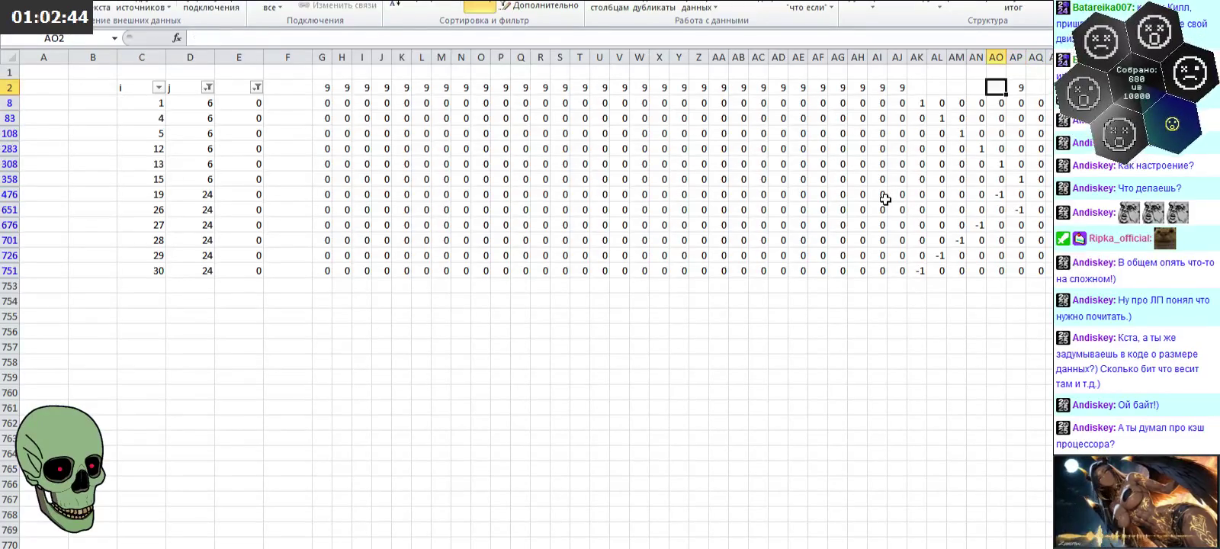
{"action": "left_click_drag", "start_coordinate": [878, 89], "coordinate": [1018, 91]}
{"action": "left_click", "coordinate": [1034, 87]}
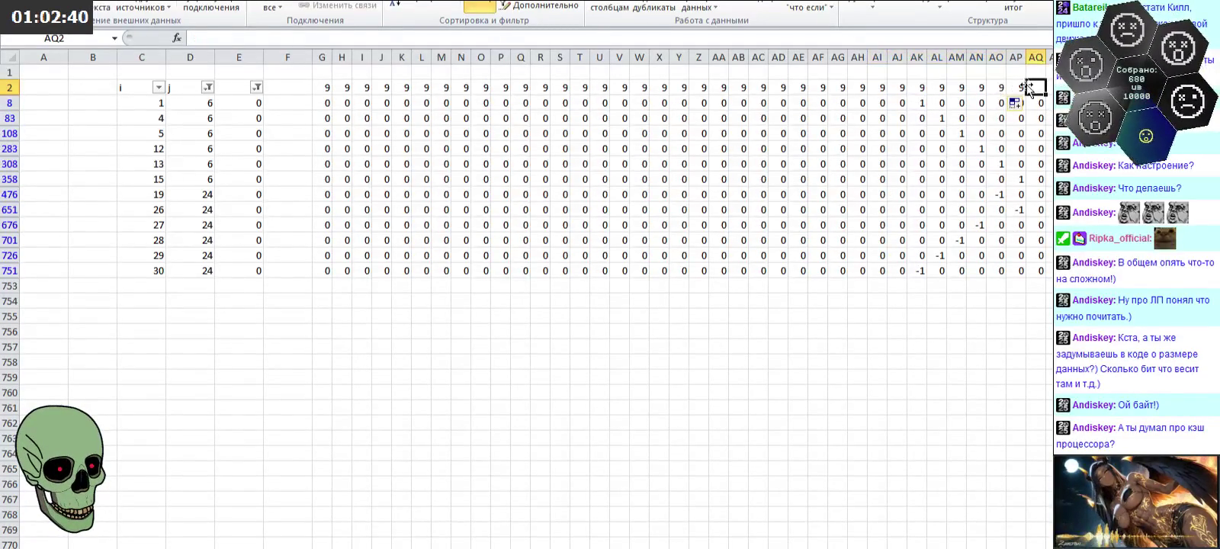
Step: Change the j column filter from values 6 and 24 to values 7 and 19
{"action": "left_click", "coordinate": [208, 88]}
{"action": "left_click", "coordinate": [46, 301]}
{"action": "left_click_drag", "start_coordinate": [229, 252], "coordinate": [229, 301]}
{"action": "left_click", "coordinate": [47, 333]}
{"action": "scroll", "coordinate": [98, 290], "scroll_direction": "up", "scroll_amount": 2}
{"action": "scroll", "coordinate": [97, 288], "scroll_direction": "up", "scroll_amount": 2}
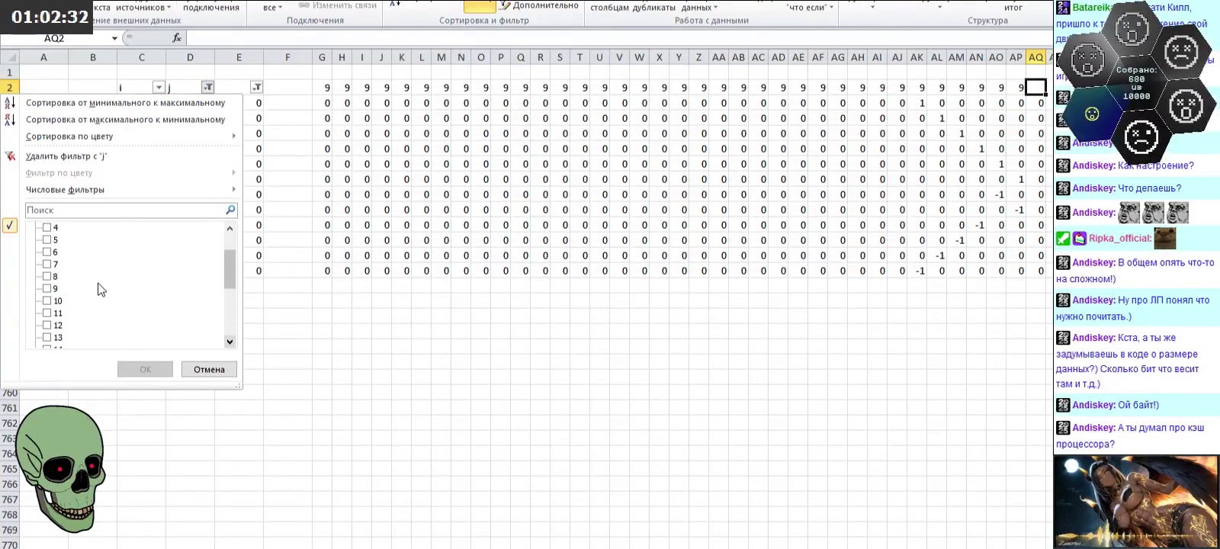
{"action": "left_click", "coordinate": [55, 265]}
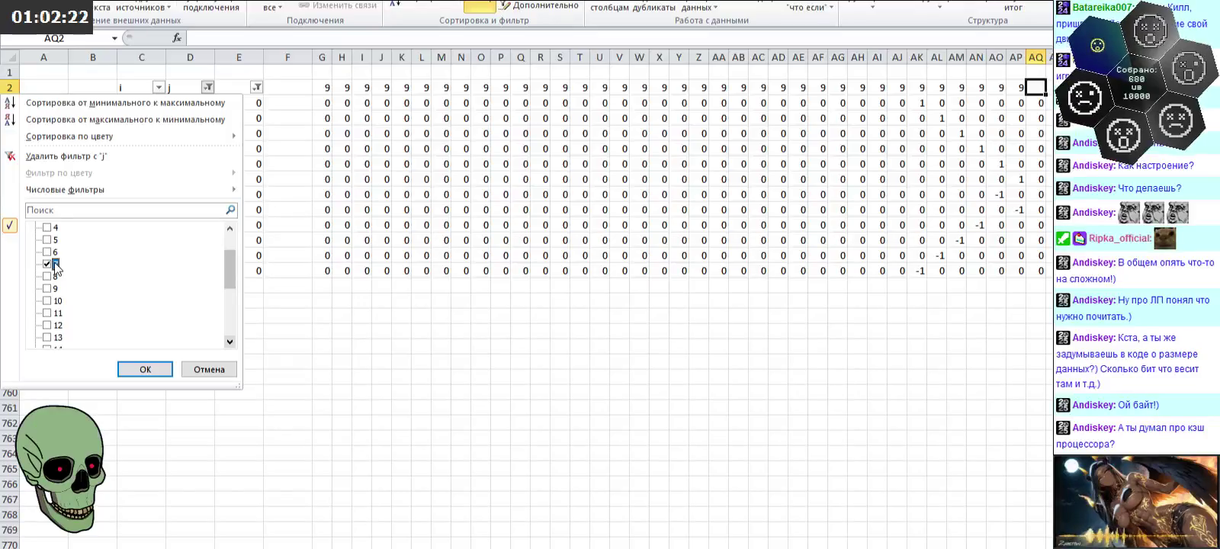
{"action": "scroll", "coordinate": [56, 266], "scroll_direction": "down", "scroll_amount": 4}
{"action": "left_click", "coordinate": [57, 264]}
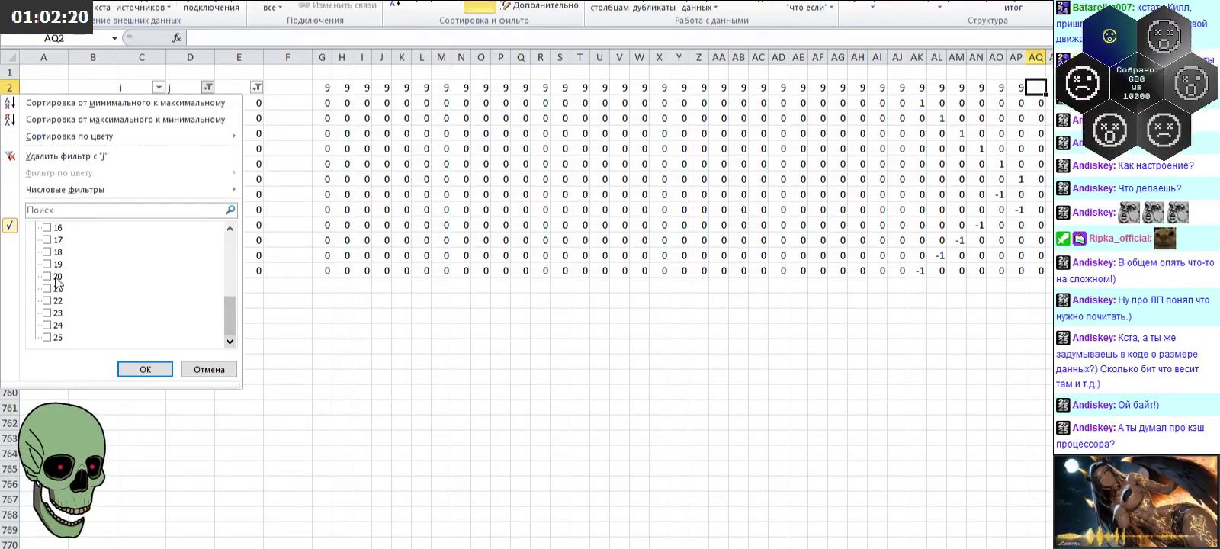
{"action": "left_click", "coordinate": [144, 370]}
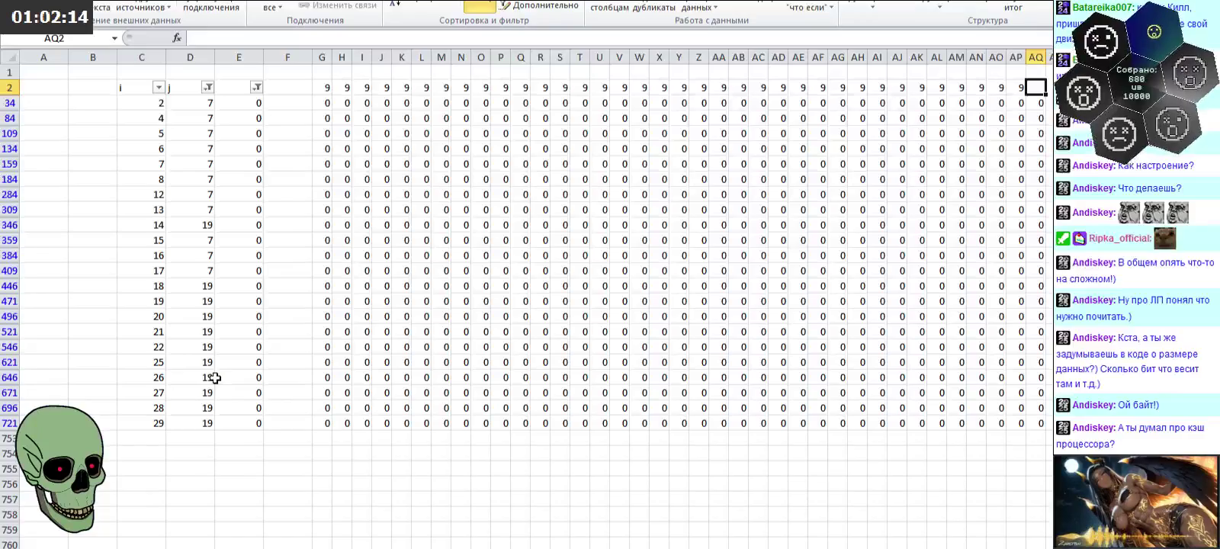
Step: Check the i values of the filtered rows and enter -1 in AQ546
{"action": "key", "text": "Down"}
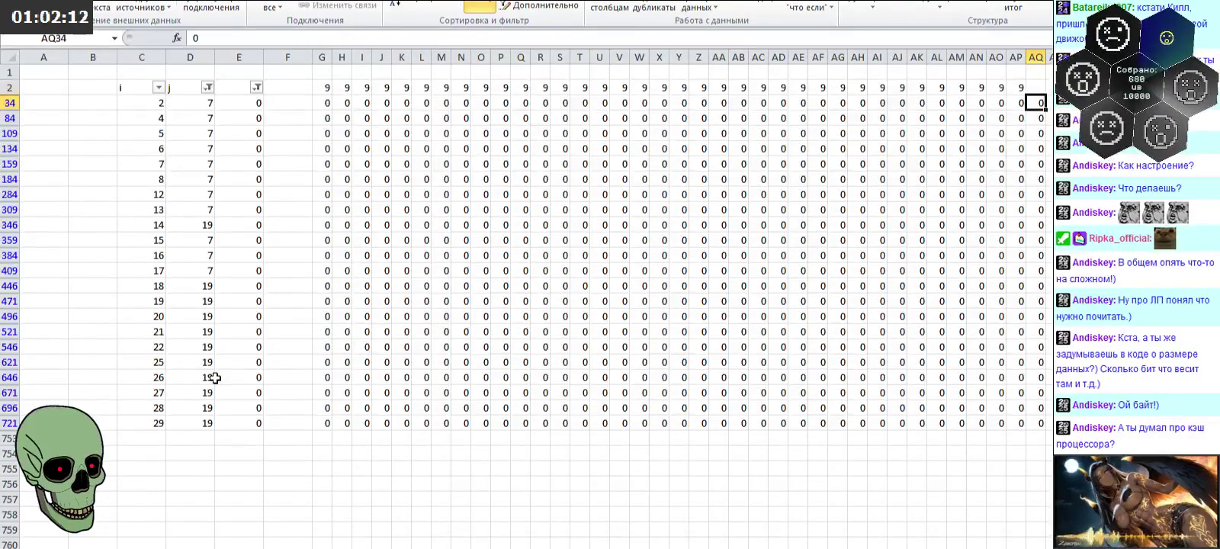
{"action": "key", "text": "Left"}
{"action": "key", "text": "Left"}
{"action": "key", "text": "Left"}
{"action": "key", "text": "Left"}
{"action": "key", "text": "Left"}
{"action": "key", "text": "Left"}
{"action": "key", "text": "Left"}
{"action": "key", "text": "Left"}
{"action": "key", "text": "Left"}
{"action": "key", "text": "Left"}
{"action": "key", "text": "Right"}
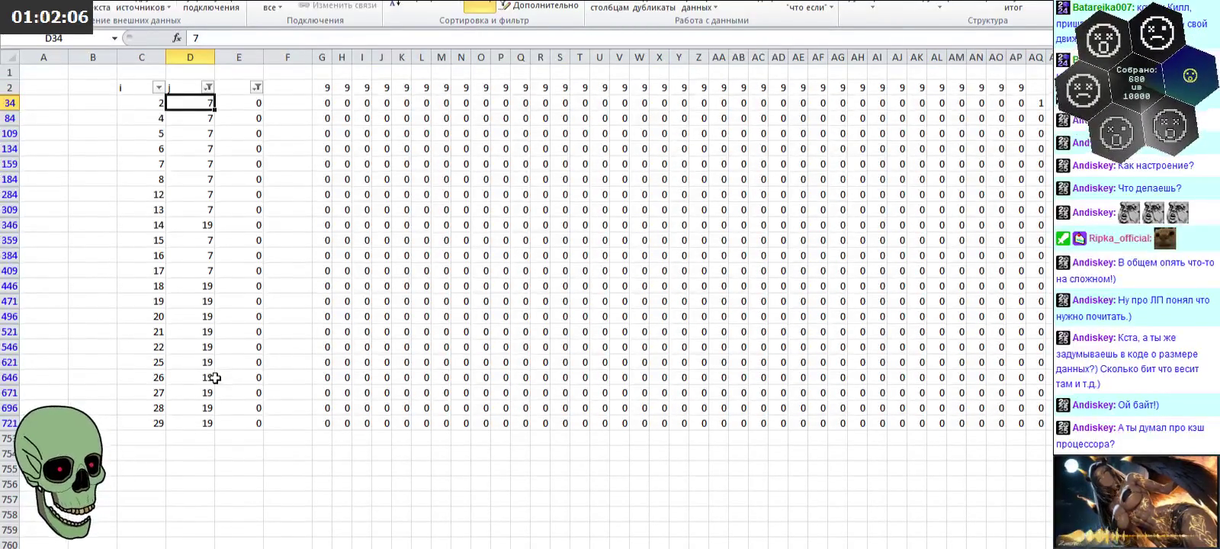
{"action": "key", "text": "Left"}
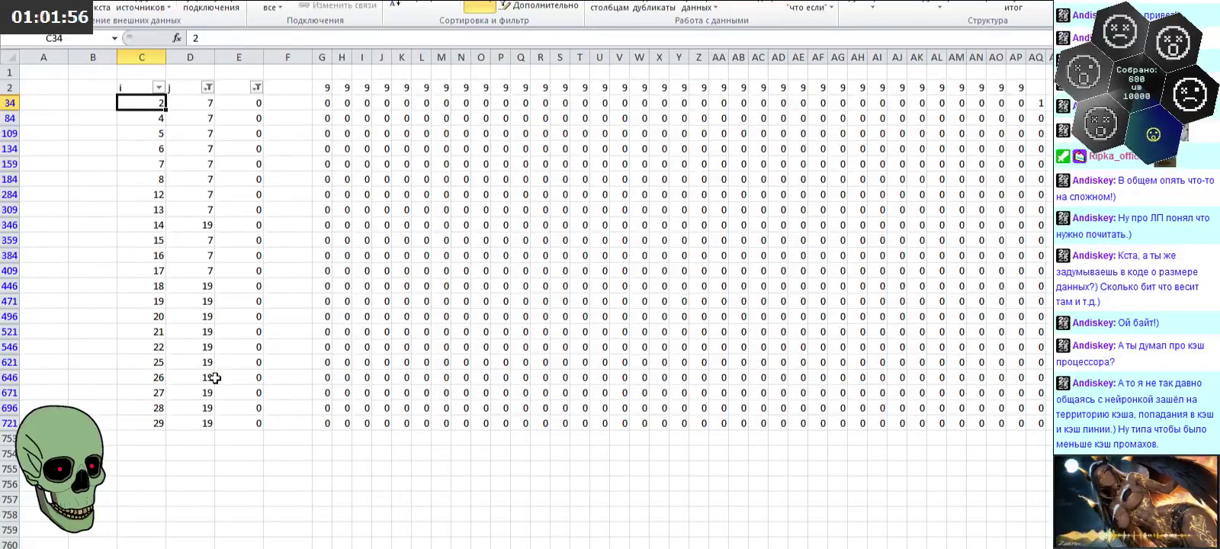
{"action": "key", "text": "Down"}
{"action": "key", "text": "Down"}
{"action": "key", "text": "Down"}
{"action": "key", "text": "Down"}
{"action": "key", "text": "Down"}
{"action": "key", "text": "Down"}
{"action": "key", "text": "Down"}
{"action": "key", "text": "Right"}
{"action": "key", "text": "Right"}
{"action": "key", "text": "Right"}
{"action": "key", "text": "Right"}
{"action": "key", "text": "Right"}
{"action": "key", "text": "Right"}
{"action": "key", "text": "Right"}
{"action": "key", "text": "Right"}
{"action": "key", "text": "Right"}
{"action": "key", "text": "Right"}
Step: Enter 1 in AR84 to start the next constraint column
{"action": "key", "text": "Right"}
{"action": "key", "text": "Right"}
{"action": "key", "text": "Right"}
{"action": "key", "text": "Right"}
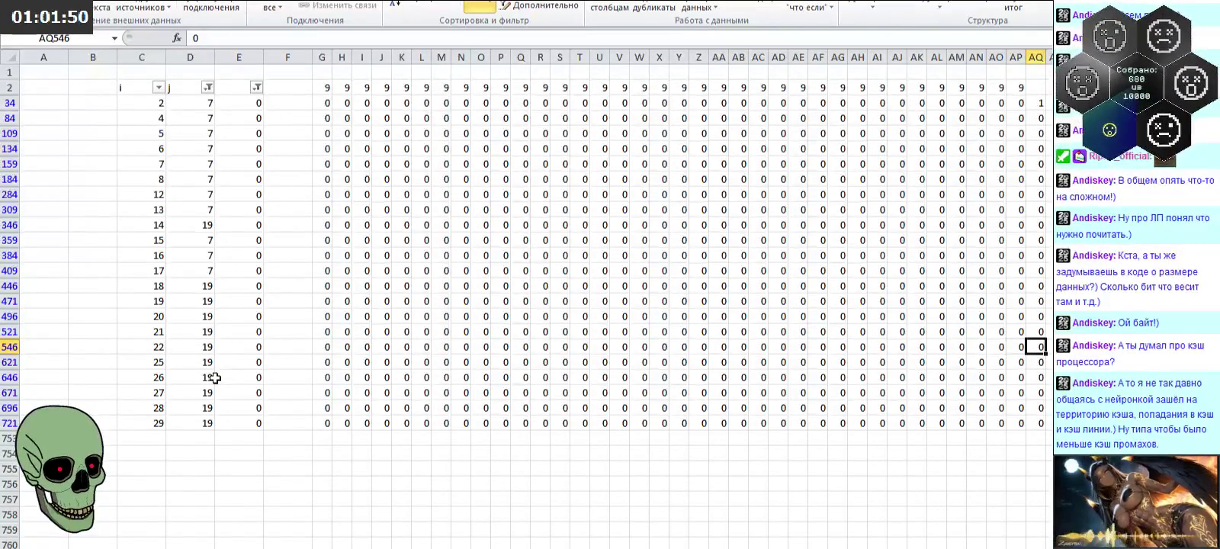
{"action": "type", "text": "-1"}
{"action": "key", "text": "Up"}
{"action": "key", "text": "Up"}
{"action": "key", "text": "Up"}
{"action": "key", "text": "Up"}
{"action": "key", "text": "Up"}
{"action": "key", "text": "Up"}
{"action": "key", "text": "Up"}
{"action": "key", "text": "Right"}
{"action": "type", "text": "1"}
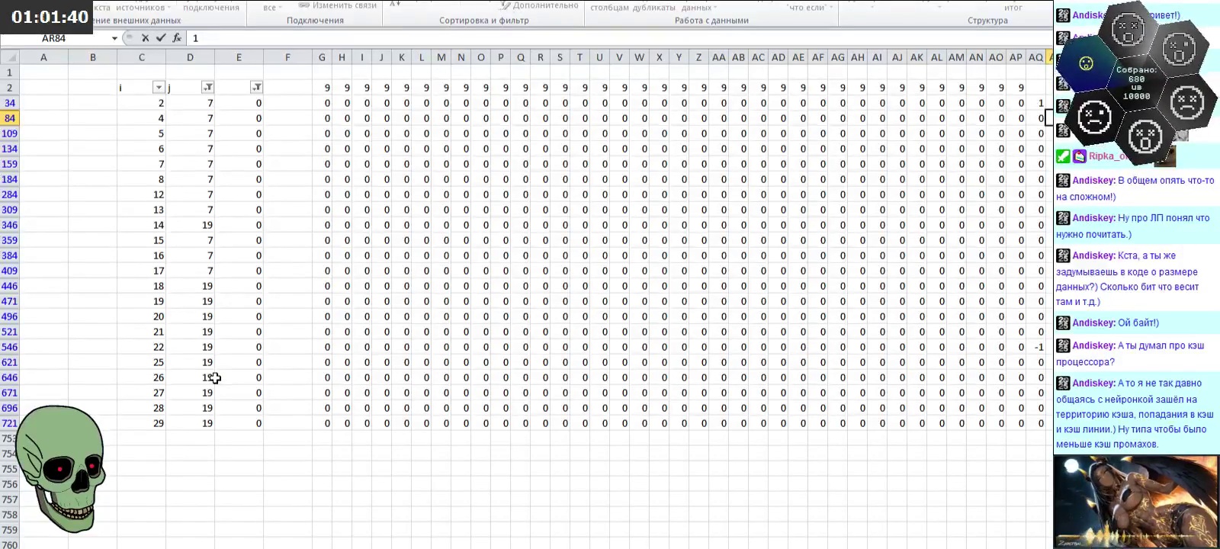
{"action": "key", "text": "Return"}
{"action": "key", "text": "Up"}
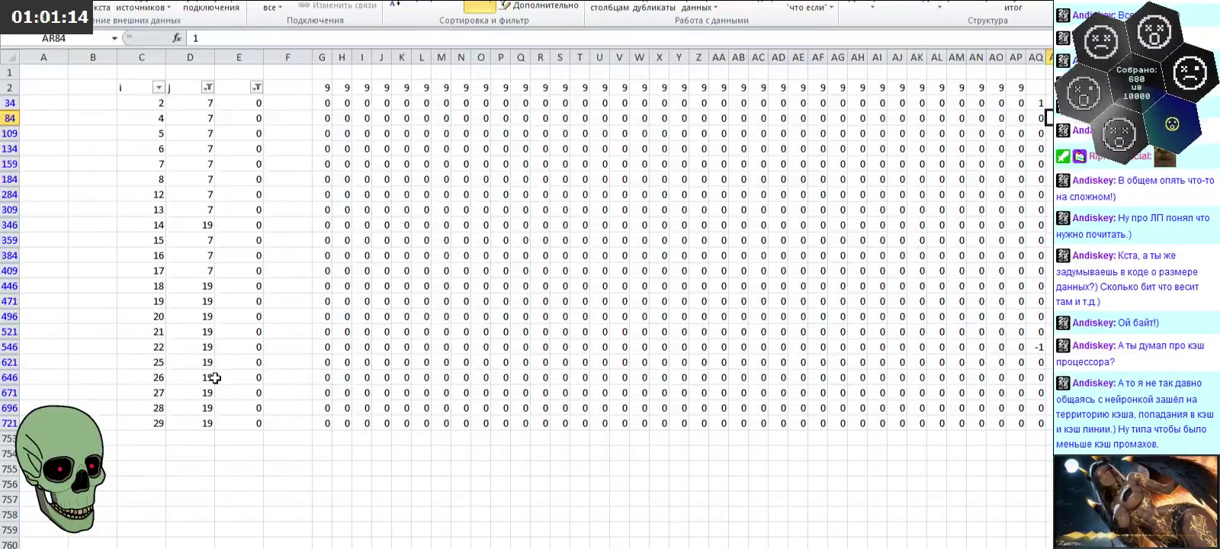
{"action": "key", "text": "Left"}
{"action": "key", "text": "Left"}
{"action": "key", "text": "Left"}
{"action": "key", "text": "Left"}
{"action": "key", "text": "Left"}
{"action": "key", "text": "Left"}
{"action": "key", "text": "Left"}
{"action": "key", "text": "Left"}
{"action": "key", "text": "Left"}
{"action": "key", "text": "Left"}
{"action": "key", "text": "Left"}
{"action": "key", "text": "Left"}
{"action": "key", "text": "Left"}
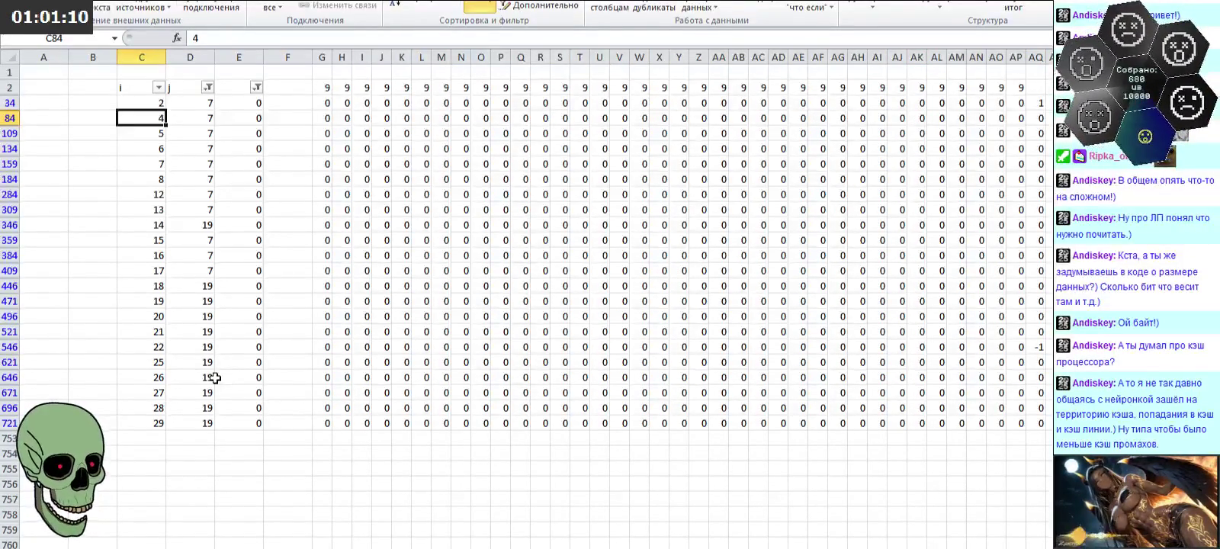
Step: Enter a -1 coefficient in AR721, the last visible filtered row
{"action": "key", "text": "Down"}
{"action": "key", "text": "Down"}
{"action": "key", "text": "Down"}
{"action": "key", "text": "Down"}
{"action": "key", "text": "Down"}
{"action": "key", "text": "Down"}
{"action": "key", "text": "Down"}
{"action": "key", "text": "Down"}
{"action": "key", "text": "Down"}
{"action": "key", "text": "Down"}
{"action": "key", "text": "Right"}
{"action": "key", "text": "Right"}
{"action": "key", "text": "Right"}
{"action": "key", "text": "Right"}
{"action": "key", "text": "Right"}
{"action": "key", "text": "Right"}
{"action": "key", "text": "Right"}
{"action": "key", "text": "Right"}
{"action": "key", "text": "Right"}
{"action": "key", "text": "Right"}
{"action": "key", "text": "Right"}
{"action": "type", "text": "-"}
{"action": "key", "text": "Up"}
{"action": "key", "text": "Up"}
{"action": "key", "text": "Up"}
{"action": "key", "text": "Up"}
{"action": "key", "text": "Up"}
{"action": "key", "text": "Up"}
{"action": "key", "text": "Up"}
{"action": "key", "text": "Up"}
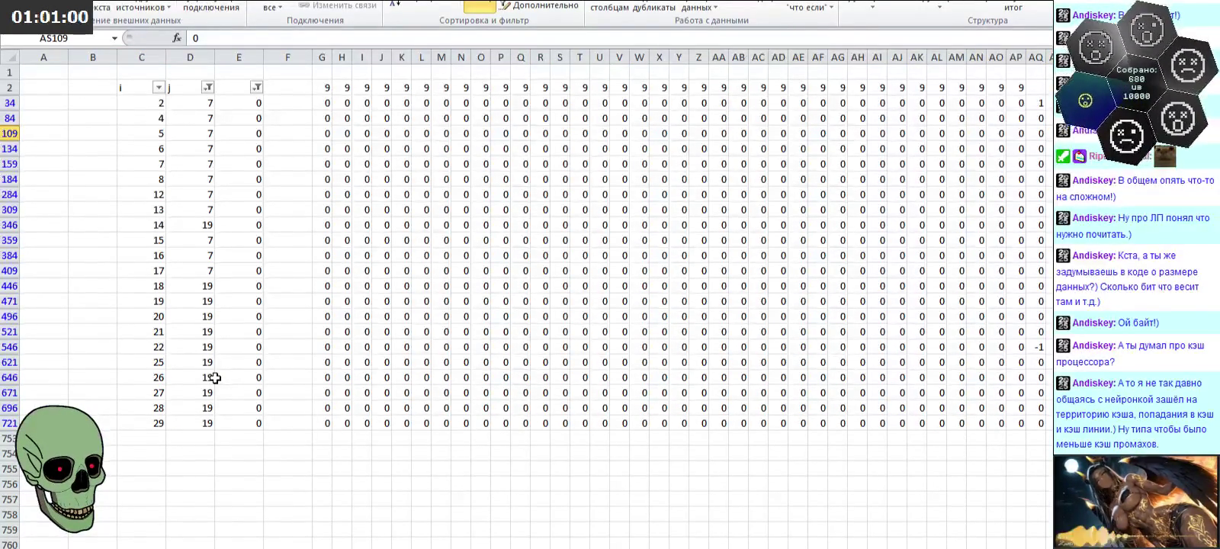
Step: Find the i=21 row and enter -1 in AT521
{"action": "key", "text": "Left"}
{"action": "key", "text": "Left"}
{"action": "key", "text": "Left"}
{"action": "key", "text": "Left"}
{"action": "key", "text": "Left"}
{"action": "key", "text": "Left"}
{"action": "key", "text": "Left"}
{"action": "key", "text": "Left"}
{"action": "key", "text": "Left"}
{"action": "key", "text": "Left"}
{"action": "key", "text": "Left"}
{"action": "key", "text": "Left"}
{"action": "key", "text": "Down"}
{"action": "key", "text": "Down"}
{"action": "key", "text": "Down"}
{"action": "key", "text": "Down"}
{"action": "key", "text": "Down"}
{"action": "key", "text": "Down"}
{"action": "key", "text": "Down"}
{"action": "key", "text": "Down"}
{"action": "key", "text": "Right"}
{"action": "key", "text": "Right"}
{"action": "key", "text": "Right"}
{"action": "key", "text": "Right"}
{"action": "key", "text": "Right"}
{"action": "key", "text": "Right"}
{"action": "key", "text": "Right"}
{"action": "key", "text": "Right"}
{"action": "key", "text": "Right"}
{"action": "key", "text": "Right"}
{"action": "key", "text": "Right"}
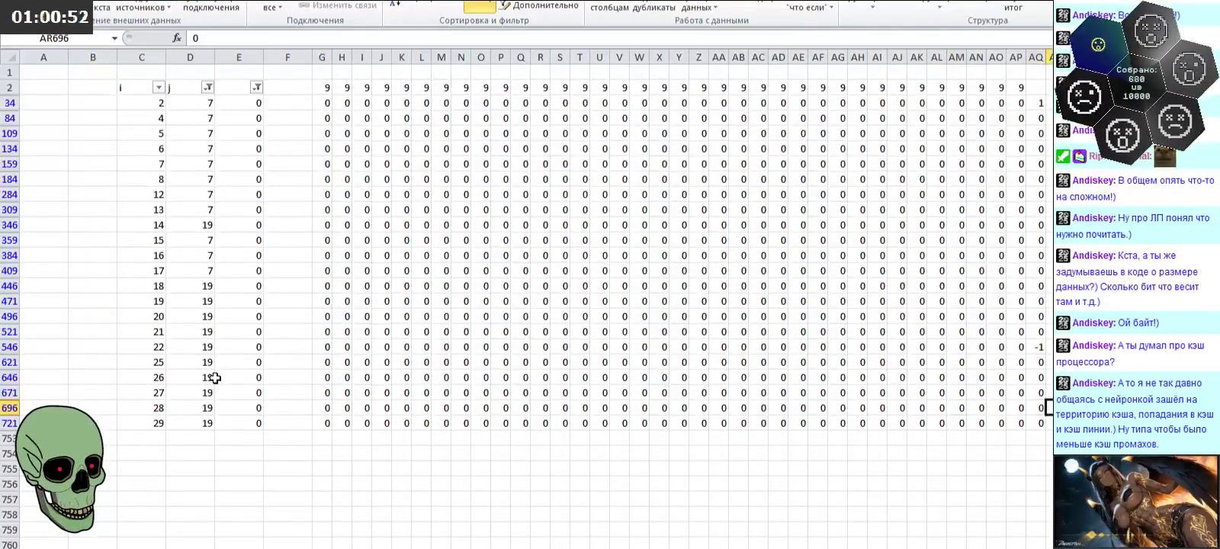
{"action": "key", "text": "Up"}
{"action": "key", "text": "Up"}
{"action": "key", "text": "Up"}
{"action": "key", "text": "Up"}
{"action": "key", "text": "Up"}
{"action": "key", "text": "Up"}
{"action": "key", "text": "Left"}
{"action": "key", "text": "Left"}
{"action": "key", "text": "Left"}
{"action": "key", "text": "Left"}
{"action": "key", "text": "Left"}
{"action": "key", "text": "Left"}
{"action": "key", "text": "Left"}
{"action": "key", "text": "Left"}
{"action": "key", "text": "Left"}
{"action": "key", "text": "Left"}
{"action": "key", "text": "Left"}
{"action": "key", "text": "Right"}
{"action": "key", "text": "Right"}
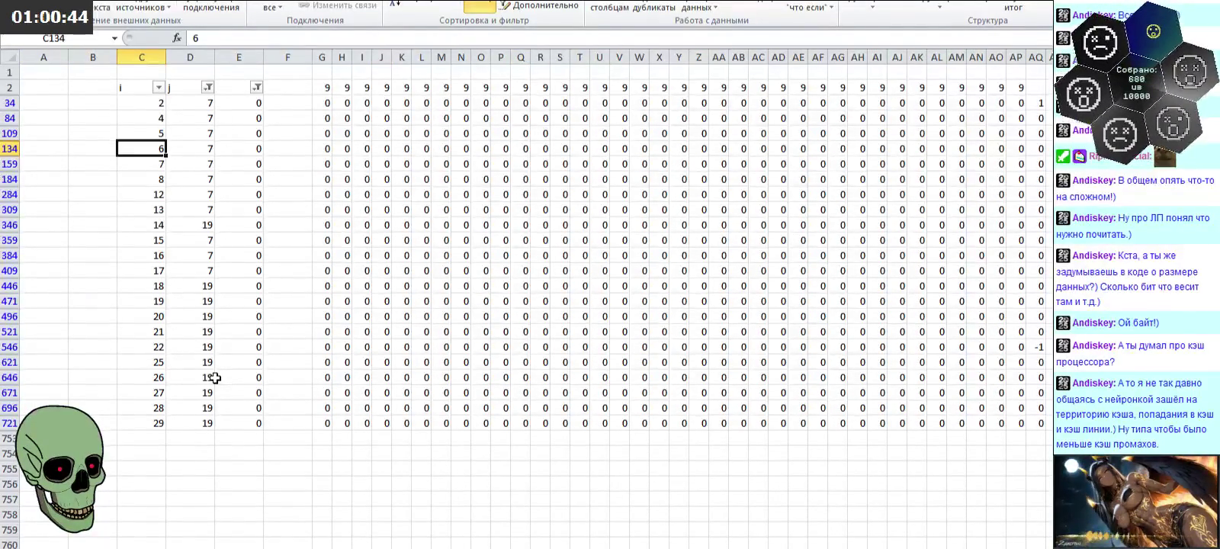
{"action": "key", "text": "Down"}
{"action": "key", "text": "Down"}
{"action": "key", "text": "Down"}
{"action": "key", "text": "Down"}
{"action": "key", "text": "Down"}
{"action": "key", "text": "Down"}
{"action": "key", "text": "Down"}
{"action": "key", "text": "Down"}
{"action": "key", "text": "Right"}
{"action": "key", "text": "Right"}
{"action": "key", "text": "Right"}
{"action": "key", "text": "Right"}
{"action": "key", "text": "Right"}
{"action": "key", "text": "Right"}
{"action": "key", "text": "Right"}
{"action": "key", "text": "Right"}
{"action": "key", "text": "Right"}
{"action": "key", "text": "Right"}
{"action": "key", "text": "Right"}
{"action": "key", "text": "Right"}
{"action": "key", "text": "Right"}
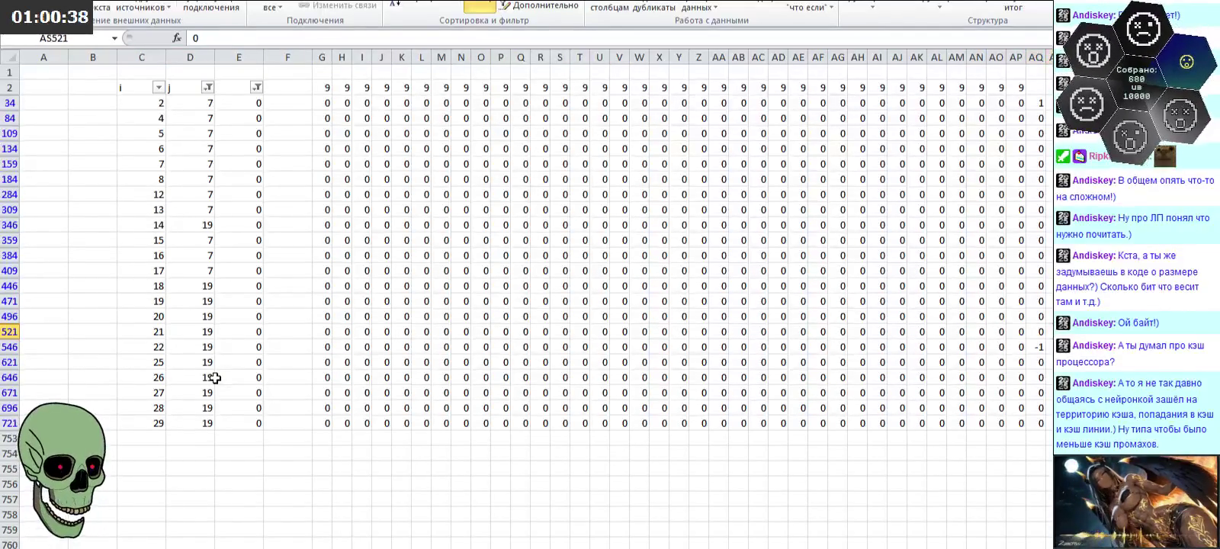
{"action": "type", "text": "-1"}
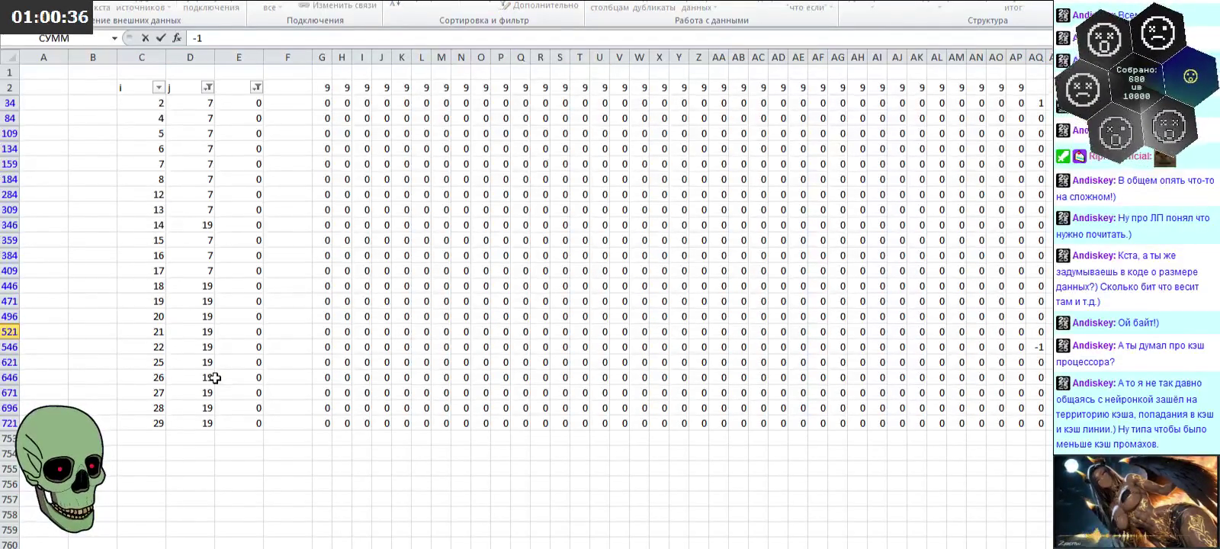
{"action": "key", "text": "Right"}
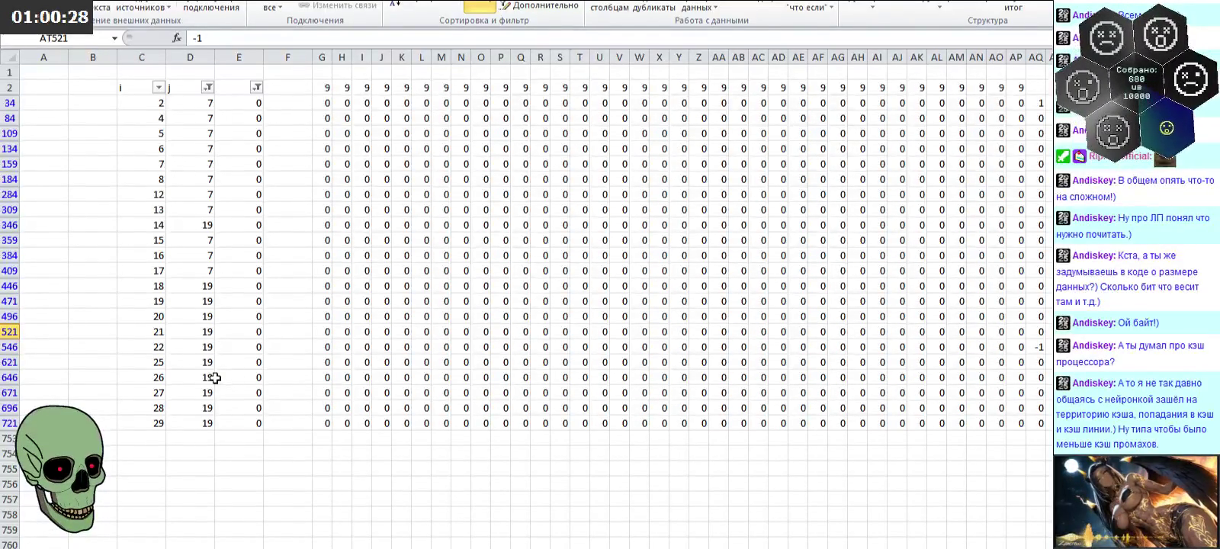
Step: Enter -1 in row 496 for i=20, pairing the 1 in AU159
{"action": "key", "text": "Left"}
{"action": "key", "text": "Left"}
{"action": "key", "text": "Left"}
{"action": "key", "text": "Left"}
{"action": "key", "text": "Left"}
{"action": "key", "text": "Left"}
{"action": "key", "text": "Left"}
{"action": "key", "text": "Left"}
{"action": "key", "text": "Left"}
{"action": "key", "text": "Left"}
{"action": "key", "text": "Left"}
{"action": "key", "text": "Left"}
{"action": "key", "text": "Right"}
{"action": "key", "text": "Right"}
{"action": "key", "text": "Right"}
{"action": "key", "text": "Right"}
{"action": "key", "text": "Right"}
{"action": "key", "text": "Right"}
{"action": "key", "text": "Right"}
{"action": "key", "text": "Right"}
{"action": "key", "text": "Right"}
{"action": "key", "text": "Right"}
{"action": "key", "text": "Right"}
{"action": "key", "text": "Right"}
{"action": "key", "text": "Up"}
{"action": "key", "text": "Up"}
{"action": "key", "text": "Up"}
{"action": "key", "text": "Up"}
{"action": "key", "text": "Up"}
{"action": "key", "text": "Up"}
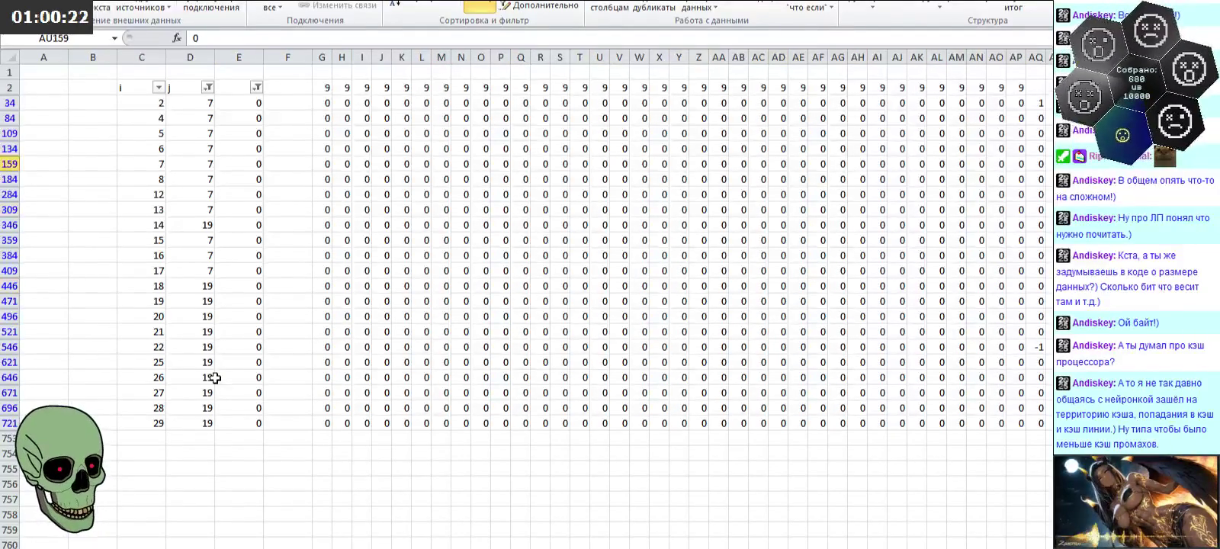
{"action": "key", "text": "Left"}
{"action": "key", "text": "Left"}
{"action": "key", "text": "Left"}
{"action": "key", "text": "Left"}
{"action": "key", "text": "Left"}
{"action": "key", "text": "Left"}
{"action": "key", "text": "Left"}
{"action": "key", "text": "Left"}
{"action": "key", "text": "Left"}
{"action": "key", "text": "Left"}
{"action": "key", "text": "Left"}
{"action": "key", "text": "Left"}
{"action": "key", "text": "Right"}
{"action": "key", "text": "Right"}
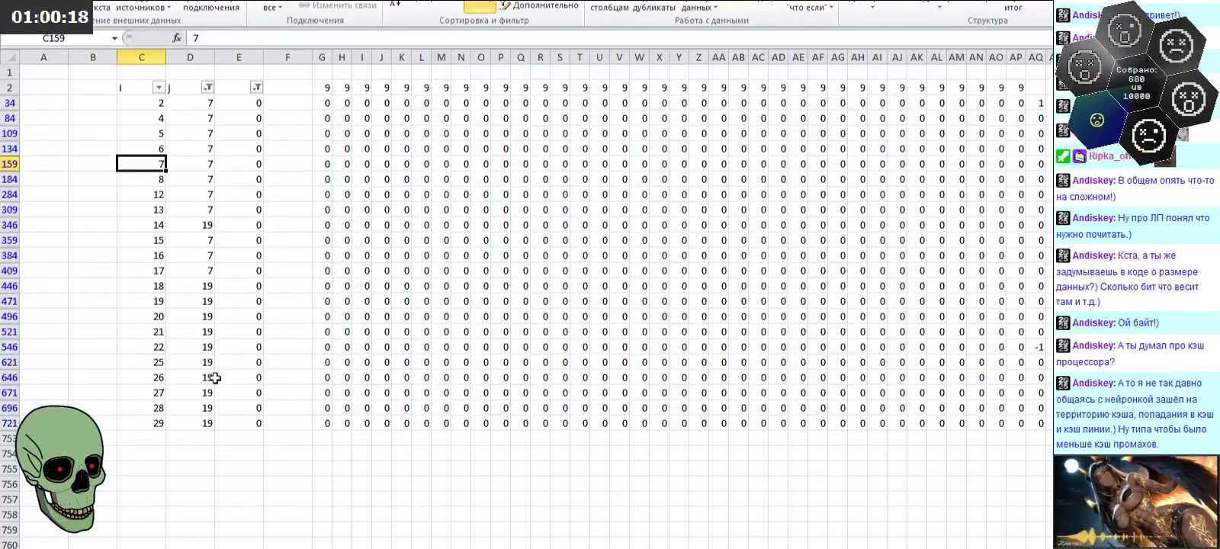
{"action": "key", "text": "Down"}
{"action": "key", "text": "Down"}
{"action": "key", "text": "Down"}
{"action": "key", "text": "Down"}
{"action": "key", "text": "Right"}
{"action": "key", "text": "Right"}
{"action": "key", "text": "Right"}
{"action": "key", "text": "Right"}
{"action": "key", "text": "Right"}
{"action": "key", "text": "Right"}
{"action": "key", "text": "Right"}
{"action": "key", "text": "Right"}
{"action": "key", "text": "Right"}
{"action": "key", "text": "Right"}
{"action": "type", "text": "-1"}
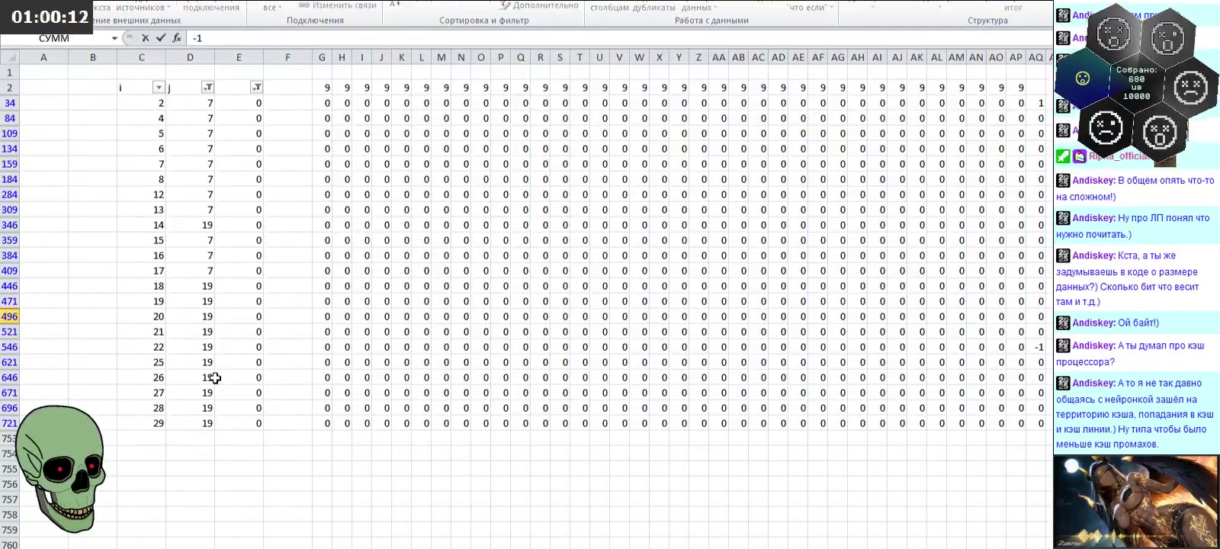
{"action": "key", "text": "Return"}
Step: Scan rows 159 and 184 to locate the next coefficient positions
{"action": "key", "text": "Up"}
{"action": "key", "text": "Up"}
{"action": "key", "text": "Up"}
{"action": "key", "text": "Right"}
{"action": "key", "text": "Right"}
{"action": "key", "text": "Right"}
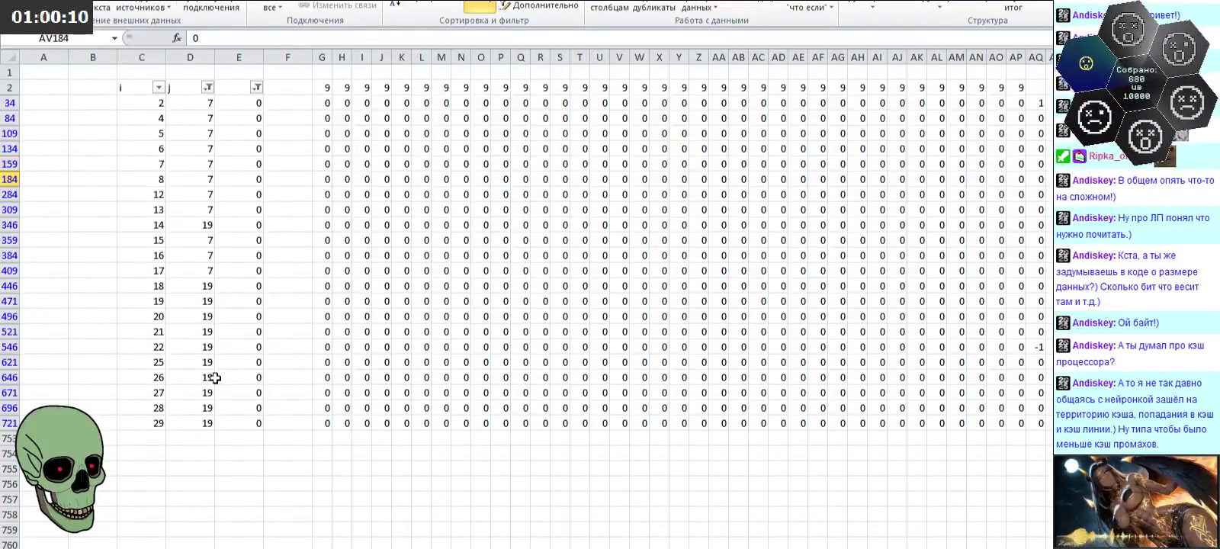
{"action": "key", "text": "Left"}
{"action": "key", "text": "Left"}
{"action": "key", "text": "Left"}
{"action": "key", "text": "Left"}
{"action": "key", "text": "Left"}
{"action": "key", "text": "Left"}
{"action": "key", "text": "Left"}
{"action": "key", "text": "Left"}
{"action": "key", "text": "Left"}
{"action": "key", "text": "Right"}
{"action": "key", "text": "Left"}
{"action": "key", "text": "Left"}
{"action": "key", "text": "Left"}
{"action": "key", "text": "Left"}
{"action": "key", "text": "Left"}
{"action": "key", "text": "Left"}
{"action": "key", "text": "Left"}
{"action": "key", "text": "Left"}
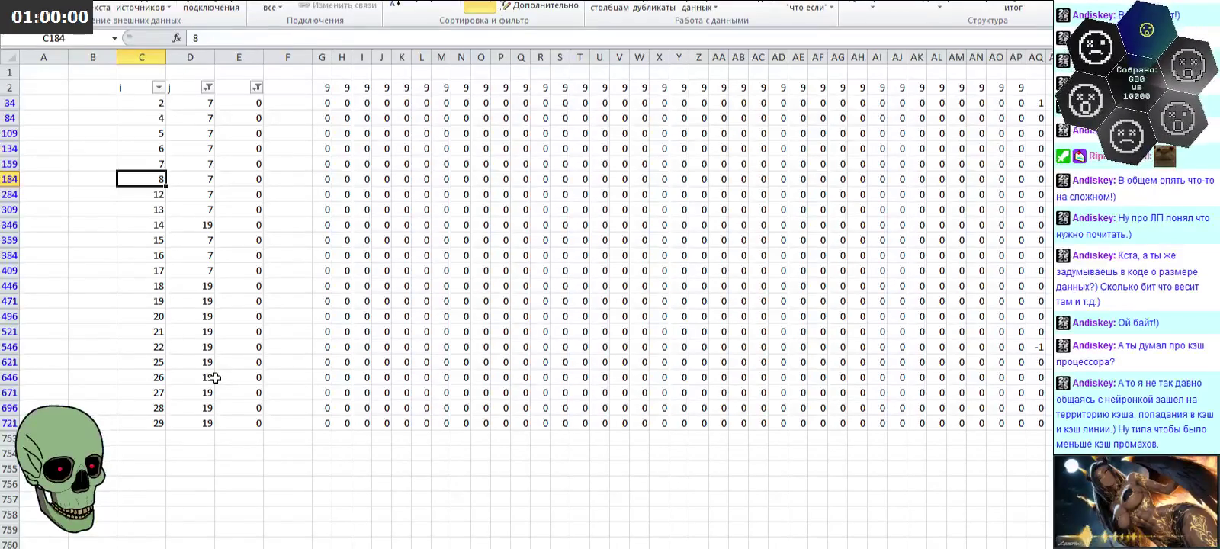
Step: Enter 1 in AW284 for the i=8 row
{"action": "key", "text": "Down"}
{"action": "key", "text": "Down"}
{"action": "key", "text": "Down"}
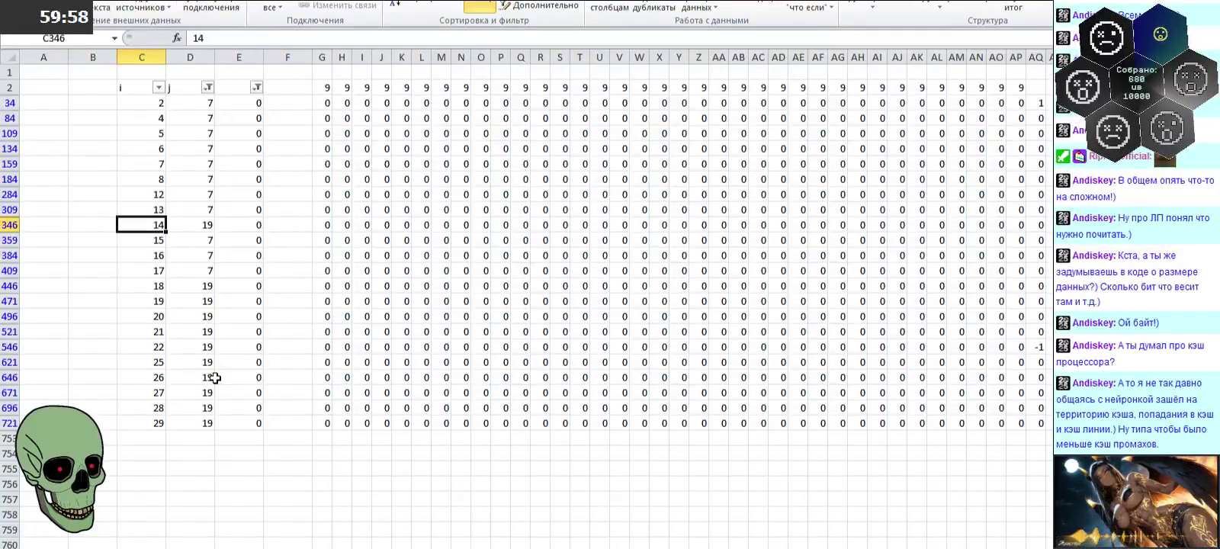
{"action": "key", "text": "Up"}
{"action": "key", "text": "Up"}
{"action": "key", "text": "Up"}
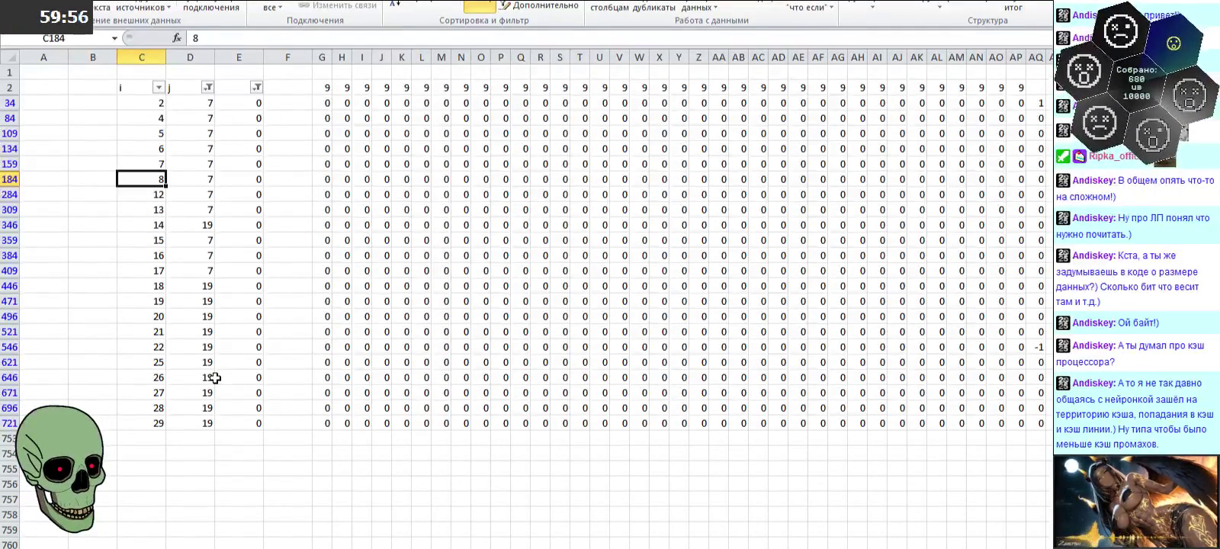
{"action": "key", "text": "Down"}
{"action": "key", "text": "Down"}
{"action": "key", "text": "Down"}
{"action": "key", "text": "Right"}
{"action": "key", "text": "Right"}
{"action": "key", "text": "Right"}
{"action": "key", "text": "Right"}
{"action": "key", "text": "Right"}
{"action": "key", "text": "Right"}
{"action": "key", "text": "Right"}
{"action": "key", "text": "Right"}
{"action": "key", "text": "Right"}
{"action": "key", "text": "Right"}
{"action": "key", "text": "Up"}
{"action": "key", "text": "Up"}
{"action": "type", "text": "1"}
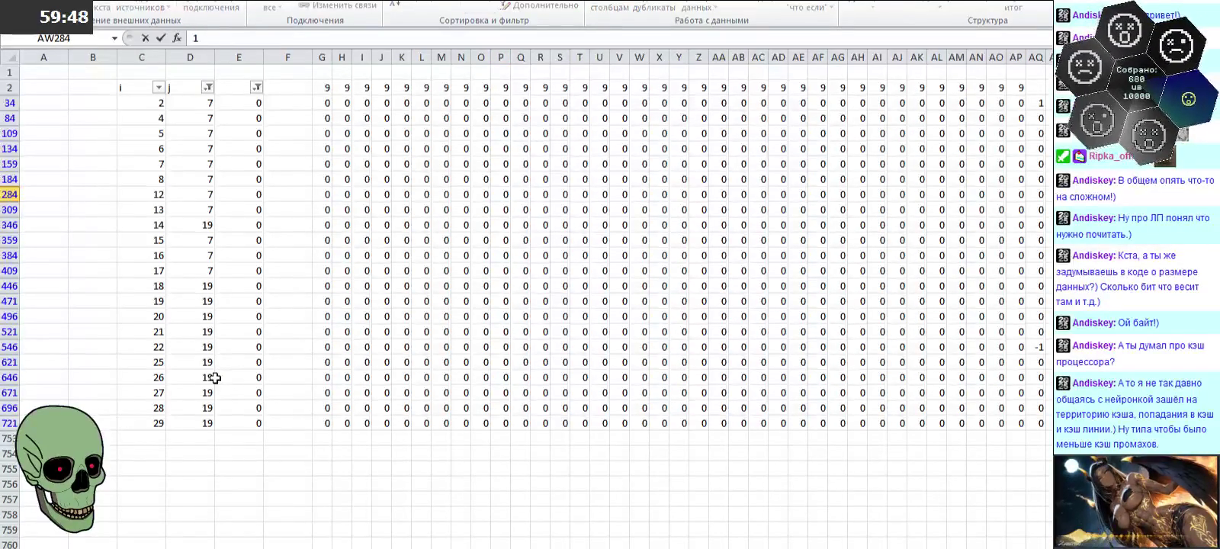
{"action": "key", "text": "ctrl+Return"}
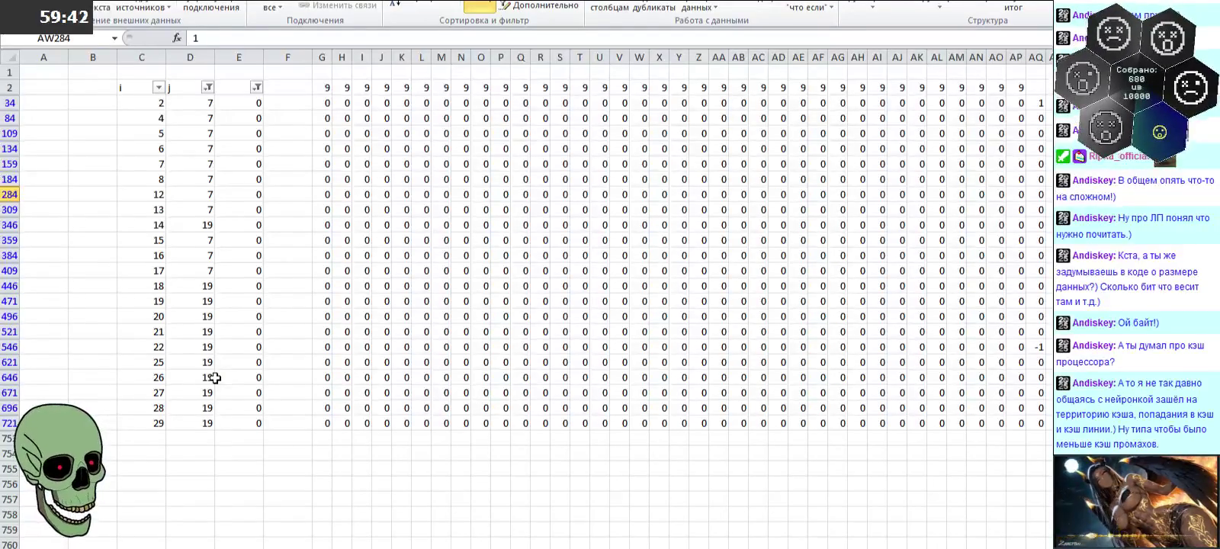
Step: Enter -1 in AW671 to pair the 1 in AW284
{"action": "key", "text": "Left"}
{"action": "key", "text": "Left"}
{"action": "key", "text": "Left"}
{"action": "key", "text": "Left"}
{"action": "key", "text": "Left"}
{"action": "key", "text": "Left"}
{"action": "key", "text": "Left"}
{"action": "key", "text": "Left"}
{"action": "key", "text": "Left"}
{"action": "key", "text": "Left"}
{"action": "key", "text": "Left"}
{"action": "key", "text": "Left"}
{"action": "key", "text": "Left"}
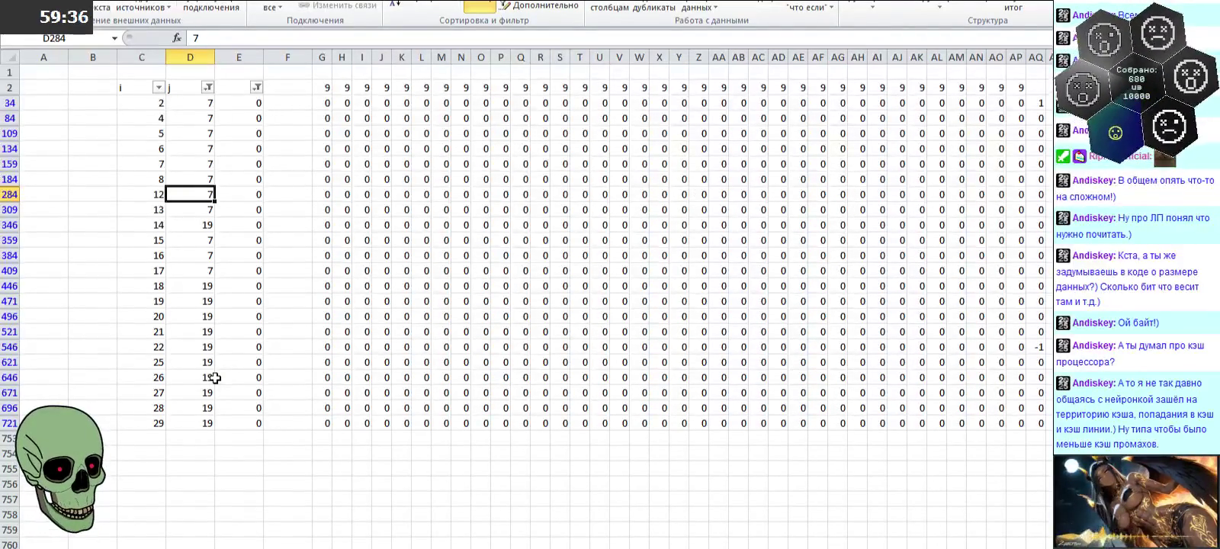
{"action": "key", "text": "Left"}
{"action": "key", "text": "Down"}
{"action": "key", "text": "Down"}
{"action": "key", "text": "Down"}
{"action": "key", "text": "Down"}
{"action": "key", "text": "Down"}
{"action": "key", "text": "Down"}
{"action": "key", "text": "Down"}
{"action": "key", "text": "Up"}
{"action": "key", "text": "Right"}
{"action": "key", "text": "Right"}
{"action": "key", "text": "Right"}
{"action": "key", "text": "Right"}
{"action": "key", "text": "Right"}
{"action": "key", "text": "Right"}
{"action": "key", "text": "Right"}
{"action": "key", "text": "Right"}
{"action": "key", "text": "Right"}
{"action": "key", "text": "Right"}
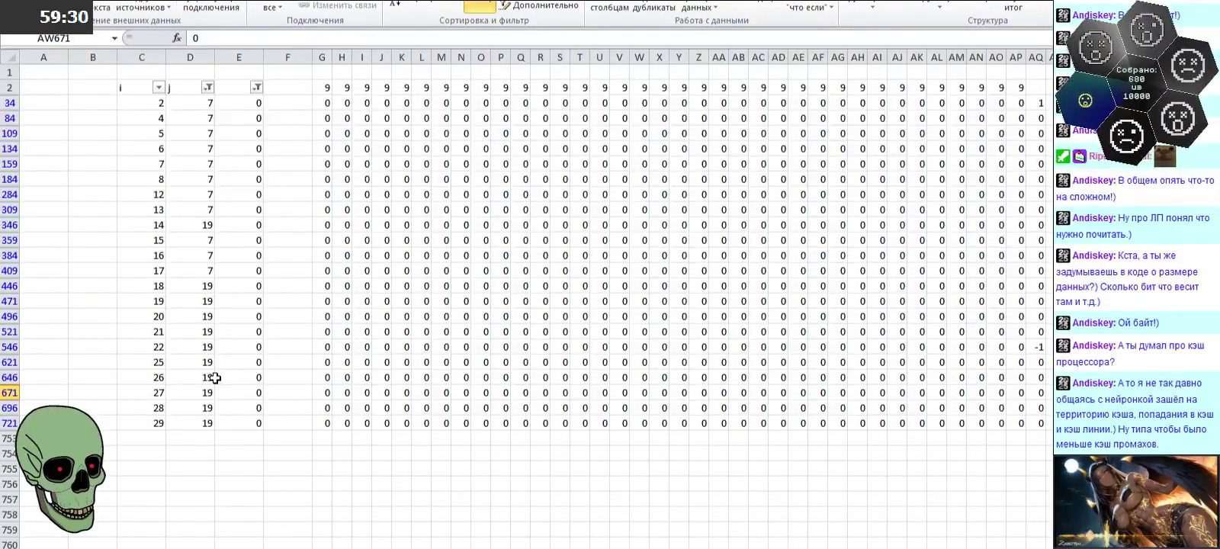
{"action": "type", "text": "-1"}
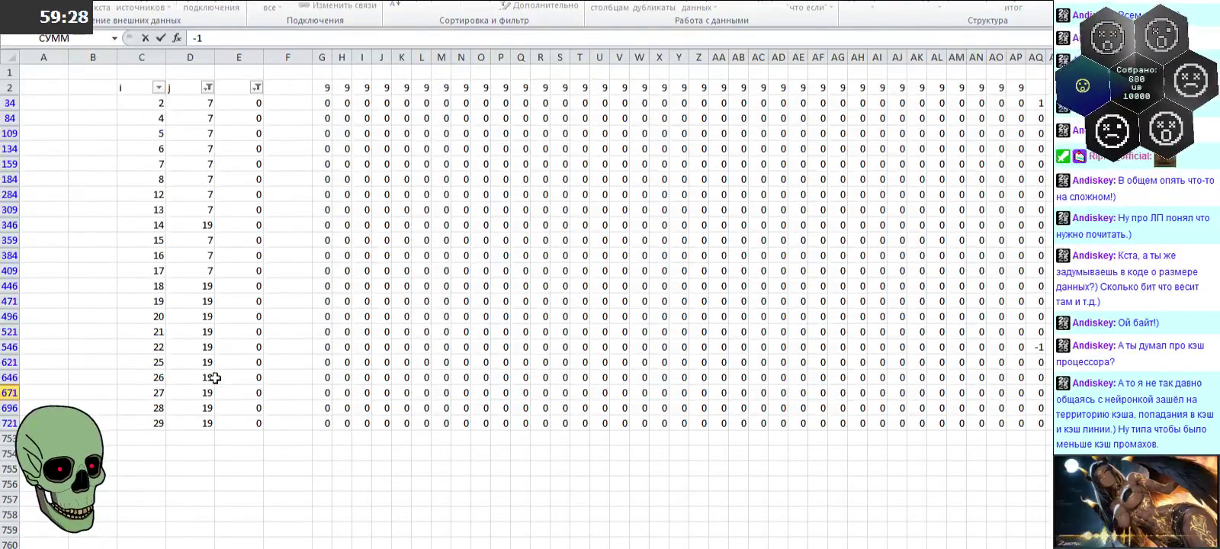
{"action": "key", "text": "Up"}
{"action": "key", "text": "Up"}
{"action": "key", "text": "Up"}
{"action": "key", "text": "Up"}
{"action": "key", "text": "Up"}
{"action": "key", "text": "Up"}
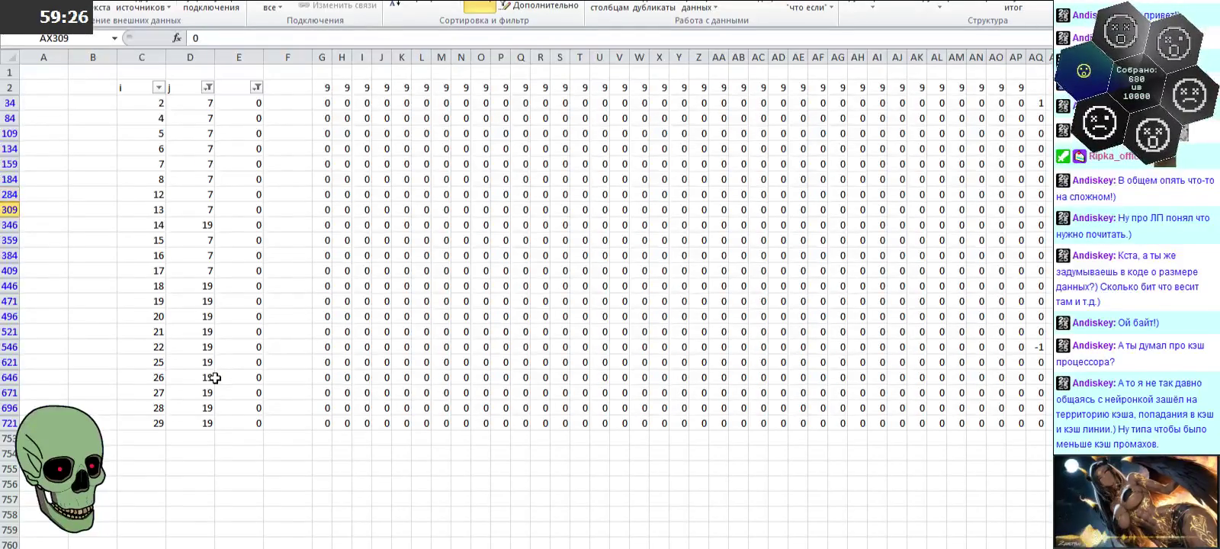
Step: Enter 1 in AX309 for the next constraint column
{"action": "type", "text": "1"}
{"action": "key", "text": "ctrl+Return"}
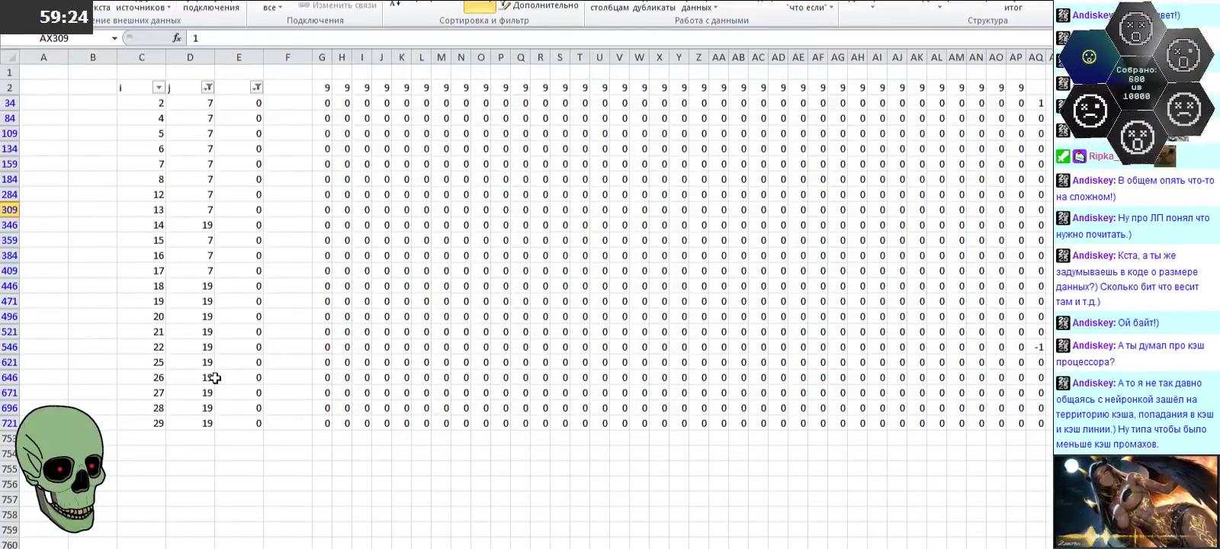
{"action": "key", "text": "Left"}
{"action": "key", "text": "Left"}
{"action": "key", "text": "Left"}
{"action": "key", "text": "Left"}
{"action": "key", "text": "Left"}
{"action": "key", "text": "Left"}
{"action": "key", "text": "Left"}
{"action": "key", "text": "Left"}
{"action": "key", "text": "Left"}
{"action": "key", "text": "Left"}
{"action": "key", "text": "Left"}
{"action": "key", "text": "Left"}
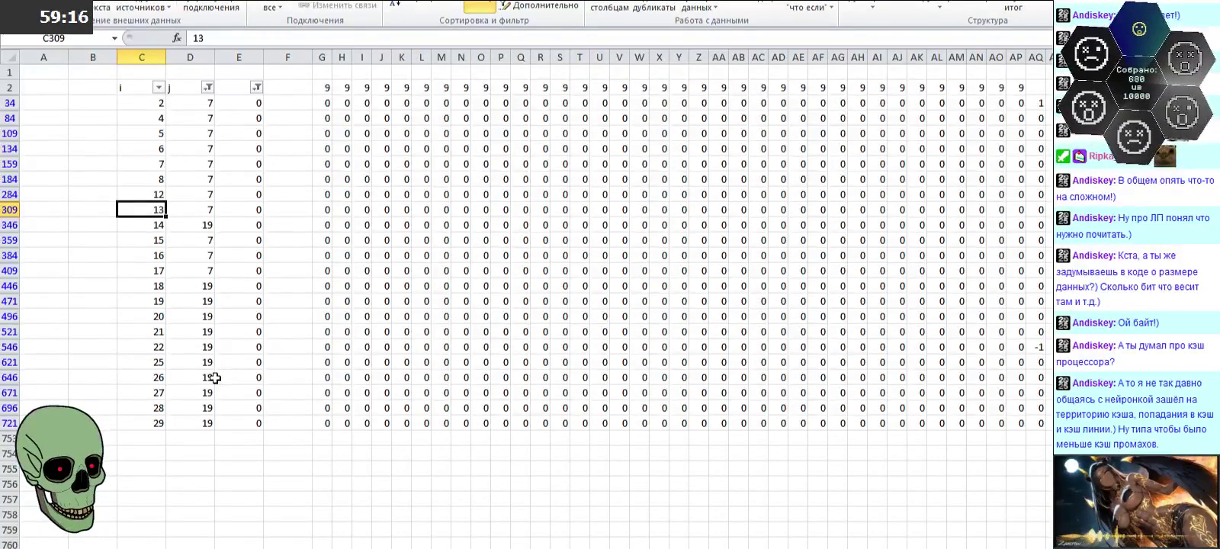
{"action": "key", "text": "Down"}
{"action": "key", "text": "Down"}
{"action": "key", "text": "Down"}
{"action": "key", "text": "Down"}
{"action": "key", "text": "Down"}
{"action": "key", "text": "Down"}
{"action": "key", "text": "Right"}
{"action": "key", "text": "Right"}
{"action": "key", "text": "Right"}
{"action": "key", "text": "Right"}
{"action": "key", "text": "Right"}
{"action": "key", "text": "Right"}
{"action": "key", "text": "Right"}
{"action": "key", "text": "Right"}
{"action": "key", "text": "Right"}
{"action": "key", "text": "Right"}
{"action": "key", "text": "Right"}
{"action": "key", "text": "Right"}
{"action": "key", "text": "Right"}
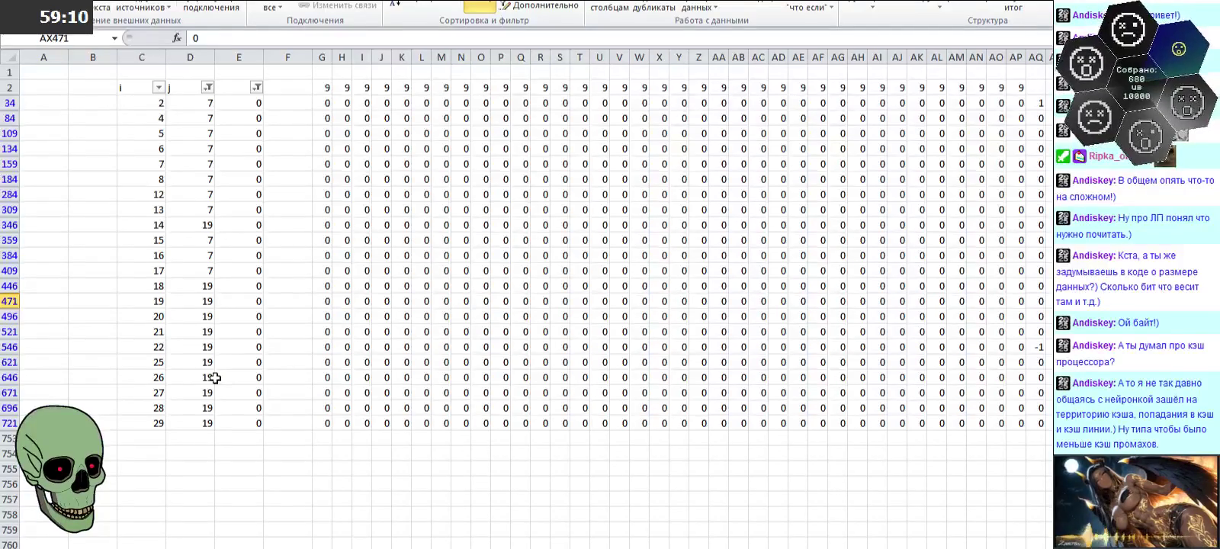
Step: Enter 1 in AY359
{"action": "key", "text": "Up"}
{"action": "key", "text": "Up"}
{"action": "key", "text": "Up"}
{"action": "key", "text": "Up"}
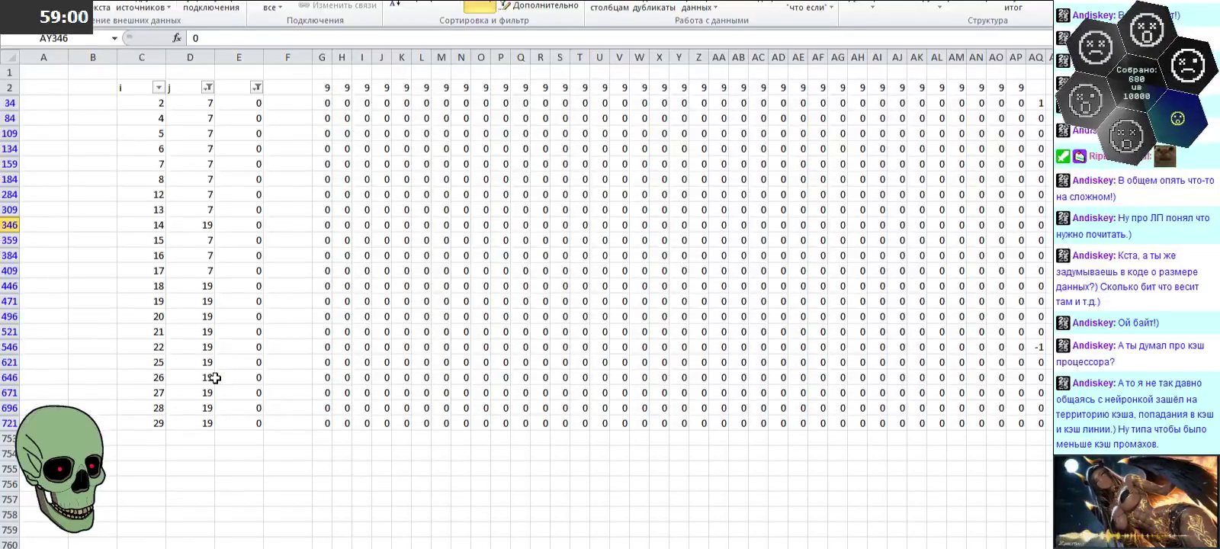
{"action": "key", "text": "Left"}
{"action": "key", "text": "Left"}
{"action": "key", "text": "Left"}
{"action": "key", "text": "Left"}
{"action": "key", "text": "Left"}
{"action": "key", "text": "Left"}
{"action": "key", "text": "Left"}
{"action": "key", "text": "Left"}
{"action": "key", "text": "Left"}
{"action": "key", "text": "Left"}
{"action": "key", "text": "Right"}
{"action": "key", "text": "Right"}
{"action": "key", "text": "Right"}
{"action": "key", "text": "Right"}
{"action": "key", "text": "Right"}
{"action": "key", "text": "Right"}
{"action": "key", "text": "Right"}
{"action": "key", "text": "Right"}
{"action": "key", "text": "Right"}
{"action": "key", "text": "Right"}
{"action": "key", "text": "Right"}
{"action": "key", "text": "Right"}
Step: Check row 359's j value and rows 646 and 496, then enter 1 in AZ384
{"action": "key", "text": "Right"}
{"action": "key", "text": "Right"}
{"action": "key", "text": "Down"}
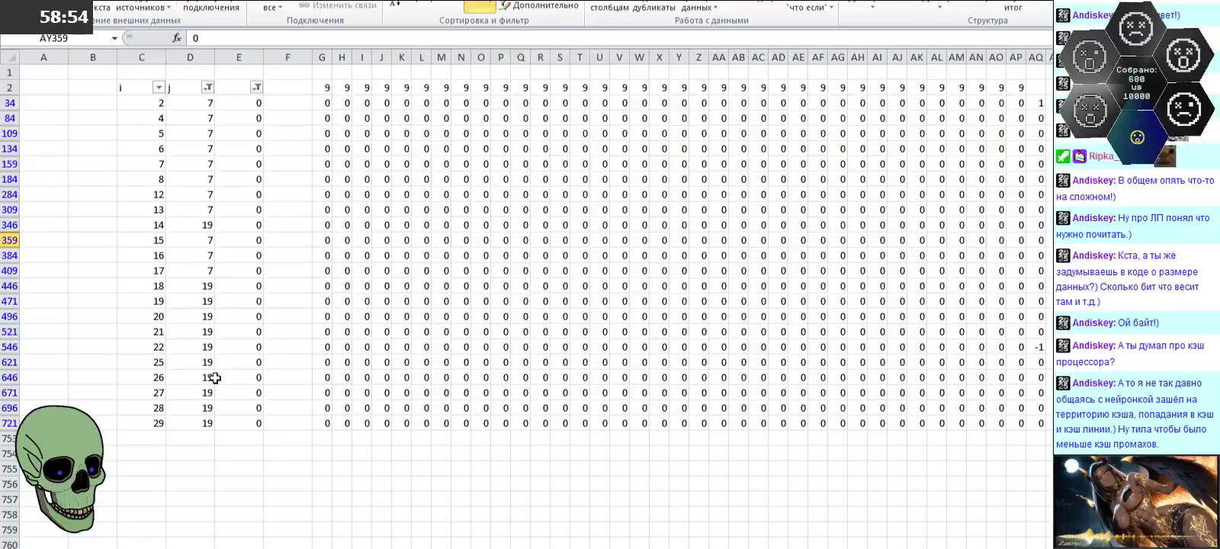
{"action": "type", "text": "1"}
{"action": "key", "text": "Escape"}
{"action": "key", "text": "Left"}
{"action": "key", "text": "Left"}
{"action": "key", "text": "Left"}
{"action": "key", "text": "Left"}
{"action": "key", "text": "Left"}
{"action": "key", "text": "Left"}
{"action": "key", "text": "Left"}
{"action": "key", "text": "Left"}
{"action": "key", "text": "Left"}
{"action": "key", "text": "Left"}
{"action": "key", "text": "Left"}
{"action": "key", "text": "Left"}
{"action": "key", "text": "Right"}
{"action": "key", "text": "Right"}
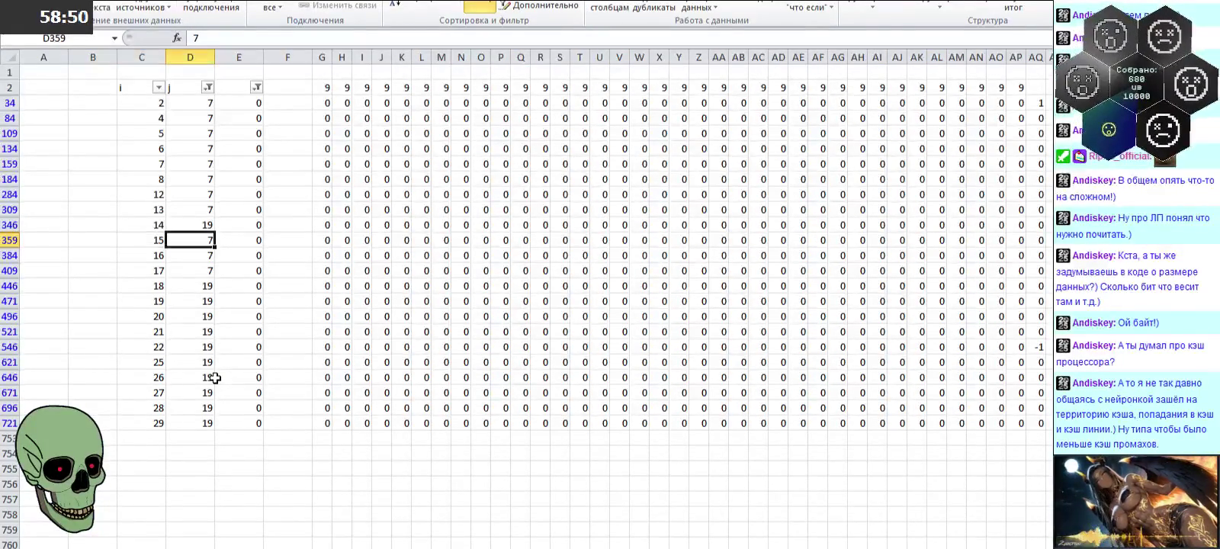
{"action": "key", "text": "Left"}
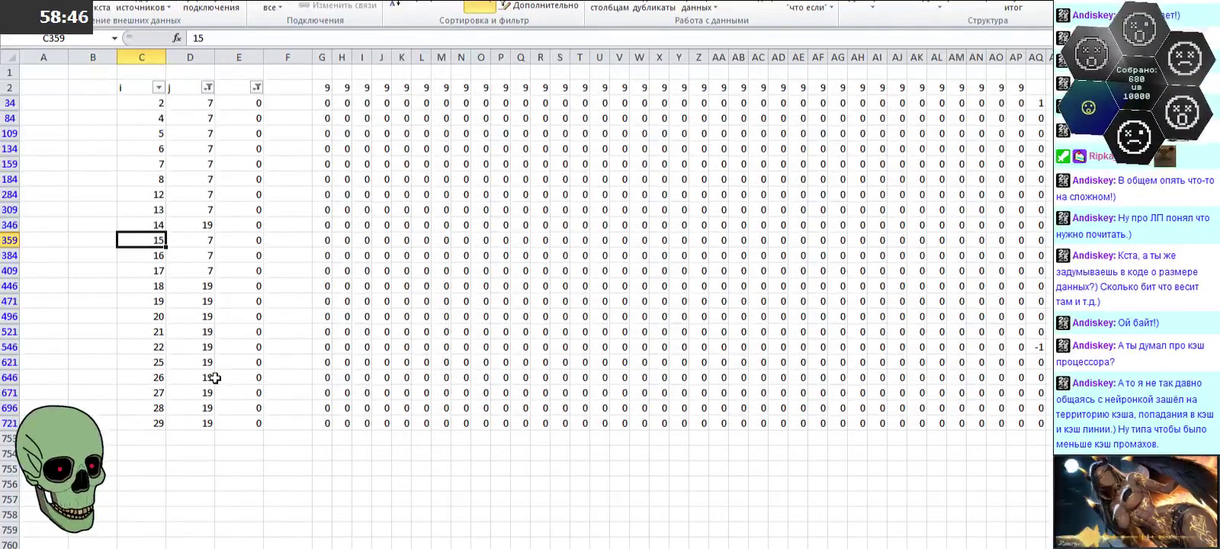
{"action": "key", "text": "Down"}
{"action": "key", "text": "Down"}
{"action": "key", "text": "Down"}
{"action": "key", "text": "Down"}
{"action": "key", "text": "Down"}
{"action": "key", "text": "Right"}
{"action": "key", "text": "Right"}
{"action": "key", "text": "Right"}
{"action": "key", "text": "Right"}
{"action": "key", "text": "Right"}
{"action": "key", "text": "Right"}
{"action": "key", "text": "Right"}
{"action": "key", "text": "Right"}
{"action": "key", "text": "Right"}
{"action": "key", "text": "Right"}
{"action": "key", "text": "Right"}
{"action": "key", "text": "Right"}
{"action": "key", "text": "Right"}
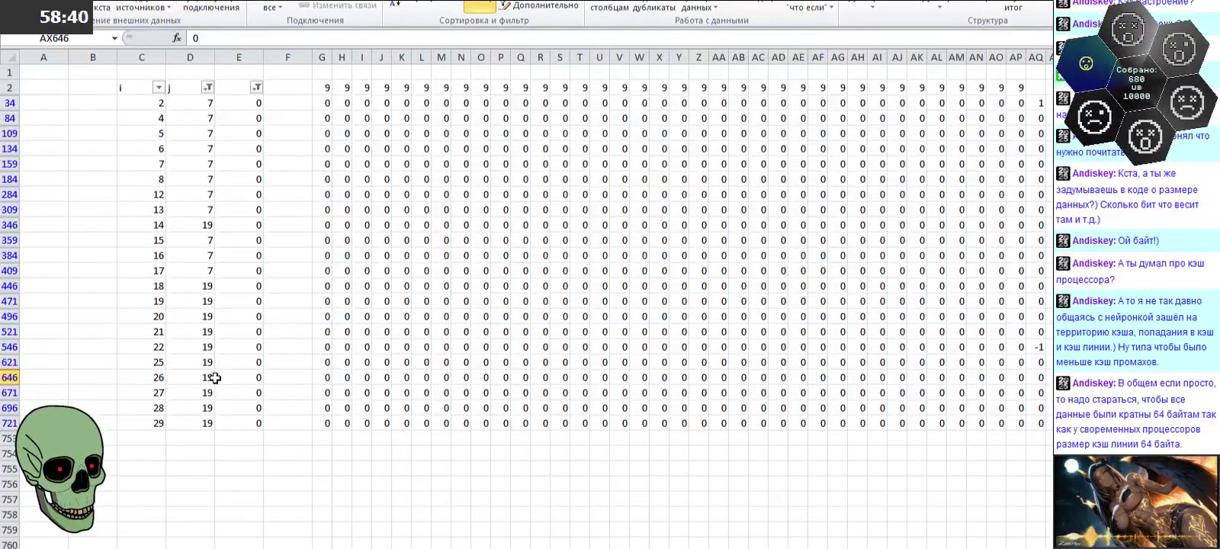
{"action": "key", "text": "Up"}
{"action": "key", "text": "Up"}
{"action": "key", "text": "Up"}
{"action": "key", "text": "Up"}
{"action": "key", "text": "Up"}
{"action": "key", "text": "Up"}
{"action": "key", "text": "Up"}
{"action": "key", "text": "Up"}
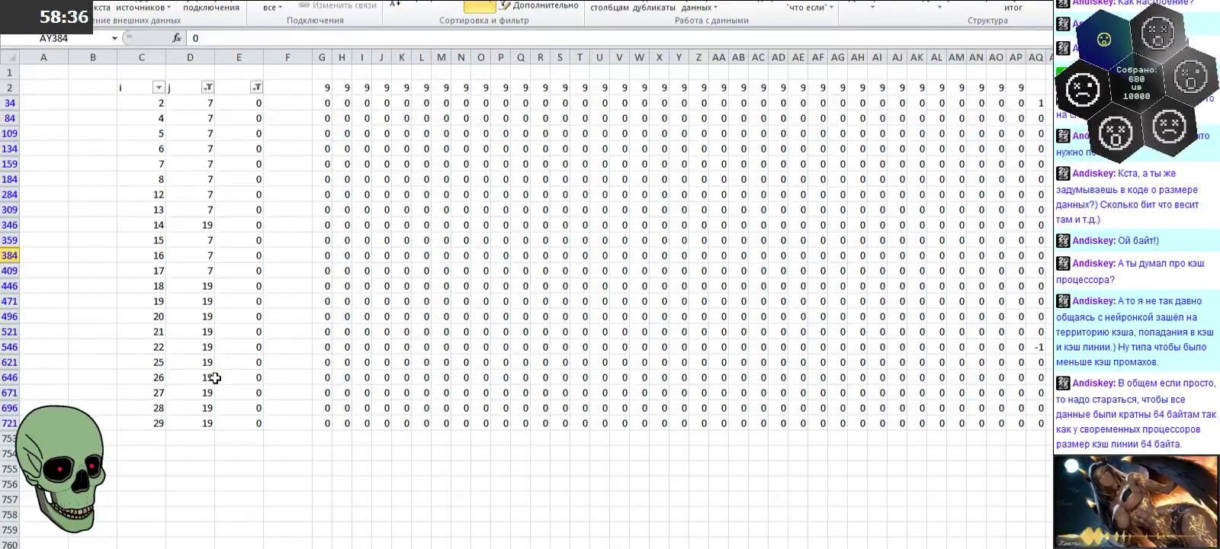
{"action": "key", "text": "Right"}
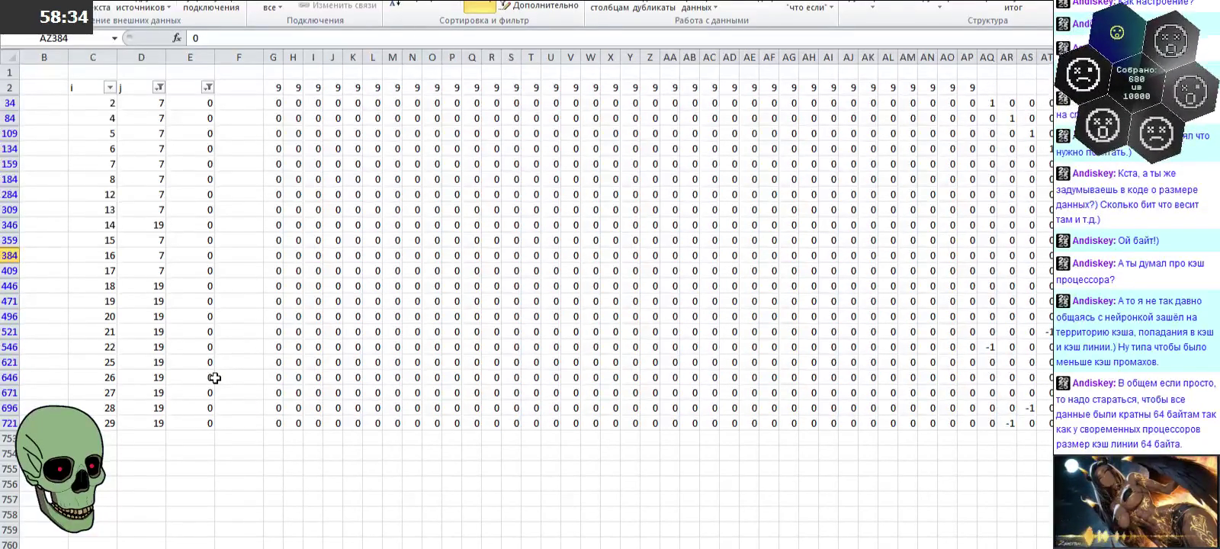
{"action": "type", "text": "1"}
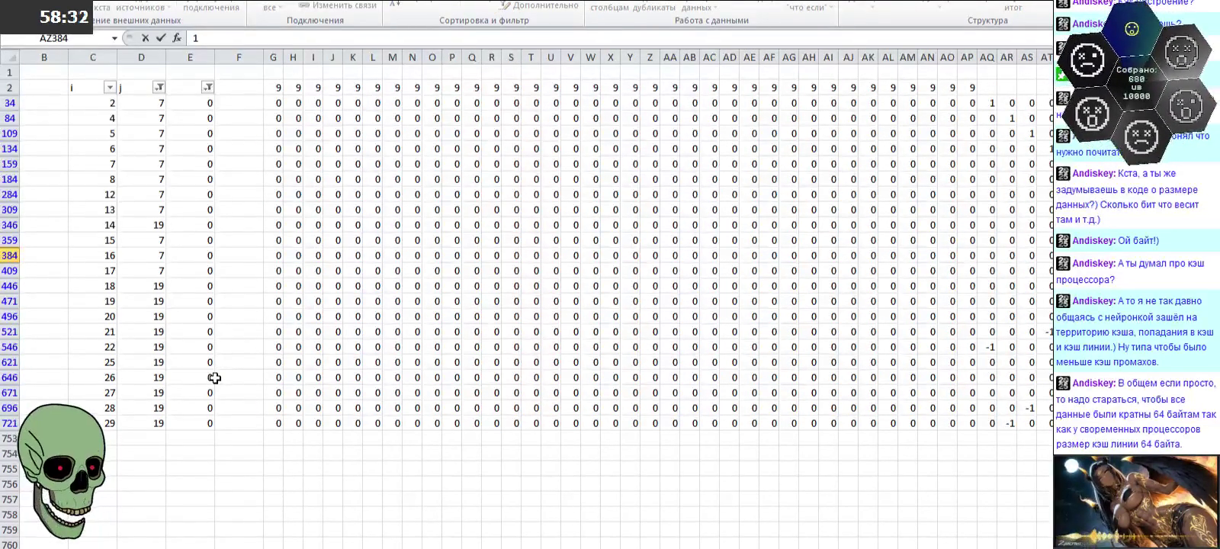
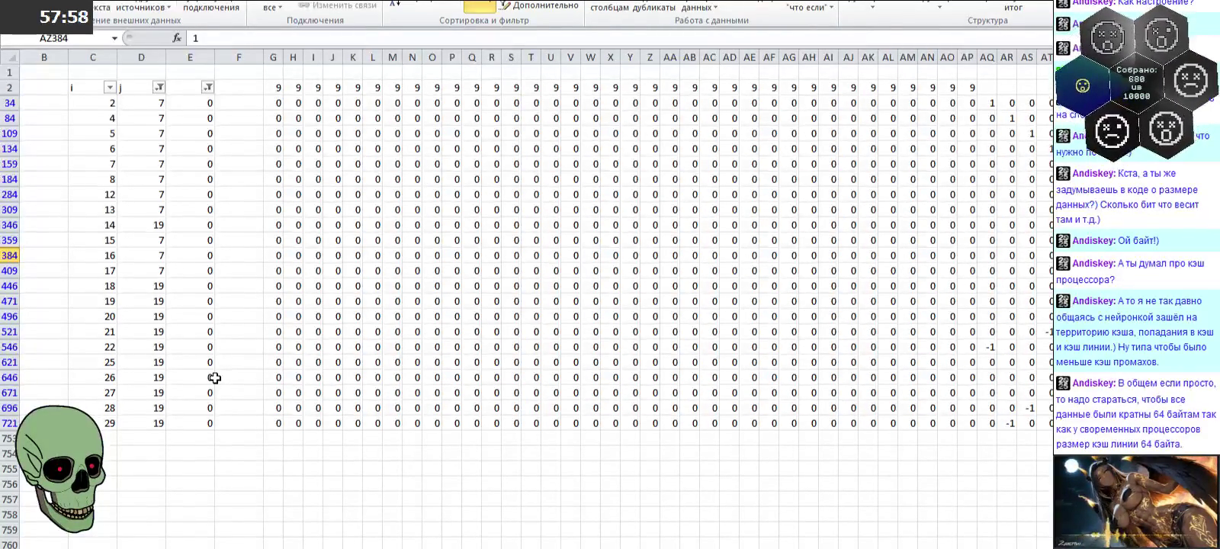
Step: Check row 384's i and j values, then enter -1 for pair 25, 19 (AY621)
{"action": "key", "text": "Left"}
{"action": "key", "text": "Left"}
{"action": "key", "text": "Left"}
{"action": "key", "text": "Left"}
{"action": "key", "text": "Left"}
{"action": "key", "text": "Left"}
{"action": "key", "text": "Left"}
{"action": "key", "text": "Left"}
{"action": "key", "text": "Left"}
{"action": "key", "text": "Left"}
{"action": "key", "text": "Left"}
{"action": "key", "text": "Left"}
{"action": "key", "text": "Right"}
{"action": "key", "text": "Right"}
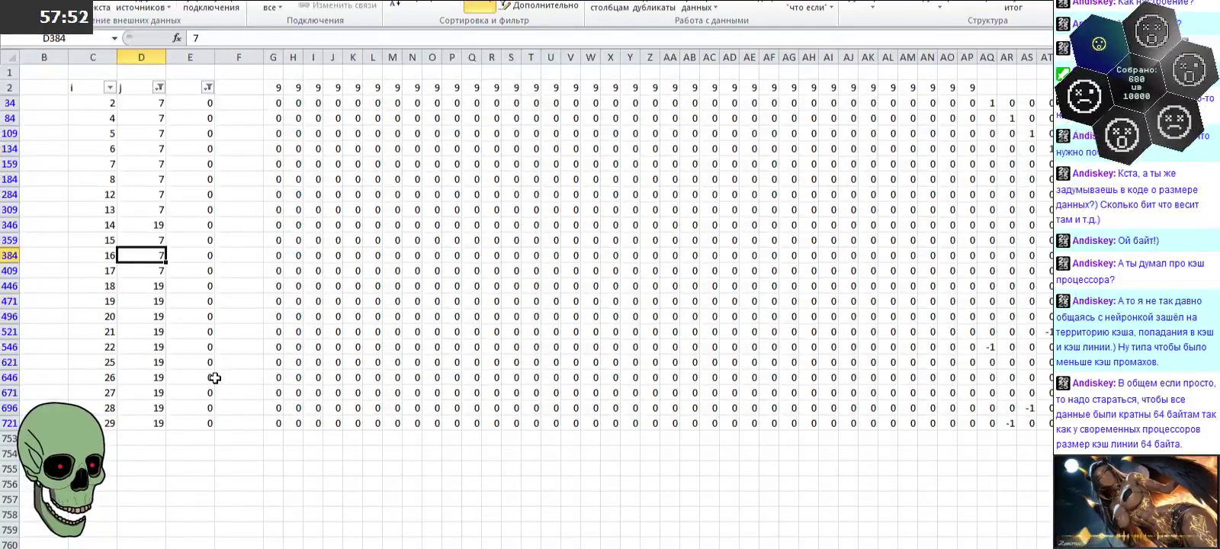
{"action": "key", "text": "Left"}
{"action": "key", "text": "Right"}
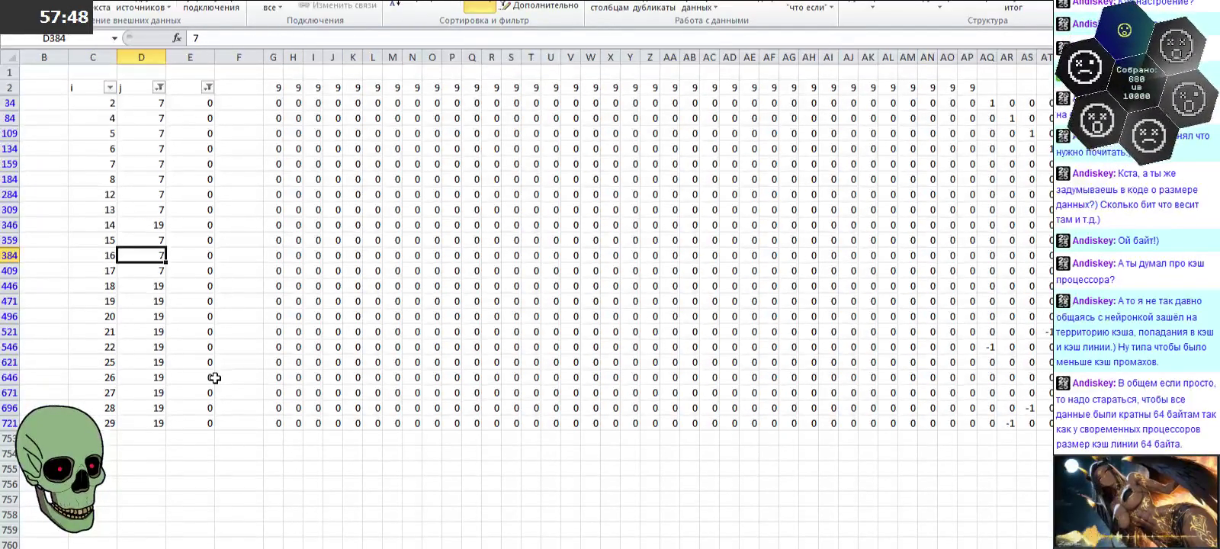
{"action": "key", "text": "Left"}
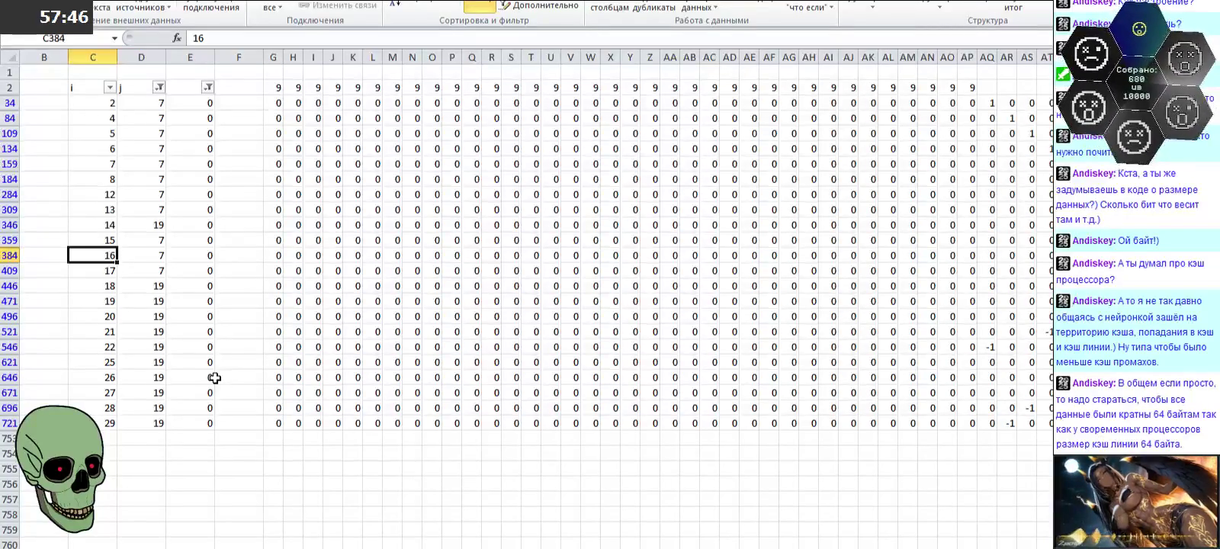
{"action": "key", "text": "Down"}
{"action": "key", "text": "Down"}
{"action": "key", "text": "Down"}
{"action": "key", "text": "Down"}
{"action": "key", "text": "Down"}
{"action": "key", "text": "Right"}
Step: Enter a 1 coefficient in BA409
{"action": "key", "text": "Right"}
{"action": "key", "text": "Right"}
{"action": "key", "text": "Right"}
{"action": "key", "text": "Right"}
{"action": "key", "text": "Right"}
{"action": "key", "text": "Right"}
{"action": "key", "text": "Right"}
{"action": "key", "text": "Right"}
{"action": "key", "text": "Right"}
{"action": "key", "text": "Right"}
{"action": "key", "text": "Right"}
{"action": "key", "text": "Right"}
{"action": "type", "text": "-1"}
{"action": "key", "text": "Tab"}
{"action": "key", "text": "Up"}
{"action": "key", "text": "Up"}
{"action": "key", "text": "Up"}
{"action": "key", "text": "Up"}
{"action": "key", "text": "Up"}
{"action": "key", "text": "Right"}
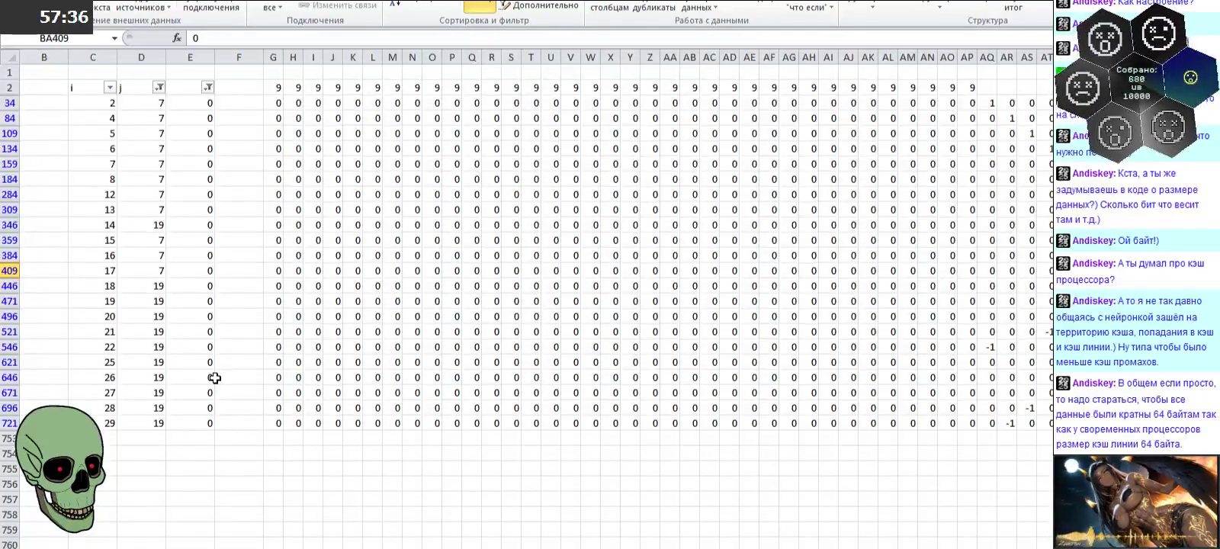
{"action": "type", "text": "1"}
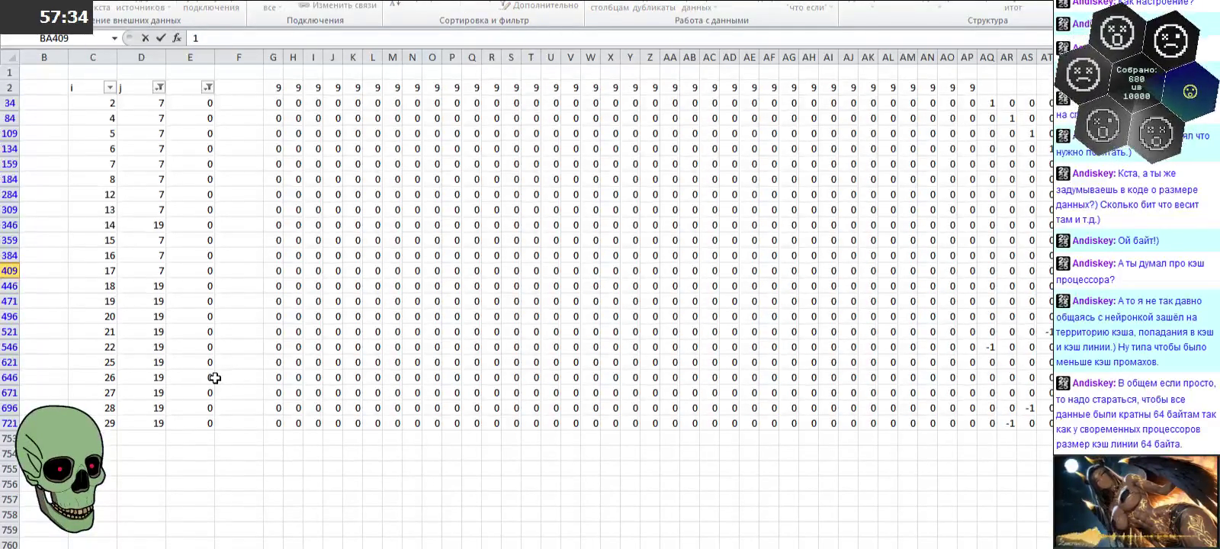
{"action": "key", "text": "Left"}
{"action": "key", "text": "Left"}
{"action": "key", "text": "Left"}
{"action": "key", "text": "Left"}
{"action": "key", "text": "Left"}
{"action": "key", "text": "Left"}
{"action": "key", "text": "Left"}
{"action": "key", "text": "Left"}
{"action": "key", "text": "Left"}
{"action": "key", "text": "Left"}
{"action": "key", "text": "Left"}
{"action": "key", "text": "Left"}
{"action": "key", "text": "Left"}
{"action": "key", "text": "Right"}
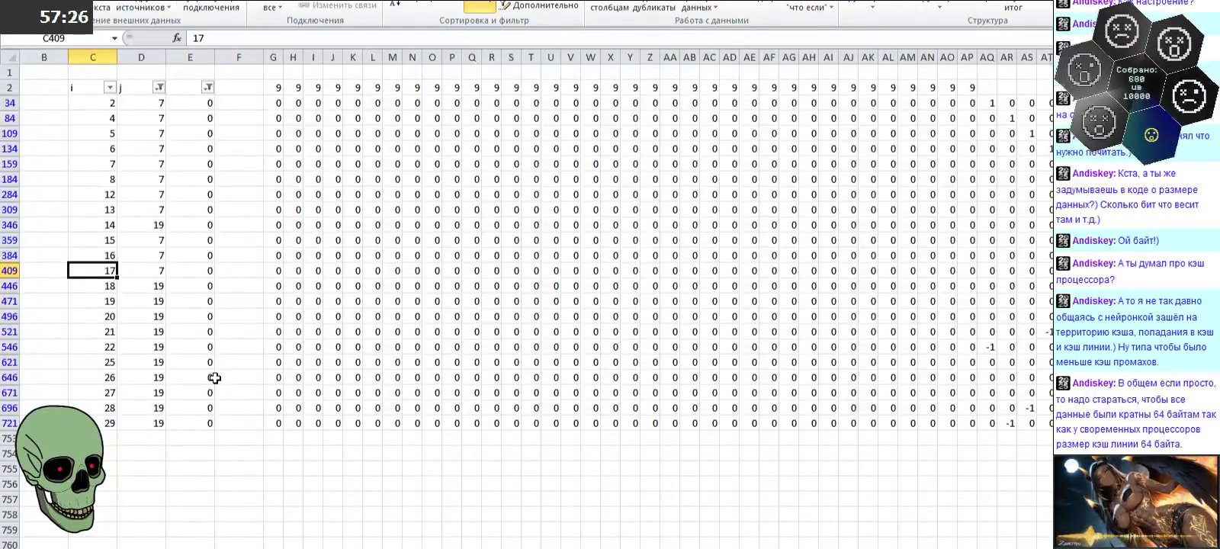
Step: Enter -1 in row 446's matrix cell for a j = 19 pair
{"action": "key", "text": "Down"}
{"action": "key", "text": "Down"}
{"action": "key", "text": "Down"}
{"action": "key", "text": "Down"}
{"action": "key", "text": "Up"}
{"action": "key", "text": "Up"}
{"action": "key", "text": "Up"}
{"action": "key", "text": "Up"}
{"action": "key", "text": "Right"}
{"action": "key", "text": "Right"}
{"action": "key", "text": "Right"}
{"action": "key", "text": "Right"}
{"action": "key", "text": "Right"}
{"action": "key", "text": "Right"}
{"action": "key", "text": "Right"}
{"action": "key", "text": "Right"}
{"action": "key", "text": "Right"}
{"action": "key", "text": "Right"}
{"action": "type", "text": "-1"}
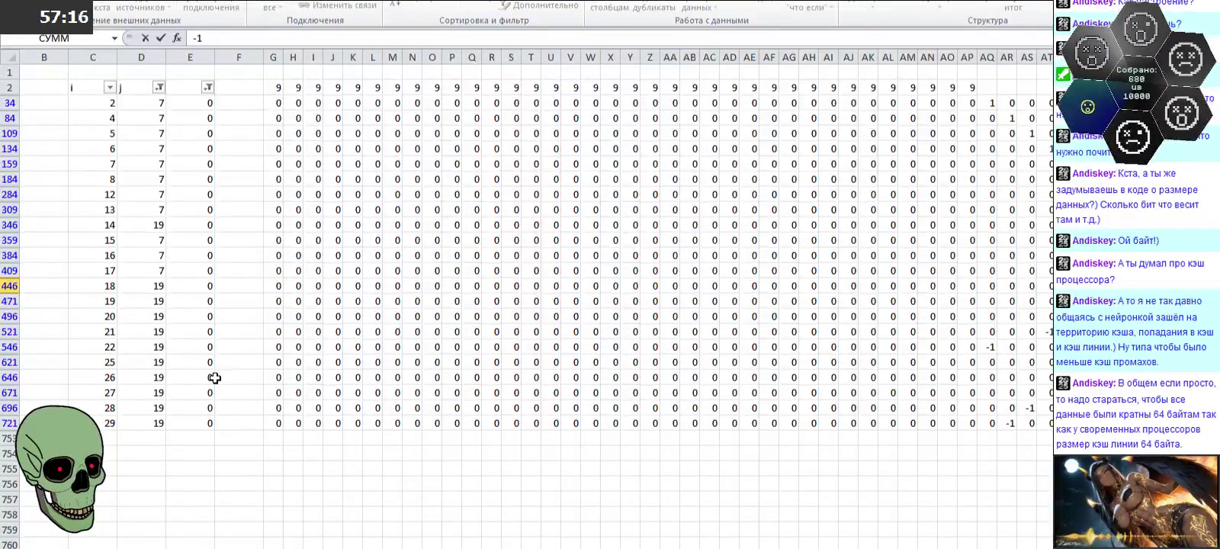
{"action": "key", "text": "Return"}
{"action": "key", "text": "Right"}
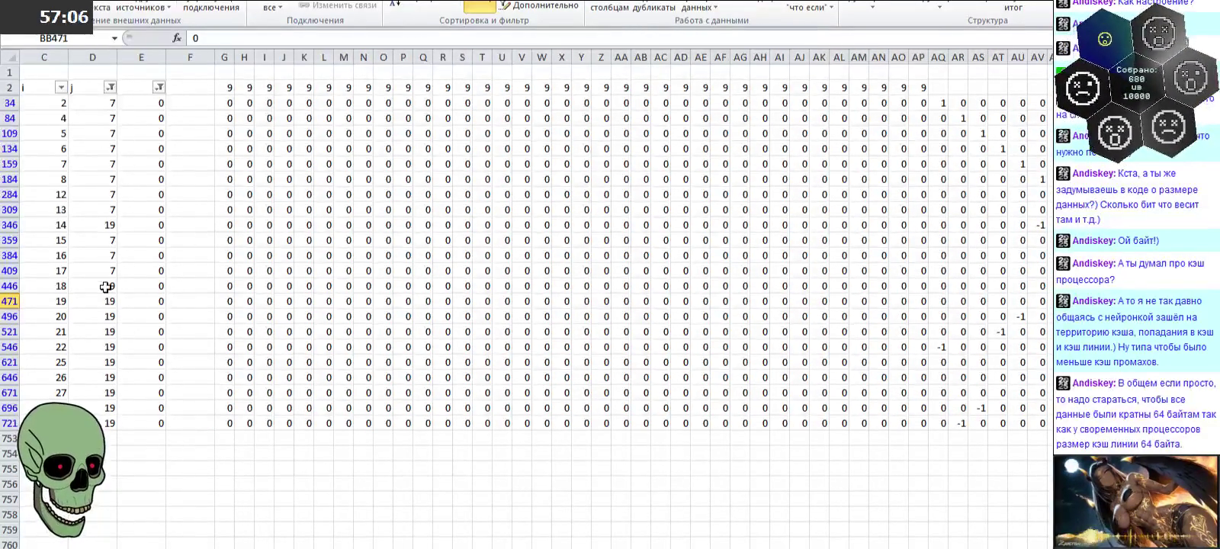
Step: Select the j = 7 and j = 19 values and the coefficient columns to review them
{"action": "left_click_drag", "start_coordinate": [106, 286], "coordinate": [99, 417]}
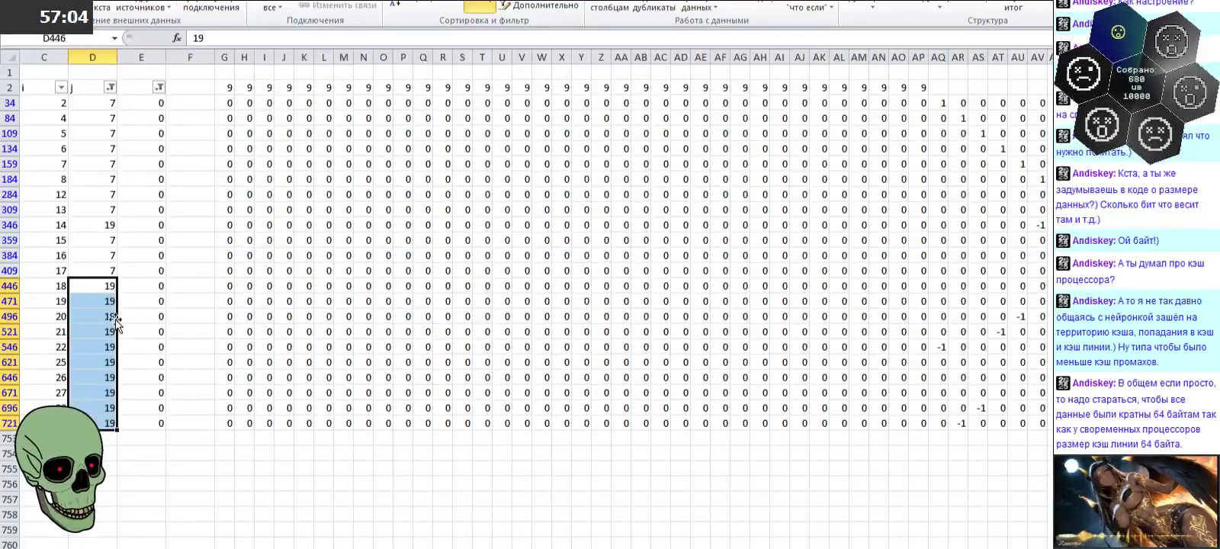
{"action": "left_click_drag", "start_coordinate": [102, 240], "coordinate": [102, 271]}
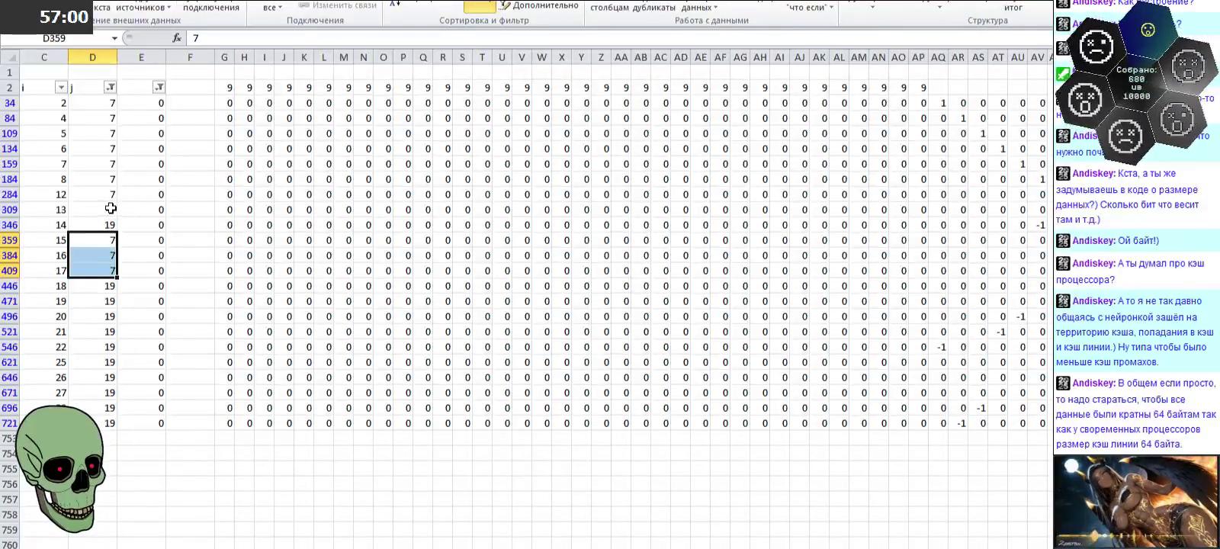
{"action": "left_click_drag", "start_coordinate": [107, 210], "coordinate": [110, 105]}
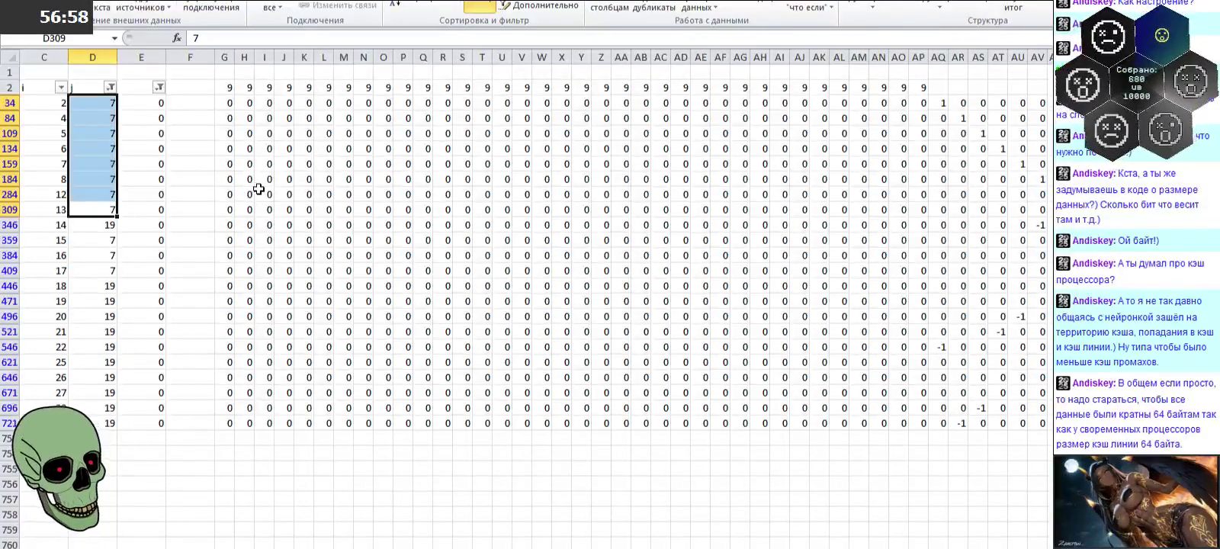
{"action": "mouse_move", "coordinate": [938, 103]}
{"action": "left_mouse_down"}
{"action": "mouse_move", "coordinate": [1060, 392]}
{"action": "mouse_move", "coordinate": [1045, 423]}
{"action": "left_mouse_up"}
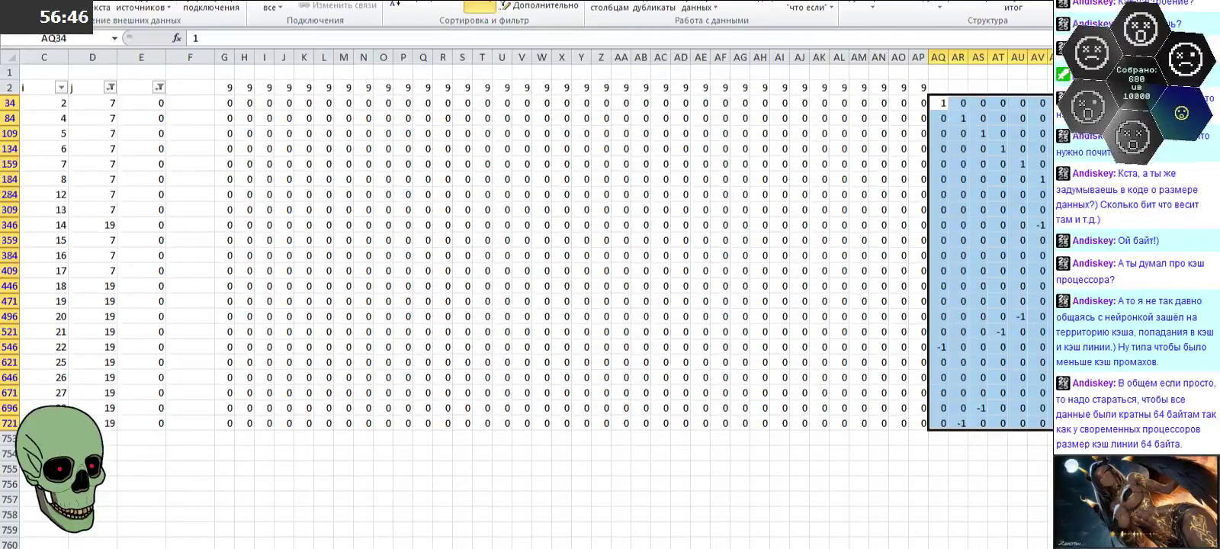
Step: Copy the 9s in AO2:AP2 across row 2 through column AV
{"action": "key", "text": "Left"}
{"action": "key", "text": "Left"}
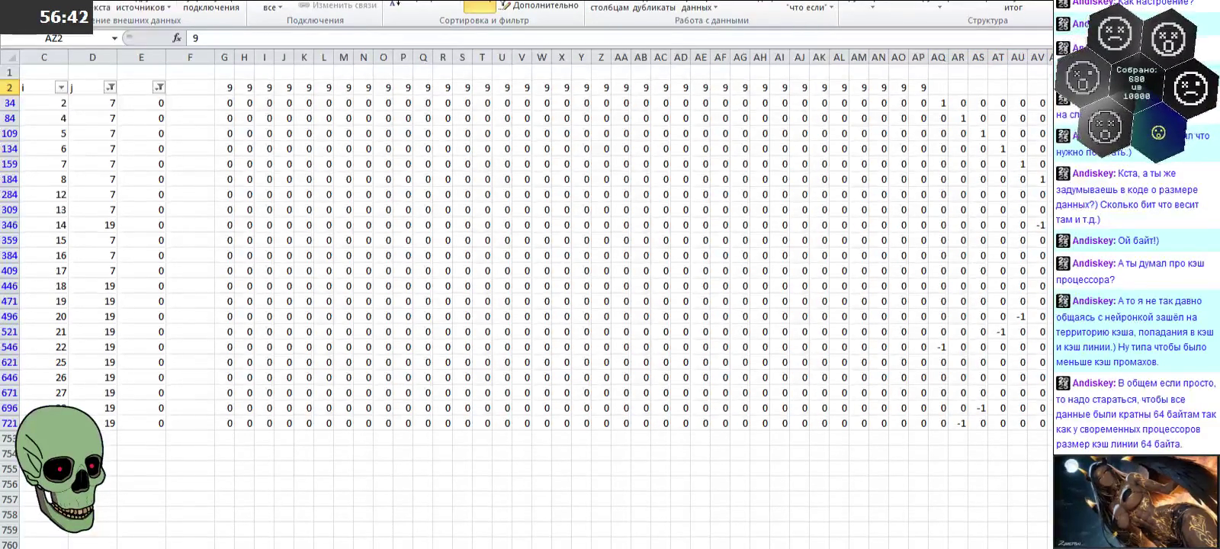
{"action": "left_click_drag", "start_coordinate": [902, 87], "coordinate": [919, 87]}
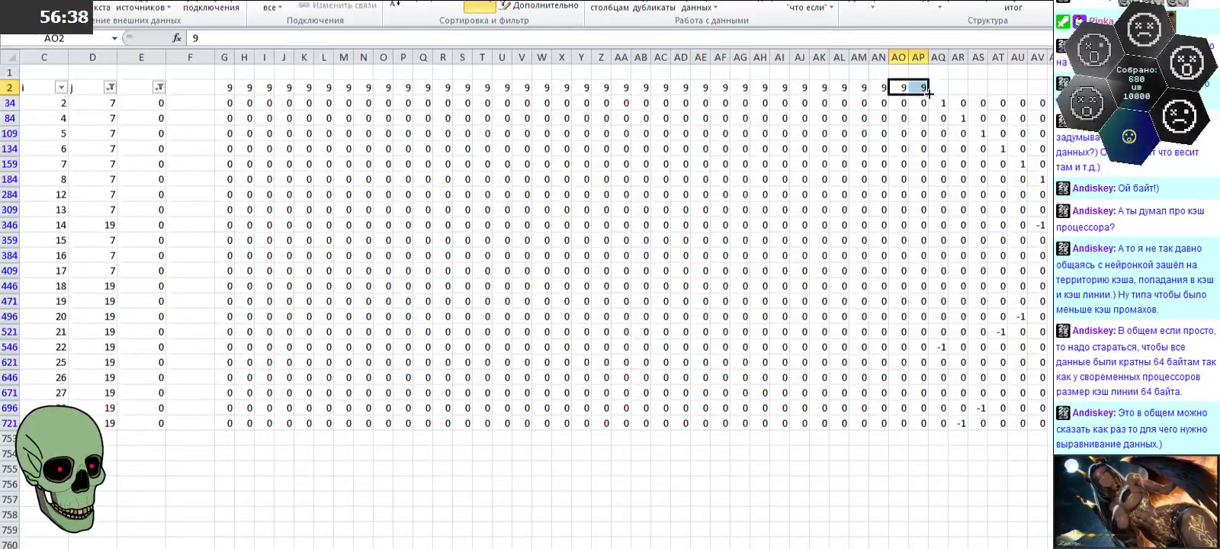
{"action": "left_click_drag", "start_coordinate": [926, 93], "coordinate": [1041, 90]}
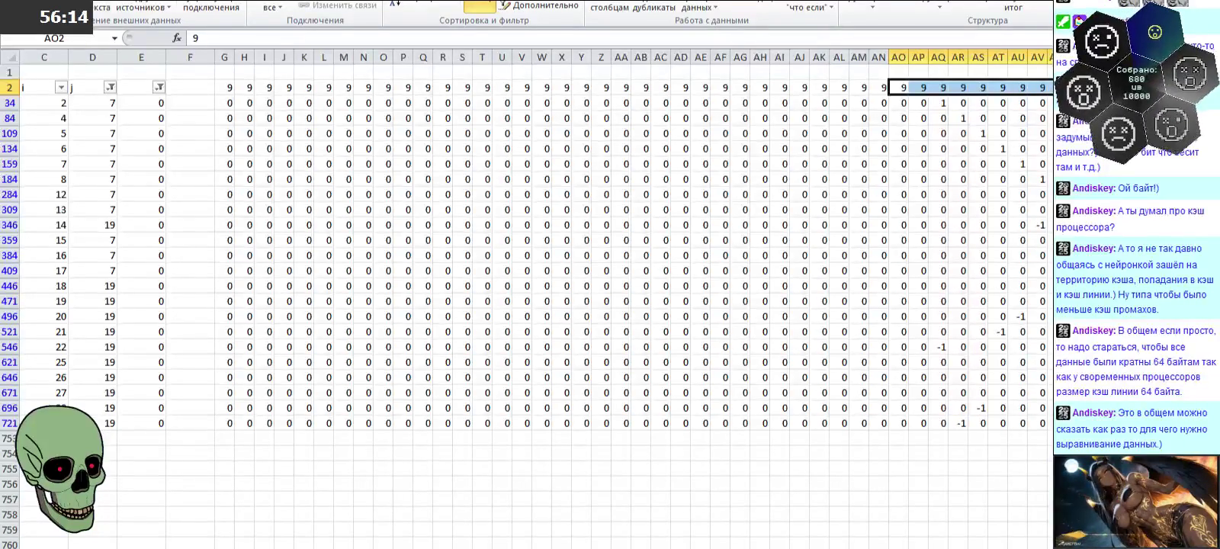
{"action": "key", "text": "ctrl+Right"}
{"action": "scroll", "coordinate": [547, 297], "scroll_direction": "left", "scroll_amount": 10}
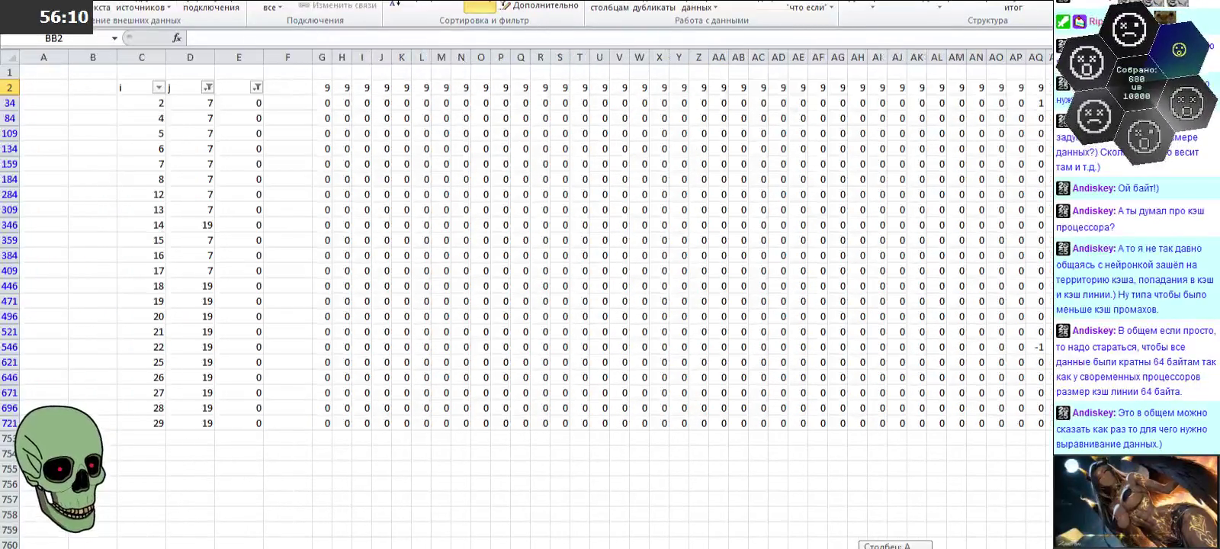
Step: Change the j column filter from 7 to the values 8 and 14
{"action": "left_click", "coordinate": [204, 88]}
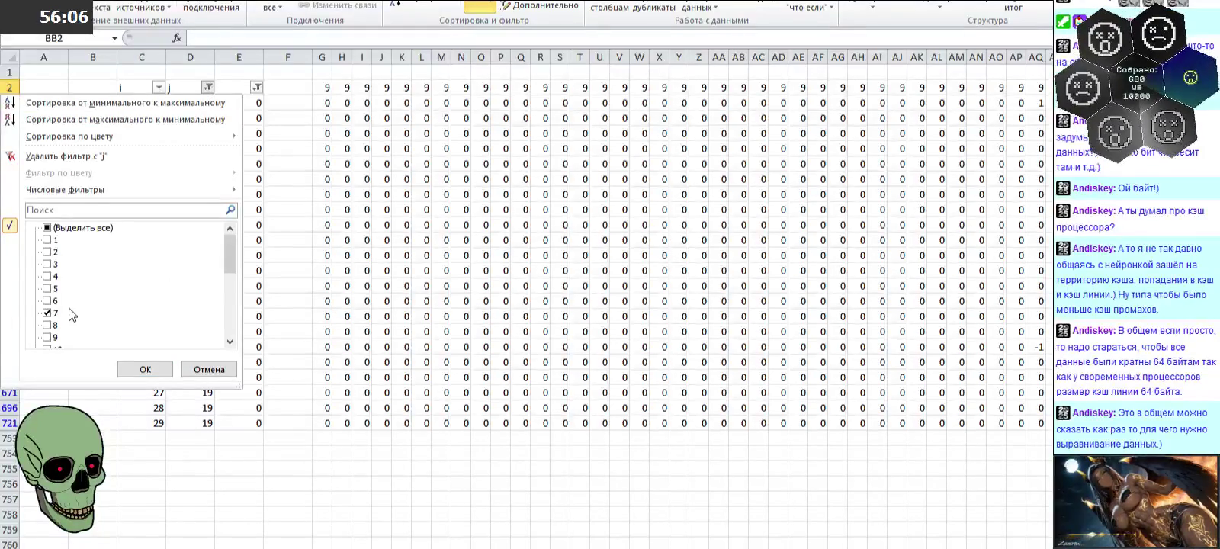
{"action": "double_click", "coordinate": [57, 227]}
{"action": "left_click", "coordinate": [55, 324]}
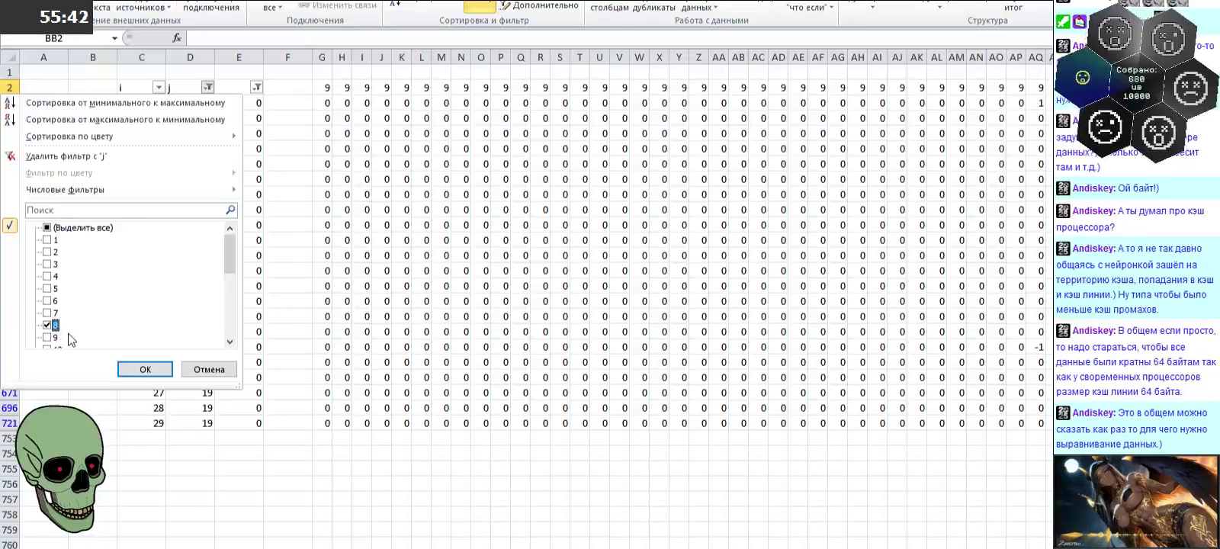
{"action": "scroll", "coordinate": [56, 330], "scroll_direction": "down", "scroll_amount": 4}
{"action": "left_click", "coordinate": [55, 253]}
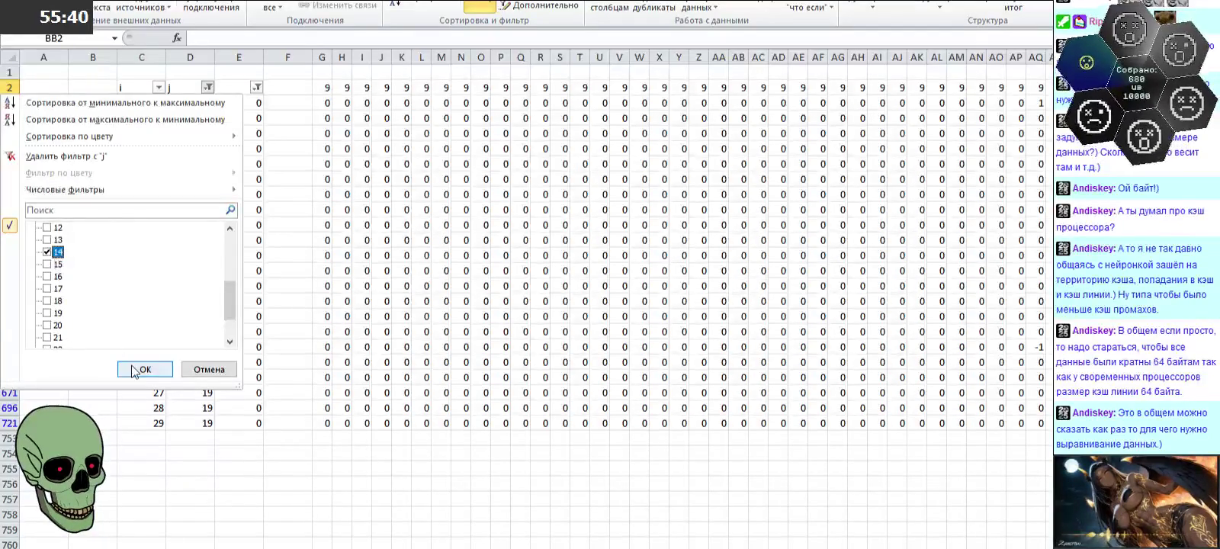
{"action": "left_click", "coordinate": [137, 369]}
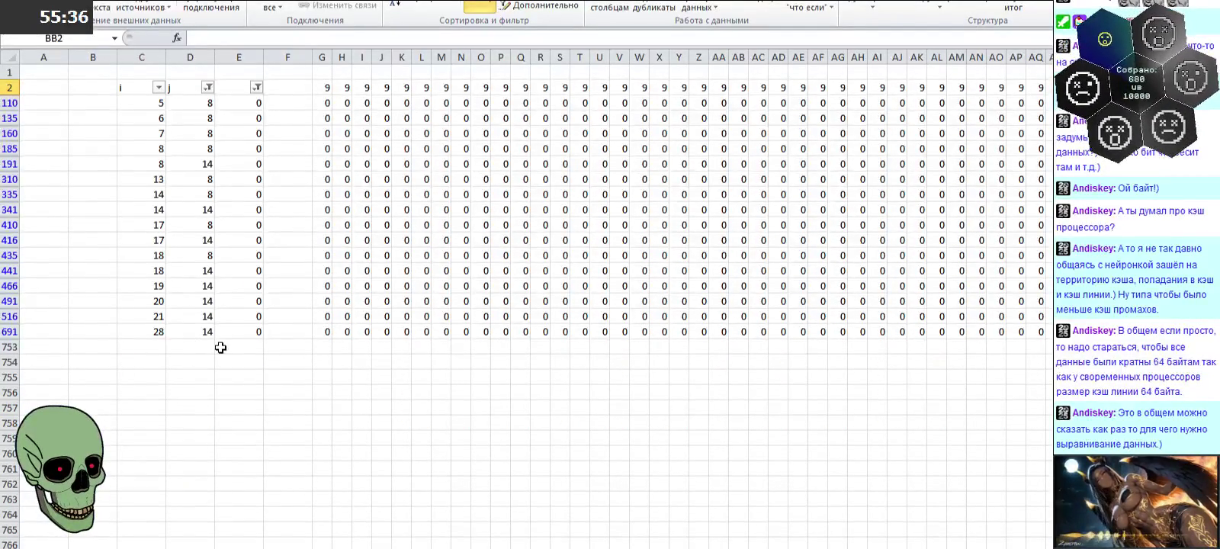
Step: Select and check the j = 8 and j = 14 values in the filtered rows
{"action": "left_click_drag", "start_coordinate": [203, 102], "coordinate": [207, 149]}
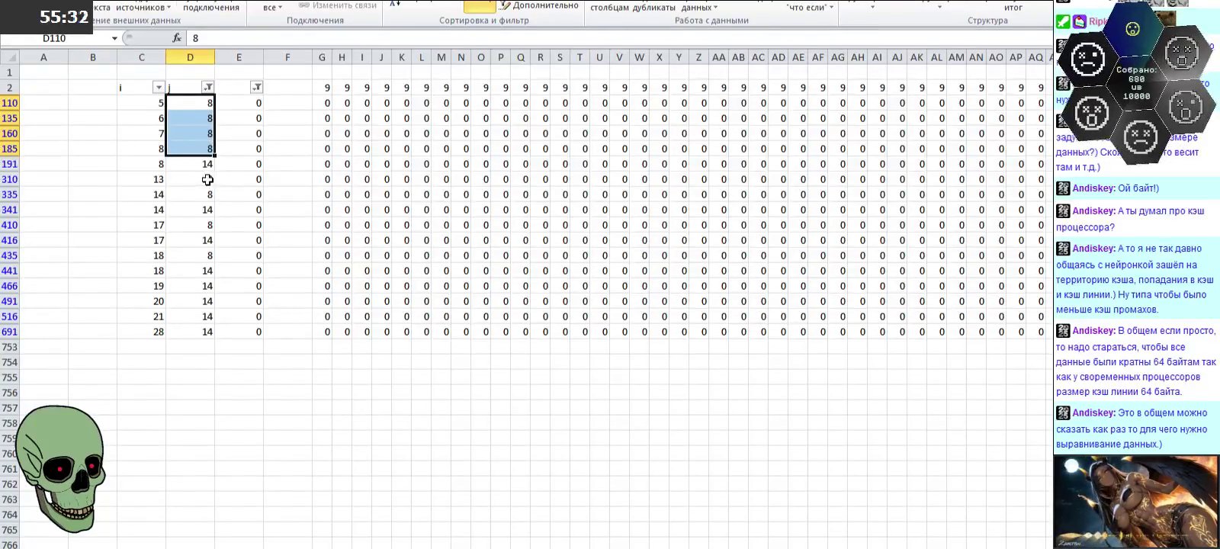
{"action": "left_click_drag", "start_coordinate": [206, 182], "coordinate": [210, 194]}
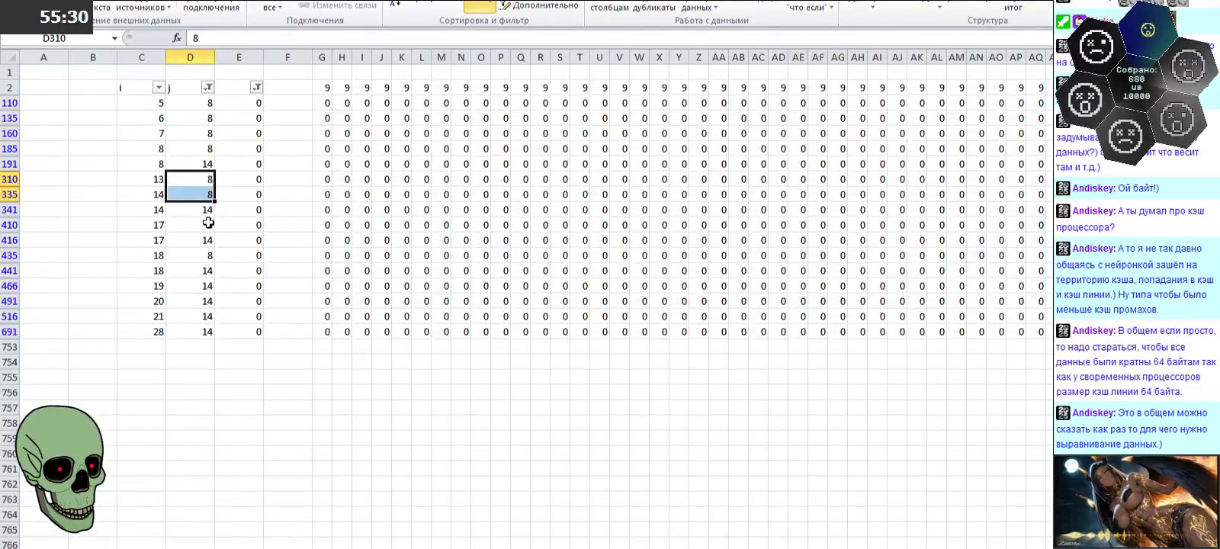
{"action": "left_click", "coordinate": [204, 176]}
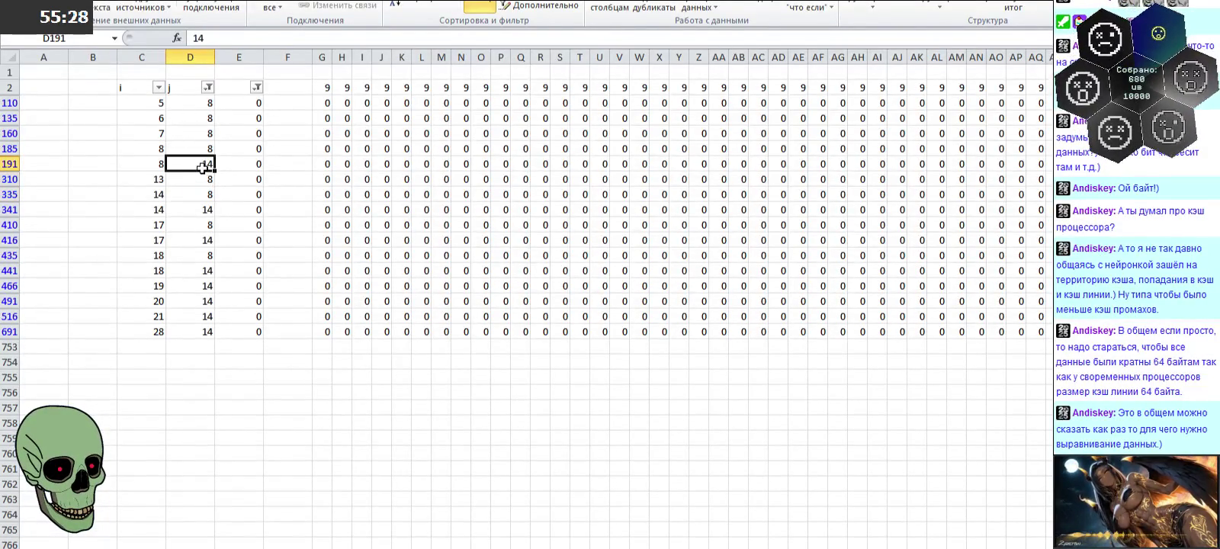
{"action": "left_click", "coordinate": [207, 212]}
{"action": "left_click_drag", "start_coordinate": [208, 273], "coordinate": [209, 332]}
{"action": "left_click", "coordinate": [380, 361]}
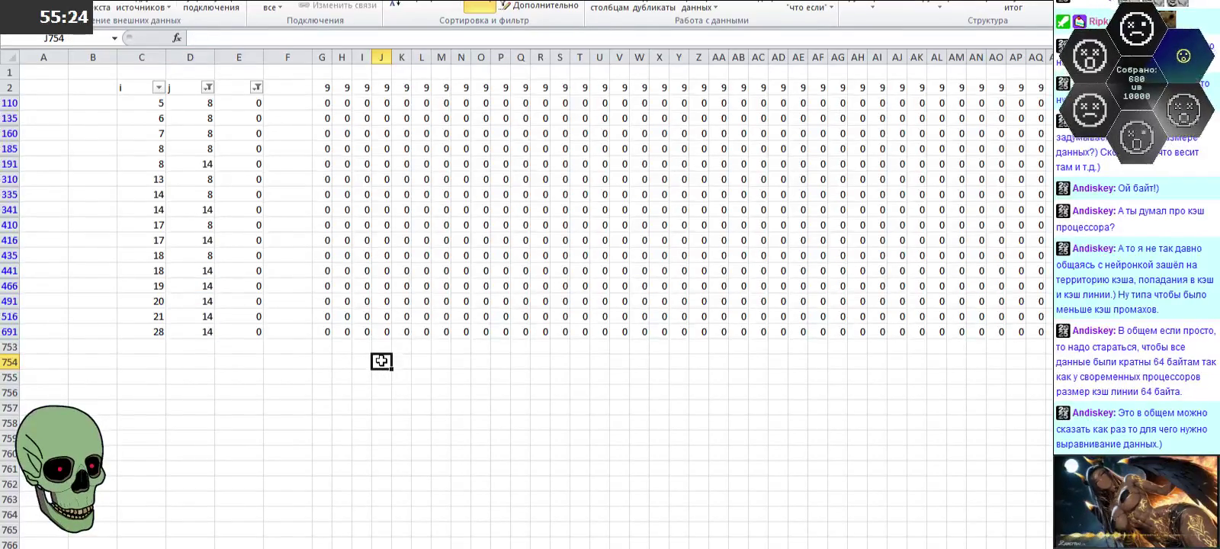
{"action": "scroll", "coordinate": [972, 231], "scroll_direction": "right", "scroll_amount": 3}
Step: Enter a 1 in column BC for the top filtered pair row
{"action": "left_click", "coordinate": [961, 102]}
{"action": "type", "text": "1"}
{"action": "key", "text": "Left"}
{"action": "key", "text": "Left"}
{"action": "key", "text": "Left"}
{"action": "key", "text": "Left"}
{"action": "key", "text": "Left"}
{"action": "key", "text": "Left"}
{"action": "key", "text": "Left"}
{"action": "key", "text": "Left"}
{"action": "key", "text": "Left"}
{"action": "key", "text": "Left"}
{"action": "key", "text": "Left"}
{"action": "key", "text": "Left"}
{"action": "key", "text": "Left"}
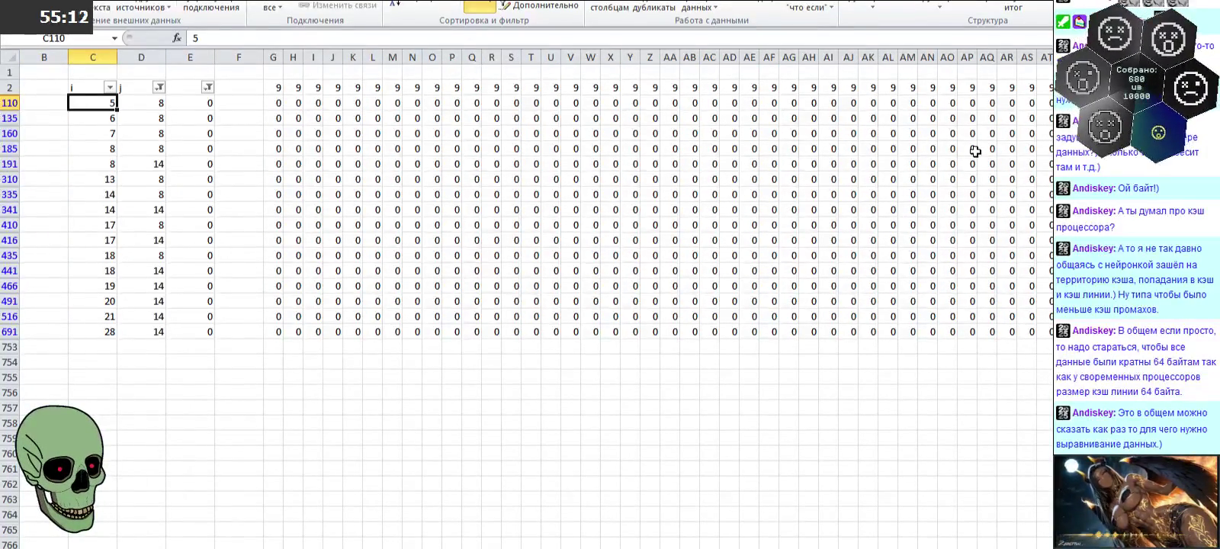
{"action": "key", "text": "Down"}
{"action": "key", "text": "Down"}
{"action": "key", "text": "Down"}
{"action": "key", "text": "Down"}
{"action": "key", "text": "Down"}
{"action": "key", "text": "Down"}
{"action": "key", "text": "Down"}
{"action": "key", "text": "Down"}
{"action": "key", "text": "Down"}
{"action": "key", "text": "Down"}
{"action": "key", "text": "Right"}
{"action": "key", "text": "Right"}
{"action": "key", "text": "Right"}
{"action": "key", "text": "Right"}
{"action": "key", "text": "Right"}
{"action": "key", "text": "Right"}
{"action": "key", "text": "Right"}
{"action": "key", "text": "Right"}
{"action": "key", "text": "Right"}
{"action": "key", "text": "Right"}
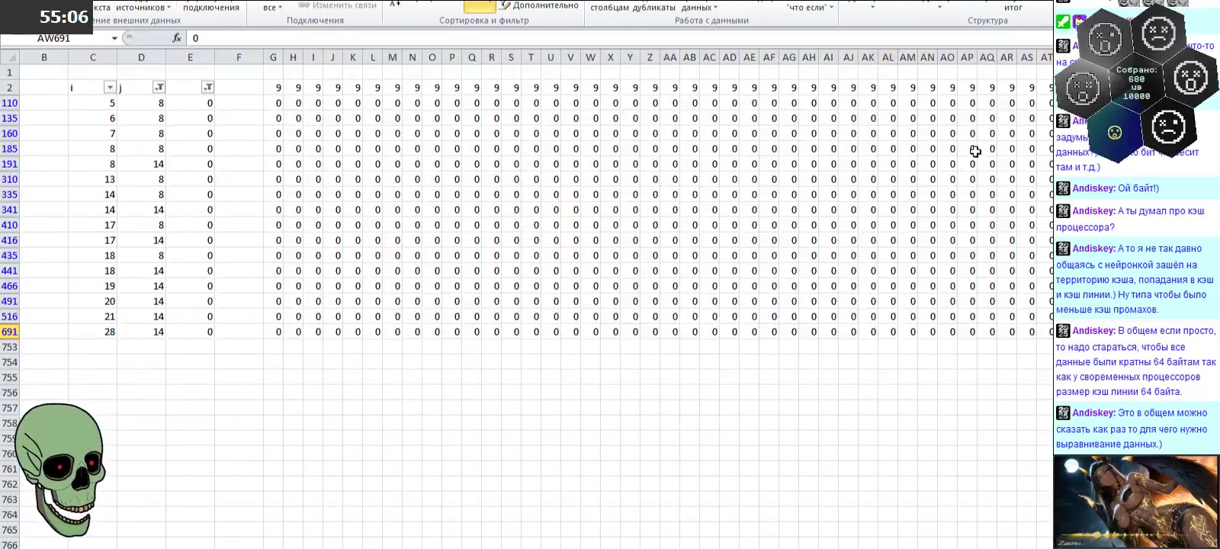
{"action": "key", "text": "Right"}
{"action": "key", "text": "Right"}
{"action": "key", "text": "Right"}
{"action": "key", "text": "Left"}
{"action": "key", "text": "Left"}
{"action": "key", "text": "Up"}
{"action": "key", "text": "Up"}
{"action": "key", "text": "Up"}
{"action": "key", "text": "Up"}
{"action": "key", "text": "Up"}
{"action": "key", "text": "Escape"}
{"action": "key", "text": "Left"}
{"action": "key", "text": "Left"}
{"action": "key", "text": "Left"}
{"action": "key", "text": "Left"}
{"action": "key", "text": "Left"}
{"action": "key", "text": "Left"}
{"action": "key", "text": "Left"}
{"action": "key", "text": "Left"}
{"action": "key", "text": "Left"}
{"action": "key", "text": "Left"}
{"action": "key", "text": "Left"}
{"action": "key", "text": "Left"}
{"action": "key", "text": "Left"}
{"action": "key", "text": "Left"}
{"action": "key", "text": "Left"}
{"action": "key", "text": "Right"}
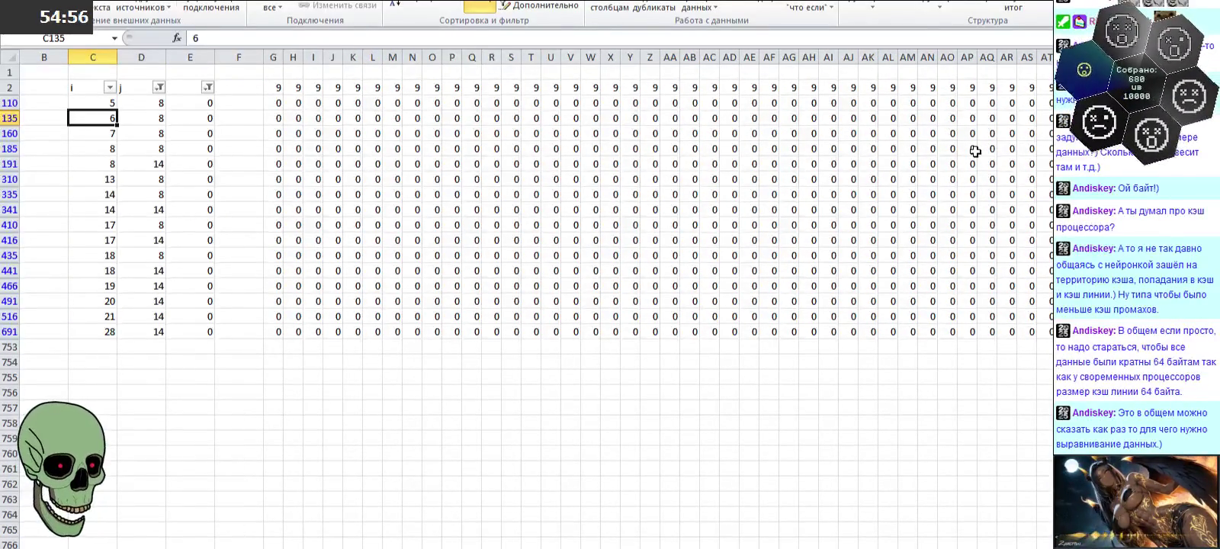
Step: Enter -1 in BC516, then check the i values of rows 160 and 491
{"action": "key", "text": "Down"}
{"action": "key", "text": "Down"}
{"action": "key", "text": "Down"}
{"action": "key", "text": "Down"}
{"action": "key", "text": "Down"}
{"action": "key", "text": "Down"}
{"action": "key", "text": "Right"}
{"action": "key", "text": "Right"}
{"action": "key", "text": "Right"}
{"action": "key", "text": "Right"}
{"action": "key", "text": "Right"}
{"action": "key", "text": "Right"}
{"action": "key", "text": "Right"}
{"action": "key", "text": "Right"}
{"action": "key", "text": "Right"}
{"action": "key", "text": "Right"}
{"action": "key", "text": "Right"}
{"action": "key", "text": "Right"}
{"action": "key", "text": "Right"}
{"action": "key", "text": "Up"}
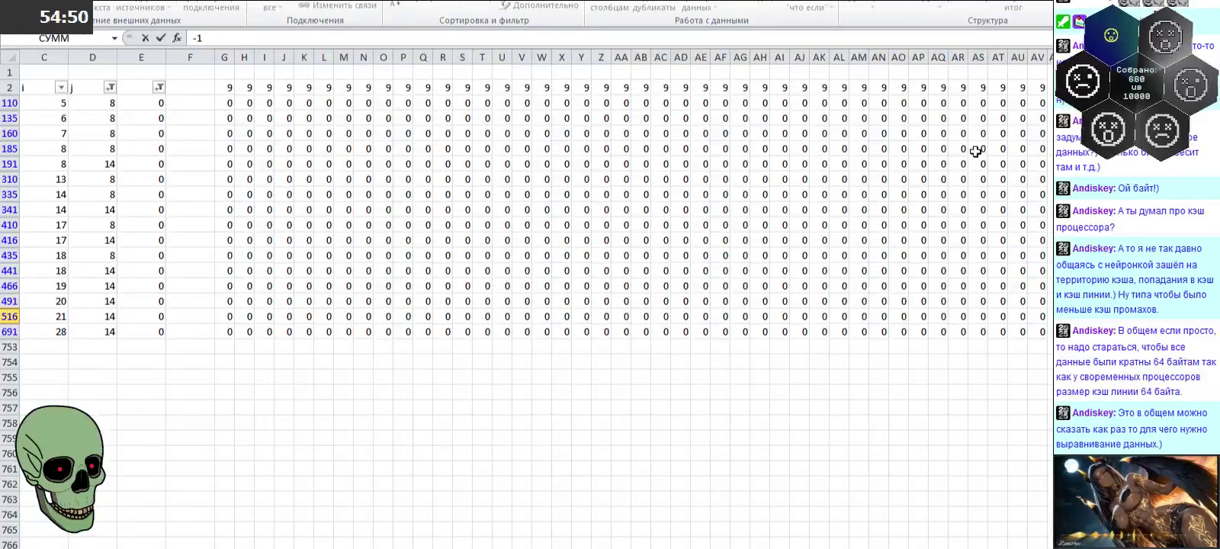
{"action": "key", "text": "Up"}
{"action": "key", "text": "Up"}
{"action": "key", "text": "Up"}
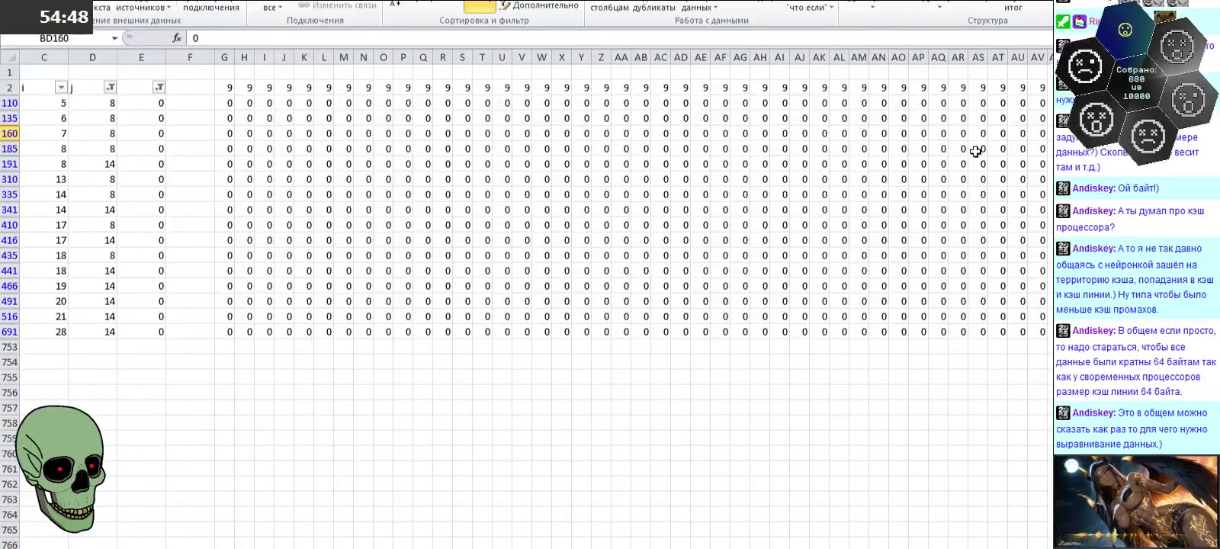
{"action": "key", "text": "Left"}
{"action": "key", "text": "Left"}
{"action": "key", "text": "Left"}
{"action": "key", "text": "Left"}
{"action": "key", "text": "Left"}
{"action": "key", "text": "Left"}
{"action": "key", "text": "Left"}
{"action": "key", "text": "Left"}
{"action": "key", "text": "Left"}
{"action": "key", "text": "Left"}
{"action": "key", "text": "Left"}
{"action": "key", "text": "Left"}
{"action": "key", "text": "Left"}
{"action": "key", "text": "Right"}
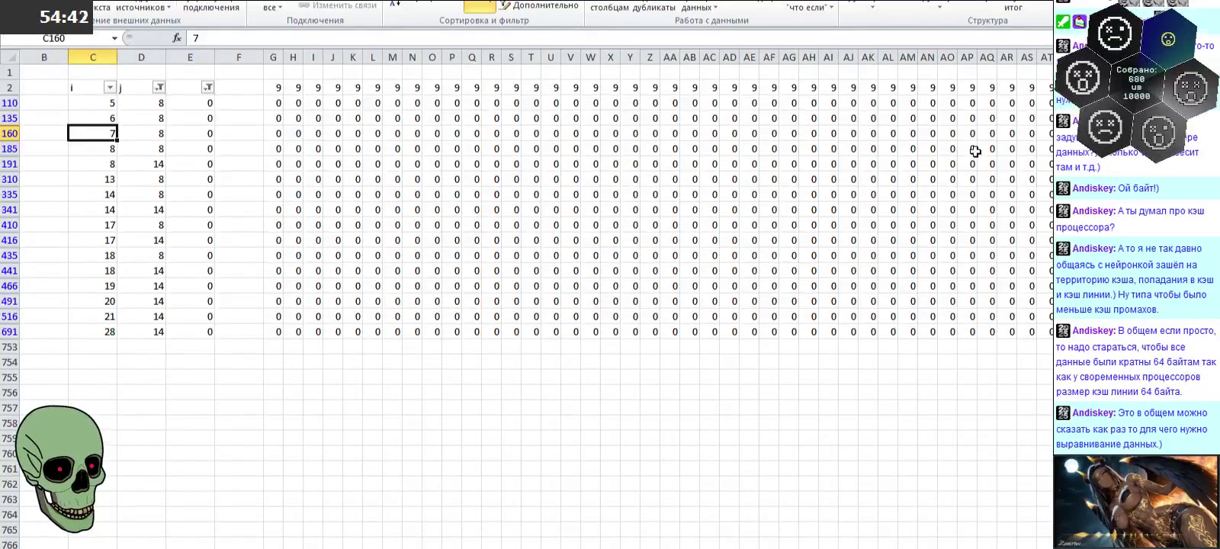
{"action": "key", "text": "Down"}
{"action": "key", "text": "Down"}
{"action": "key", "text": "Down"}
{"action": "key", "text": "Down"}
{"action": "key", "text": "Down"}
{"action": "key", "text": "Down"}
{"action": "key", "text": "Right"}
{"action": "key", "text": "Right"}
{"action": "key", "text": "Right"}
{"action": "key", "text": "Right"}
{"action": "key", "text": "Right"}
{"action": "key", "text": "Right"}
{"action": "key", "text": "Right"}
{"action": "key", "text": "Right"}
{"action": "key", "text": "Right"}
{"action": "key", "text": "Right"}
{"action": "key", "text": "Right"}
{"action": "key", "text": "Right"}
{"action": "key", "text": "Right"}
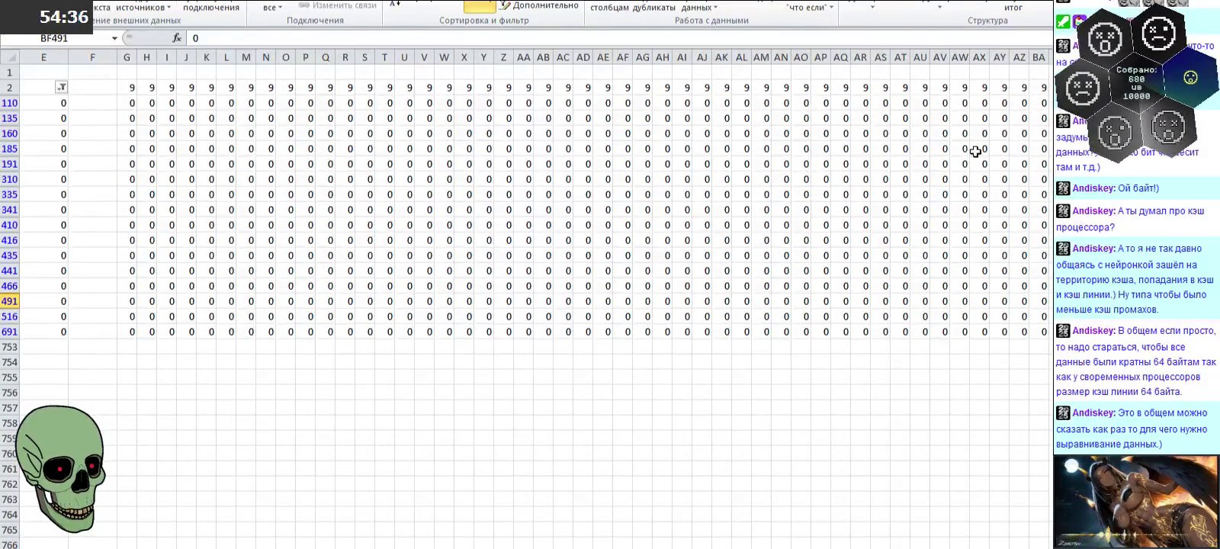
Step: Commit the BD491 entry and check the i and j values of rows 185 and 191
{"action": "key", "text": "Up"}
{"action": "key", "text": "Up"}
{"action": "key", "text": "Up"}
{"action": "key", "text": "Up"}
{"action": "key", "text": "Up"}
{"action": "key", "text": "Up"}
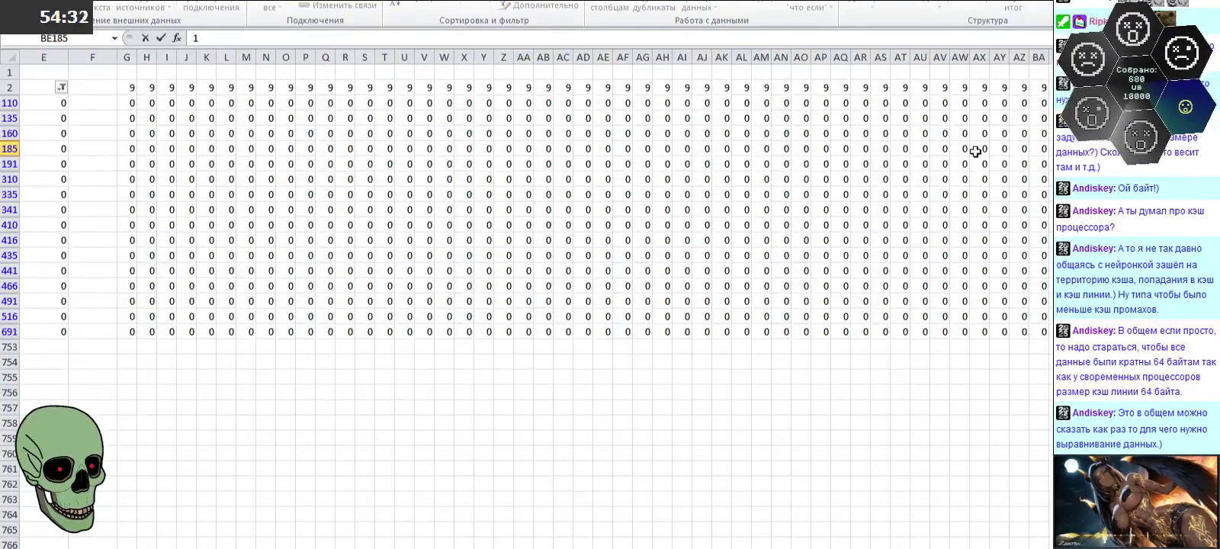
{"action": "key", "text": "Left"}
{"action": "key", "text": "Left"}
{"action": "key", "text": "Left"}
{"action": "key", "text": "Left"}
{"action": "key", "text": "Left"}
{"action": "key", "text": "Left"}
{"action": "key", "text": "Left"}
{"action": "key", "text": "Left"}
{"action": "key", "text": "Left"}
{"action": "key", "text": "Left"}
{"action": "key", "text": "Left"}
{"action": "key", "text": "Left"}
{"action": "key", "text": "Left"}
{"action": "key", "text": "Left"}
{"action": "key", "text": "Left"}
{"action": "key", "text": "Right"}
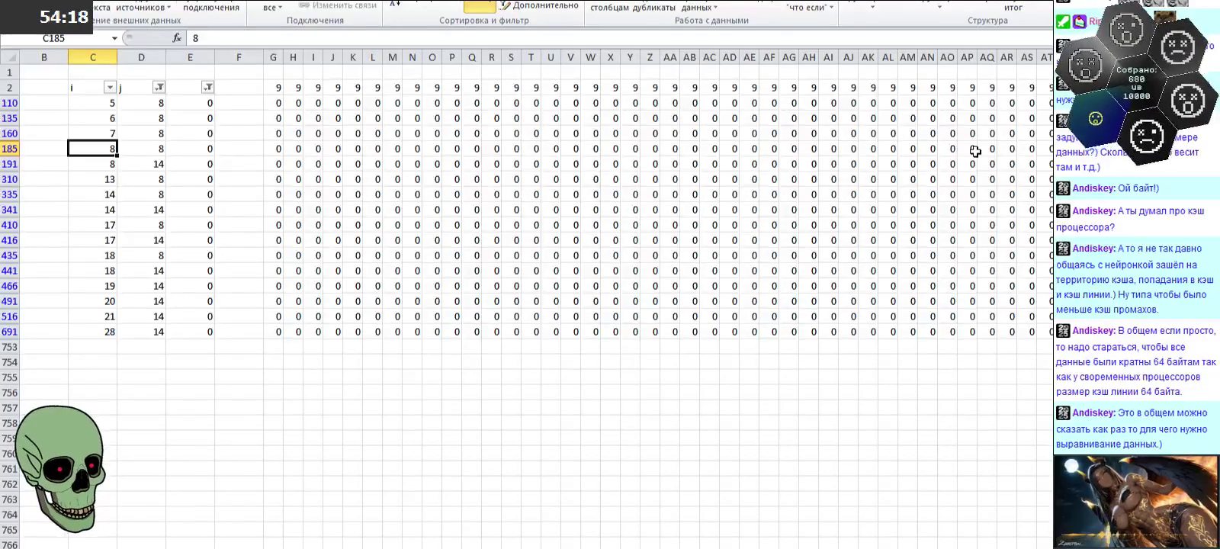
{"action": "key", "text": "Down"}
{"action": "key", "text": "Right"}
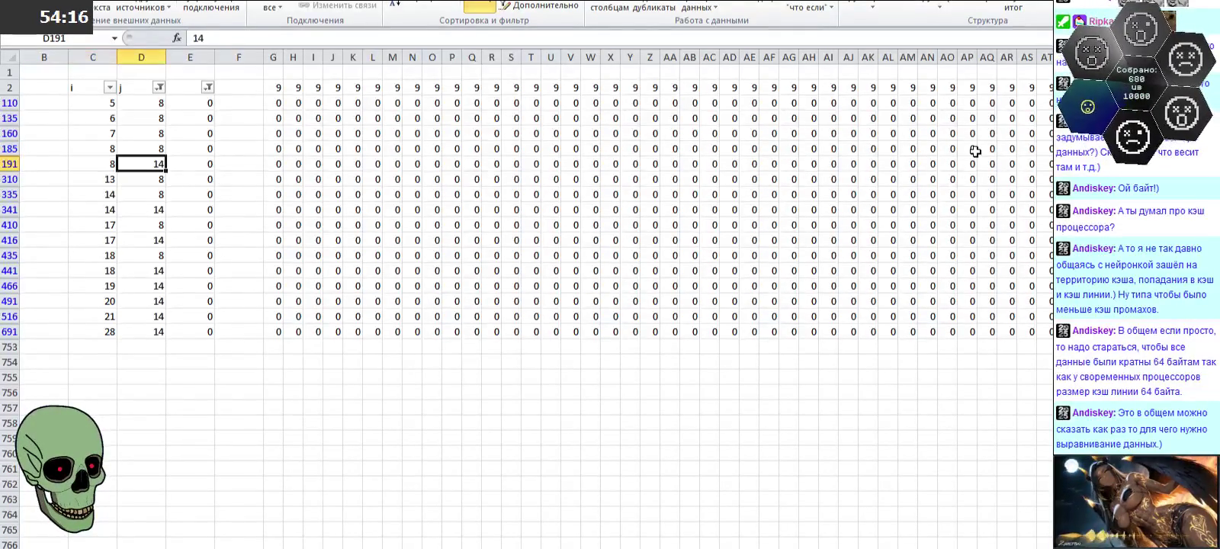
{"action": "key", "text": "Left"}
{"action": "key", "text": "Up"}
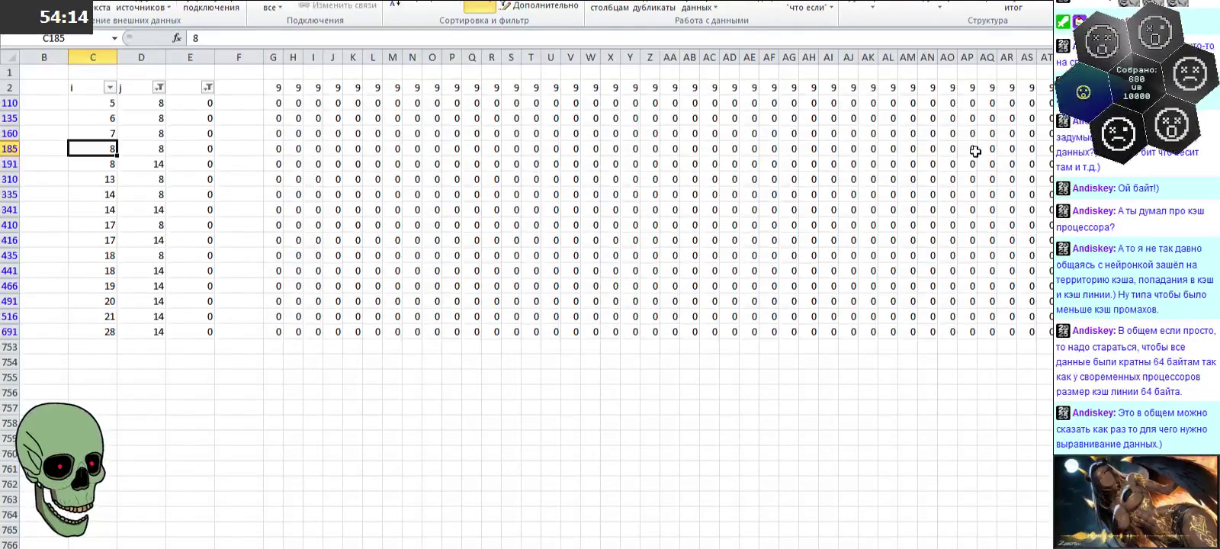
Step: Enter a 1 coefficient in BF191
{"action": "key", "text": "Down"}
{"action": "key", "text": "Right"}
{"action": "key", "text": "Down"}
{"action": "key", "text": "Down"}
{"action": "key", "text": "Right"}
{"action": "key", "text": "Right"}
{"action": "key", "text": "Right"}
{"action": "key", "text": "Right"}
{"action": "key", "text": "Right"}
{"action": "key", "text": "Right"}
{"action": "key", "text": "Right"}
{"action": "key", "text": "Right"}
{"action": "key", "text": "Right"}
{"action": "key", "text": "Right"}
{"action": "key", "text": "Right"}
{"action": "key", "text": "Right"}
{"action": "key", "text": "Right"}
{"action": "key", "text": "Right"}
{"action": "key", "text": "Right"}
{"action": "key", "text": "Right"}
{"action": "key", "text": "Right"}
{"action": "key", "text": "Right"}
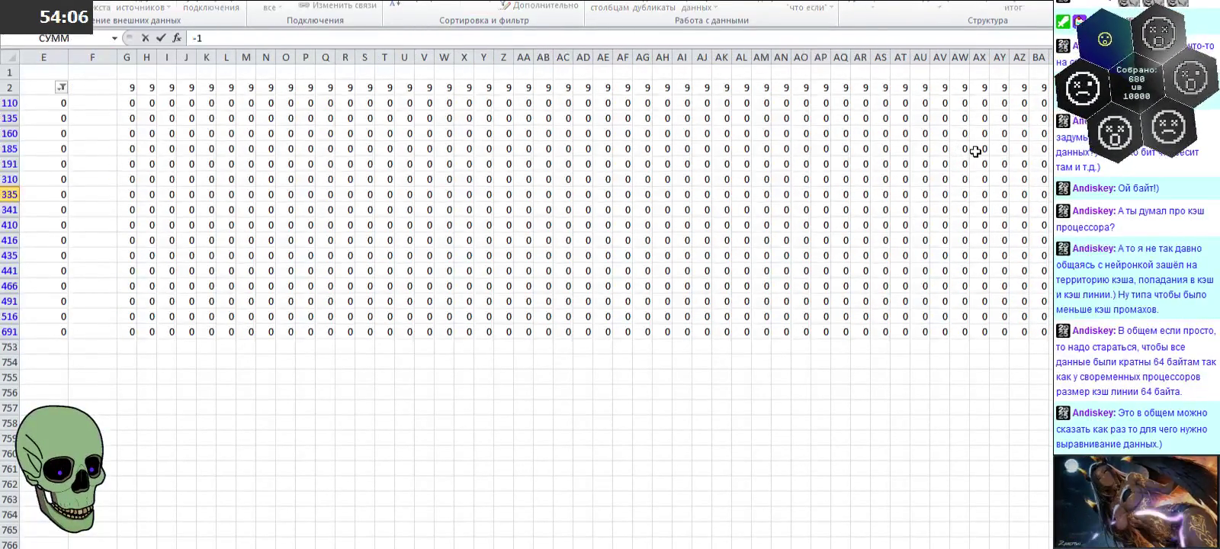
{"action": "key", "text": "Up"}
{"action": "key", "text": "Up"}
{"action": "type", "text": "1"}
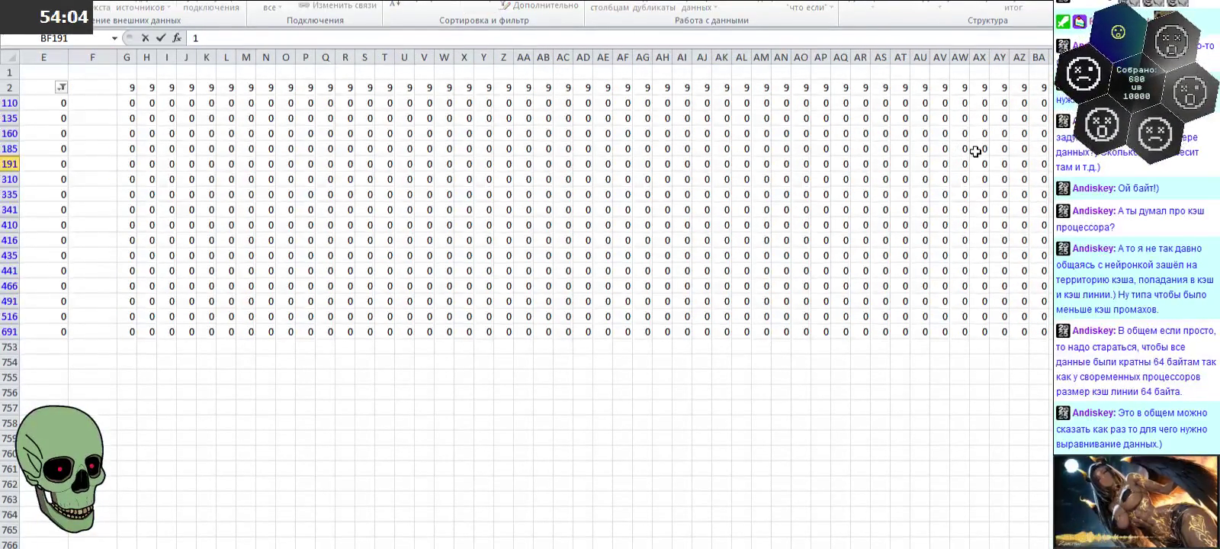
{"action": "key", "text": "Return"}
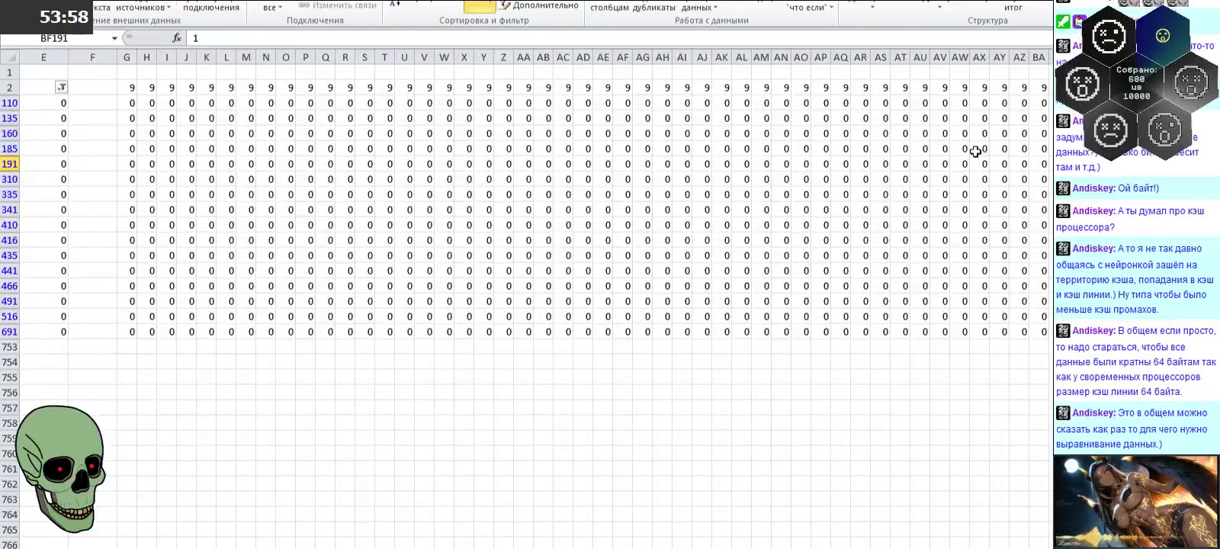
{"action": "key", "text": "Left"}
{"action": "key", "text": "Left"}
{"action": "key", "text": "Left"}
{"action": "key", "text": "Left"}
{"action": "key", "text": "Left"}
{"action": "key", "text": "Left"}
{"action": "key", "text": "Left"}
{"action": "key", "text": "Left"}
{"action": "key", "text": "Left"}
{"action": "key", "text": "Left"}
{"action": "key", "text": "Left"}
{"action": "key", "text": "Left"}
{"action": "scroll", "coordinate": [975, 151], "scroll_direction": "left", "scroll_amount": 1}
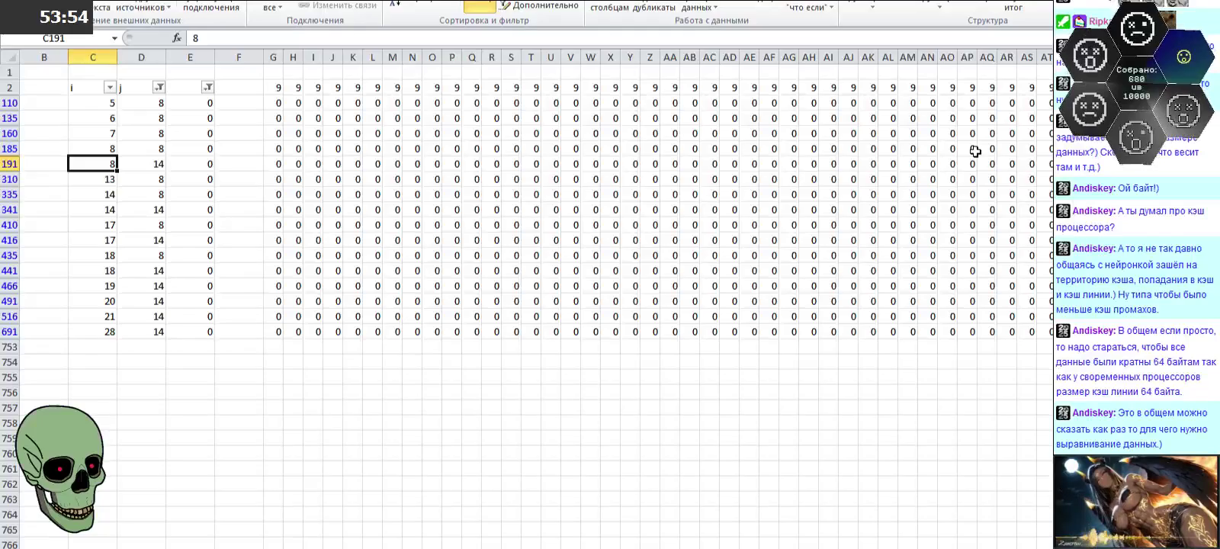
Step: Enter -1 in BF335 and verify row 310's i value
{"action": "key", "text": "Down"}
{"action": "key", "text": "Down"}
{"action": "key", "text": "Right"}
{"action": "key", "text": "Right"}
{"action": "key", "text": "Right"}
{"action": "key", "text": "Right"}
{"action": "key", "text": "Right"}
{"action": "key", "text": "Right"}
{"action": "key", "text": "Right"}
{"action": "key", "text": "Right"}
{"action": "key", "text": "Right"}
{"action": "key", "text": "Right"}
{"action": "key", "text": "Right"}
{"action": "key", "text": "Right"}
{"action": "key", "text": "Right"}
{"action": "key", "text": "Right"}
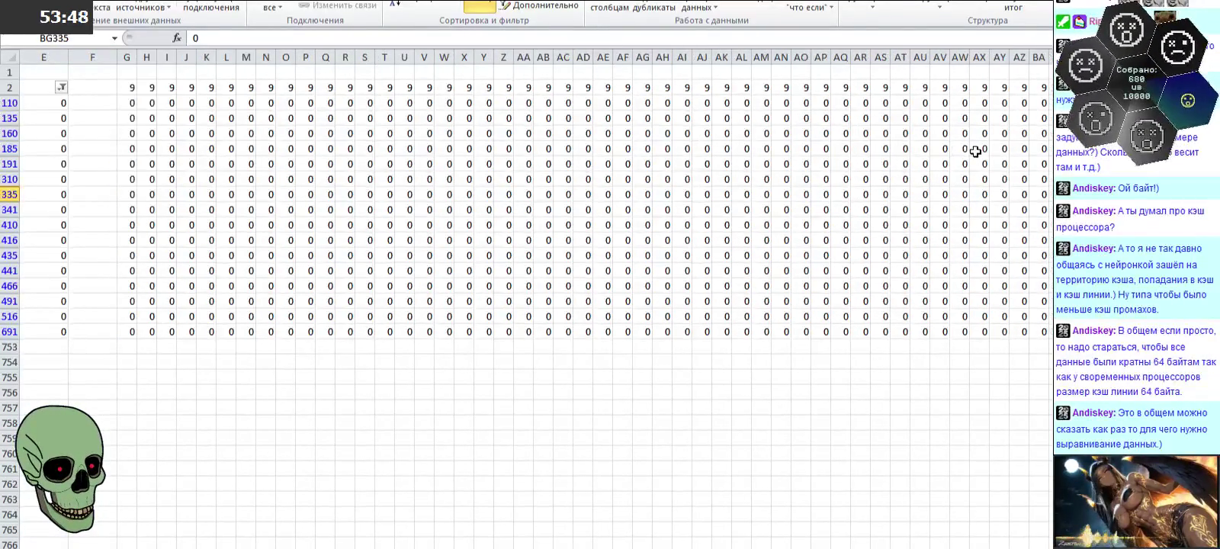
{"action": "type", "text": "-1"}
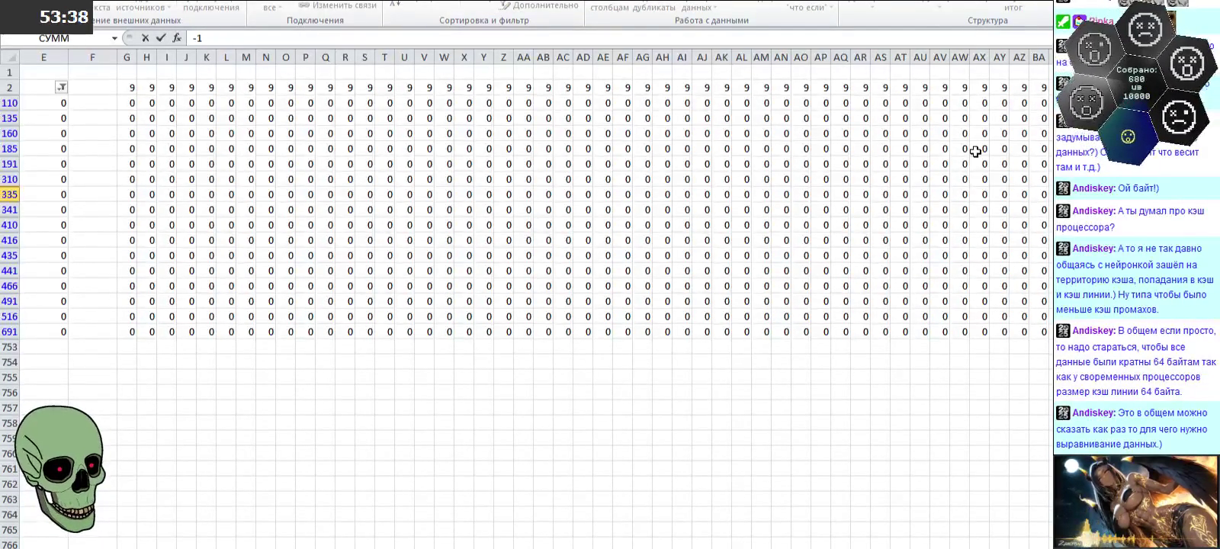
{"action": "key", "text": "shift+Return"}
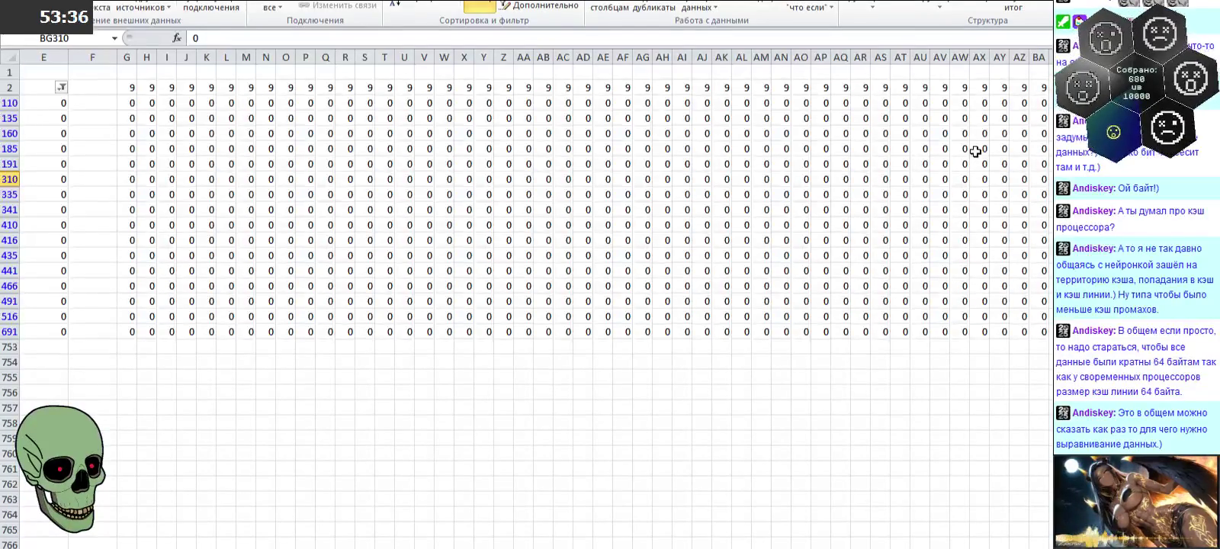
{"action": "key", "text": "Left"}
{"action": "key", "text": "Left"}
{"action": "key", "text": "Left"}
{"action": "key", "text": "Left"}
{"action": "key", "text": "Left"}
{"action": "key", "text": "Left"}
{"action": "key", "text": "Left"}
{"action": "key", "text": "Left"}
{"action": "key", "text": "Left"}
{"action": "key", "text": "Left"}
{"action": "key", "text": "Left"}
{"action": "key", "text": "Left"}
{"action": "key", "text": "Left"}
{"action": "key", "text": "Left"}
{"action": "key", "text": "Left"}
{"action": "key", "text": "Right"}
{"action": "key", "text": "Right"}
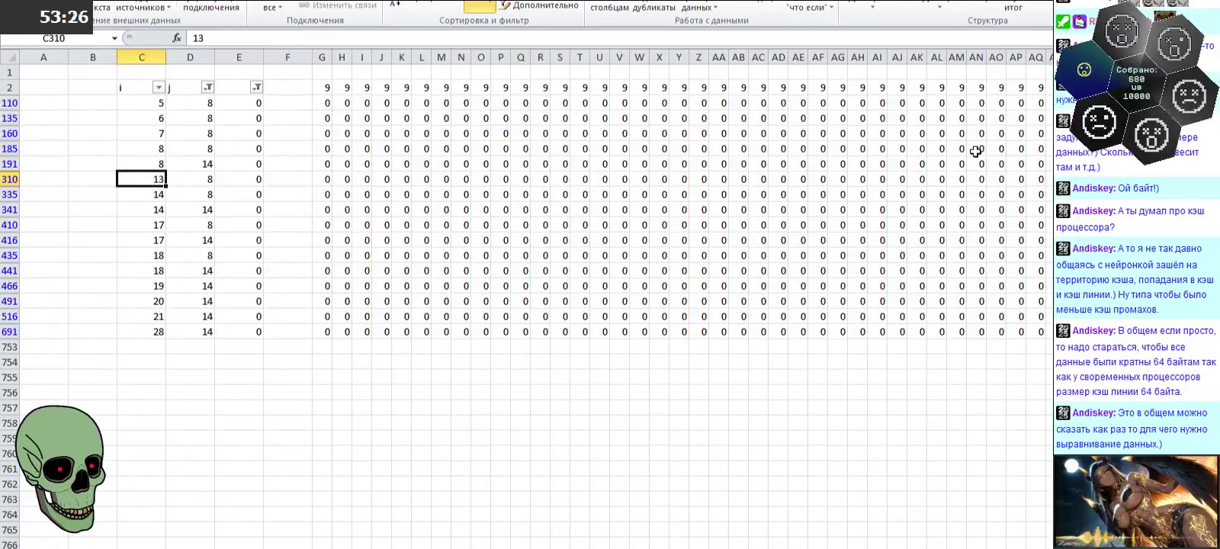
Step: Enter -1 in BG466
{"action": "key", "text": "Down"}
{"action": "key", "text": "Down"}
{"action": "key", "text": "Down"}
{"action": "key", "text": "Down"}
{"action": "key", "text": "Down"}
{"action": "key", "text": "Down"}
{"action": "key", "text": "Down"}
{"action": "key", "text": "Right"}
{"action": "key", "text": "Right"}
{"action": "key", "text": "Right"}
{"action": "key", "text": "Right"}
{"action": "key", "text": "Right"}
{"action": "key", "text": "Right"}
{"action": "key", "text": "Right"}
{"action": "key", "text": "Right"}
{"action": "key", "text": "Right"}
{"action": "key", "text": "Right"}
{"action": "key", "text": "Right"}
{"action": "key", "text": "Right"}
{"action": "key", "text": "Right"}
{"action": "key", "text": "Right"}
{"action": "key", "text": "Right"}
{"action": "key", "text": "Right"}
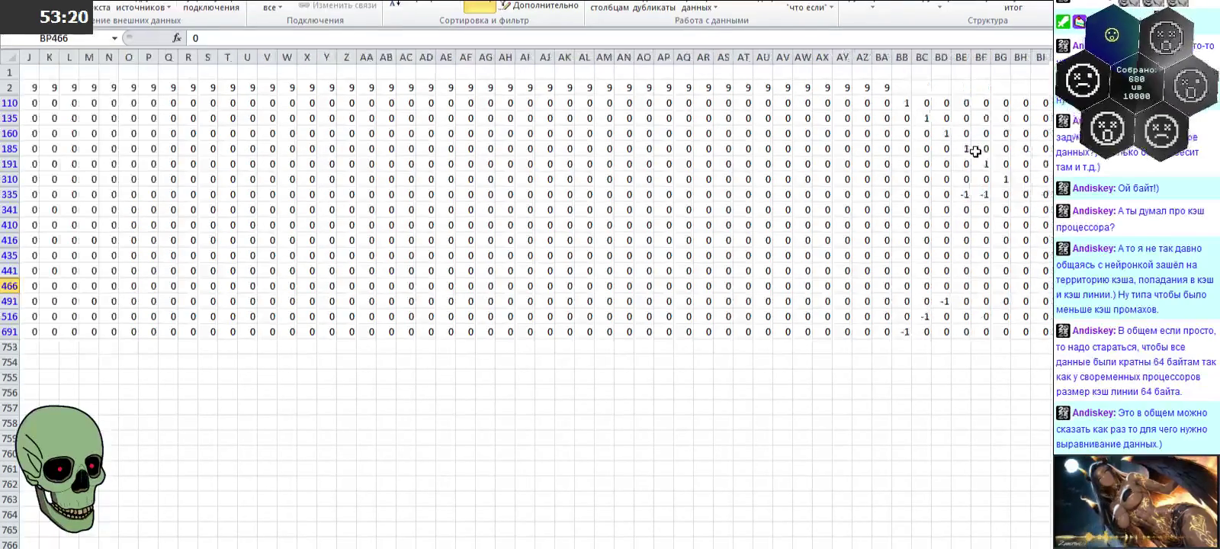
{"action": "key", "text": "Left"}
{"action": "key", "text": "Left"}
{"action": "key", "text": "Left"}
{"action": "key", "text": "Left"}
{"action": "key", "text": "Left"}
{"action": "key", "text": "Left"}
{"action": "type", "text": "-1"}
{"action": "key", "text": "Up"}
{"action": "key", "text": "Up"}
{"action": "key", "text": "Up"}
{"action": "key", "text": "Up"}
{"action": "key", "text": "Up"}
{"action": "key", "text": "Up"}
{"action": "key", "text": "Right"}
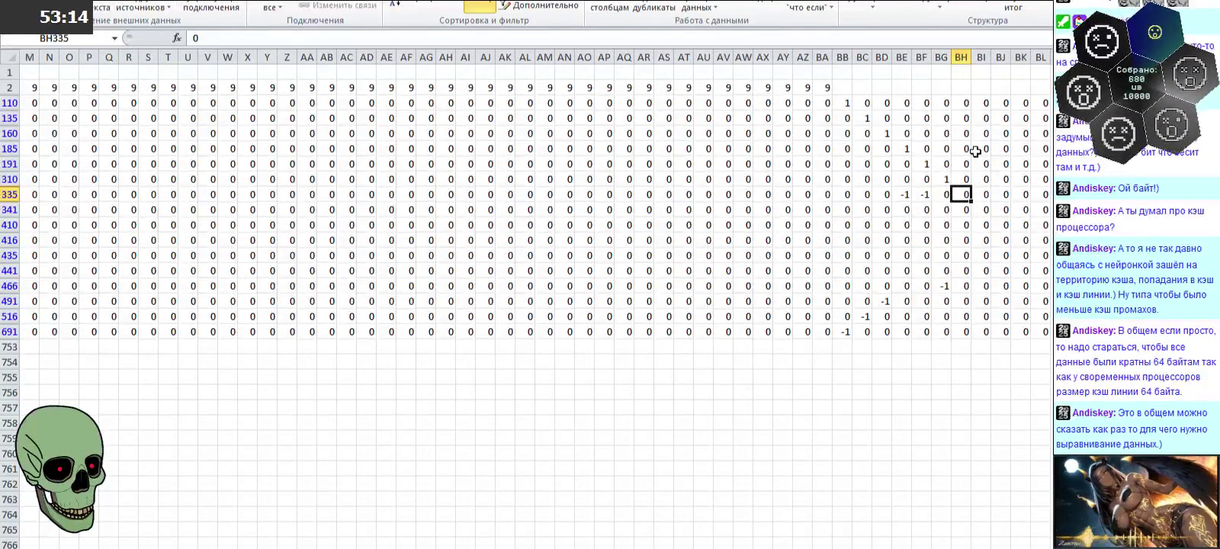
{"action": "key", "text": "Left"}
{"action": "key", "text": "Left"}
{"action": "key", "text": "Left"}
{"action": "key", "text": "Left"}
{"action": "key", "text": "Left"}
{"action": "key", "text": "Left"}
{"action": "key", "text": "Left"}
{"action": "key", "text": "Left"}
{"action": "key", "text": "Left"}
{"action": "key", "text": "Left"}
{"action": "key", "text": "Left"}
{"action": "key", "text": "Left"}
{"action": "key", "text": "Left"}
{"action": "key", "text": "Left"}
{"action": "key", "text": "Left"}
{"action": "key", "text": "Left"}
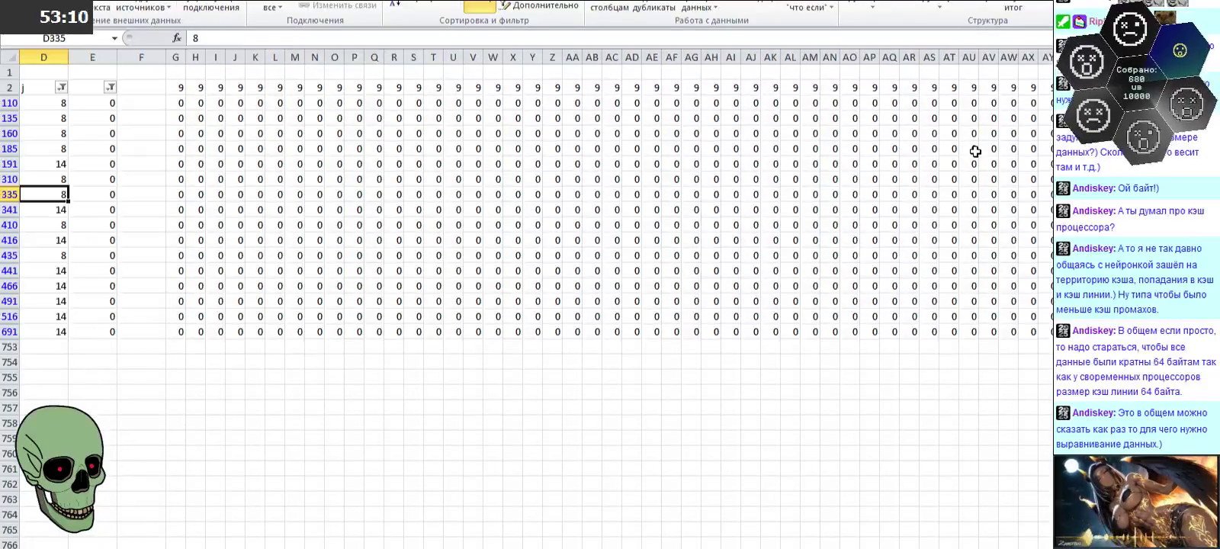
{"action": "key", "text": "Left"}
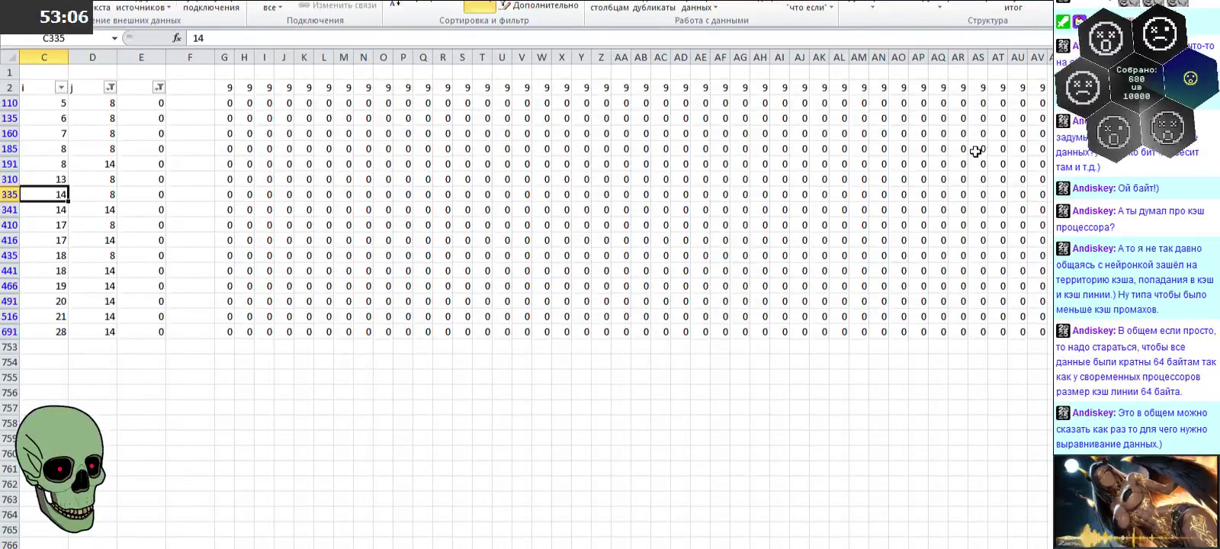
Step: Review row 341's pair and the column BE entries from row 185 to 335
{"action": "key", "text": "Down"}
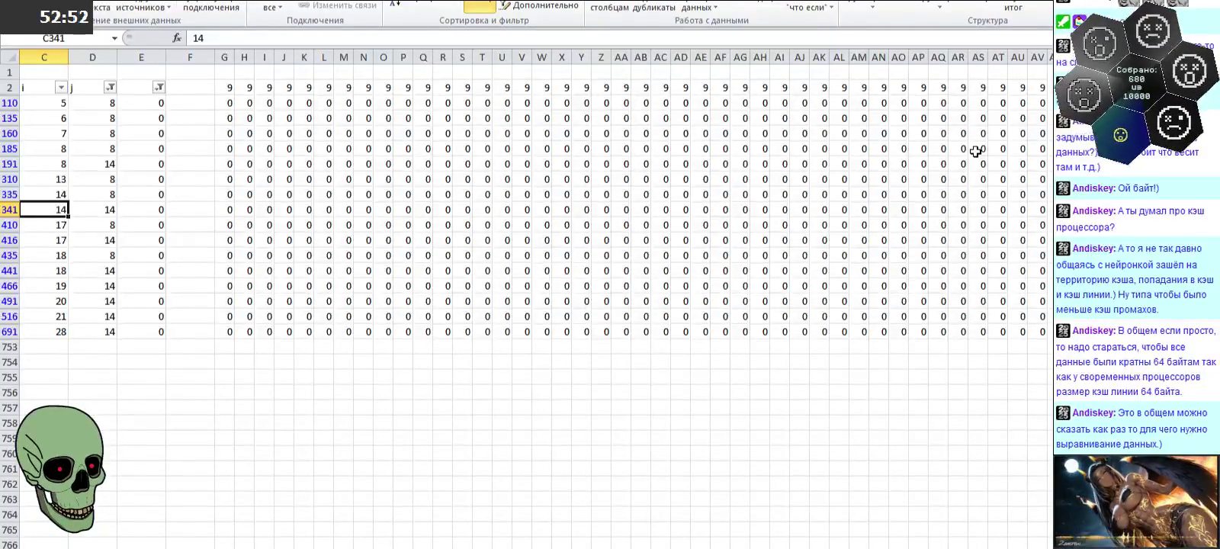
{"action": "key", "text": "Right"}
{"action": "key", "text": "Right"}
{"action": "key", "text": "Right"}
{"action": "key", "text": "Right"}
{"action": "key", "text": "Right"}
{"action": "key", "text": "Right"}
{"action": "key", "text": "Right"}
{"action": "key", "text": "Right"}
{"action": "key", "text": "Right"}
{"action": "key", "text": "Right"}
{"action": "key", "text": "Right"}
{"action": "key", "text": "Right"}
{"action": "key", "text": "Right"}
{"action": "key", "text": "Right"}
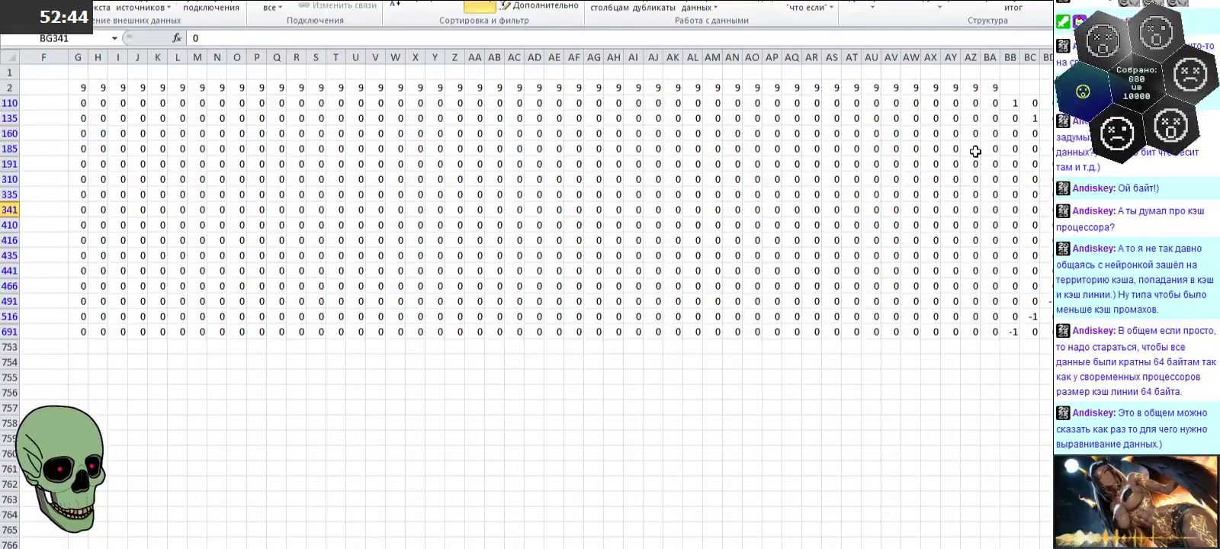
{"action": "key", "text": "Left"}
{"action": "key", "text": "Left"}
{"action": "key", "text": "Left"}
{"action": "key", "text": "Left"}
{"action": "key", "text": "Left"}
{"action": "key", "text": "Left"}
{"action": "key", "text": "Left"}
{"action": "key", "text": "Left"}
{"action": "key", "text": "Left"}
{"action": "key", "text": "Left"}
{"action": "key", "text": "Left"}
{"action": "key", "text": "Left"}
{"action": "key", "text": "Left"}
{"action": "key", "text": "Left"}
{"action": "key", "text": "Up"}
{"action": "key", "text": "Up"}
{"action": "key", "text": "Up"}
{"action": "key", "text": "Right"}
{"action": "key", "text": "Right"}
{"action": "key", "text": "Right"}
{"action": "key", "text": "Right"}
{"action": "key", "text": "Right"}
{"action": "key", "text": "Right"}
{"action": "key", "text": "Right"}
{"action": "key", "text": "Right"}
{"action": "key", "text": "Right"}
{"action": "key", "text": "Right"}
{"action": "key", "text": "Right"}
{"action": "key", "text": "Right"}
{"action": "key", "text": "Right"}
{"action": "key", "text": "Right"}
{"action": "key", "text": "Right"}
{"action": "key", "text": "Right"}
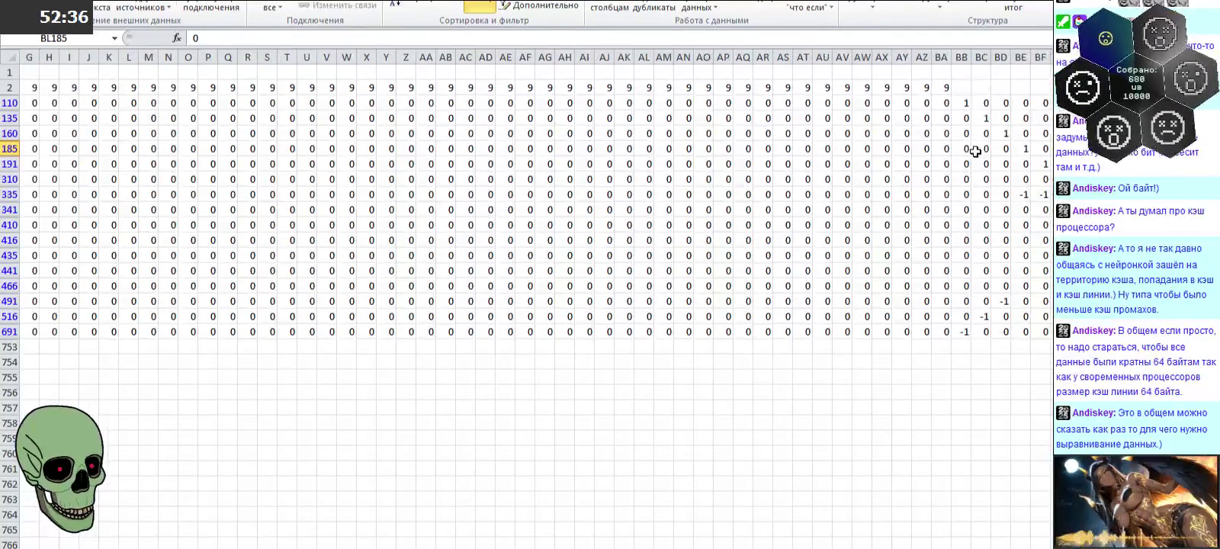
{"action": "key", "text": "Left"}
{"action": "key", "text": "Left"}
{"action": "key", "text": "Left"}
{"action": "key", "text": "Down"}
{"action": "key", "text": "Down"}
{"action": "key", "text": "Down"}
{"action": "key", "text": "Left"}
{"action": "key", "text": "Left"}
{"action": "key", "text": "Left"}
{"action": "key", "text": "Left"}
{"action": "key", "text": "Left"}
{"action": "key", "text": "Left"}
{"action": "key", "text": "Left"}
{"action": "key", "text": "Left"}
{"action": "key", "text": "Left"}
{"action": "key", "text": "Left"}
{"action": "key", "text": "Left"}
{"action": "key", "text": "Left"}
{"action": "key", "text": "Left"}
{"action": "key", "text": "Left"}
{"action": "key", "text": "Right"}
{"action": "key", "text": "Right"}
{"action": "key", "text": "Right"}
{"action": "key", "text": "Right"}
{"action": "key", "text": "Right"}
{"action": "key", "text": "Right"}
{"action": "key", "text": "Right"}
{"action": "key", "text": "Right"}
{"action": "key", "text": "Right"}
{"action": "key", "text": "Right"}
{"action": "key", "text": "Right"}
{"action": "key", "text": "Right"}
{"action": "key", "text": "Right"}
{"action": "key", "text": "Right"}
{"action": "key", "text": "Right"}
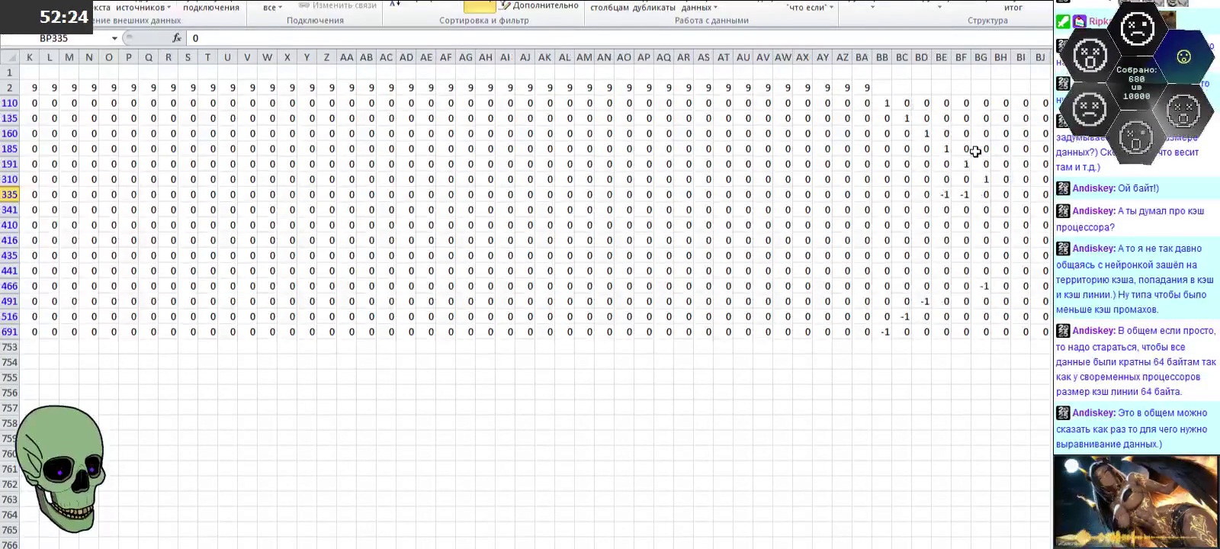
Step: Replace the -1 in BE335 with 0
{"action": "key", "text": "Left"}
{"action": "key", "text": "Left"}
{"action": "key", "text": "Left"}
{"action": "key", "text": "Left"}
{"action": "key", "text": "Left"}
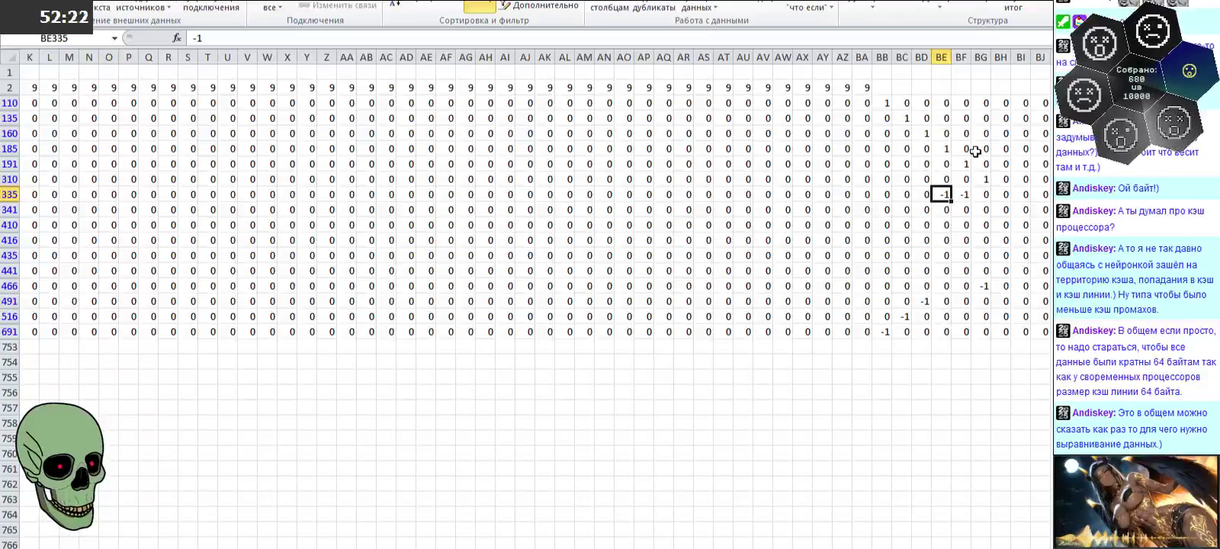
{"action": "key", "text": "Delete"}
{"action": "key", "text": "Down"}
{"action": "key", "text": "Up"}
{"action": "type", "text": "0"}
{"action": "key", "text": "Return"}
{"action": "key", "text": "Up"}
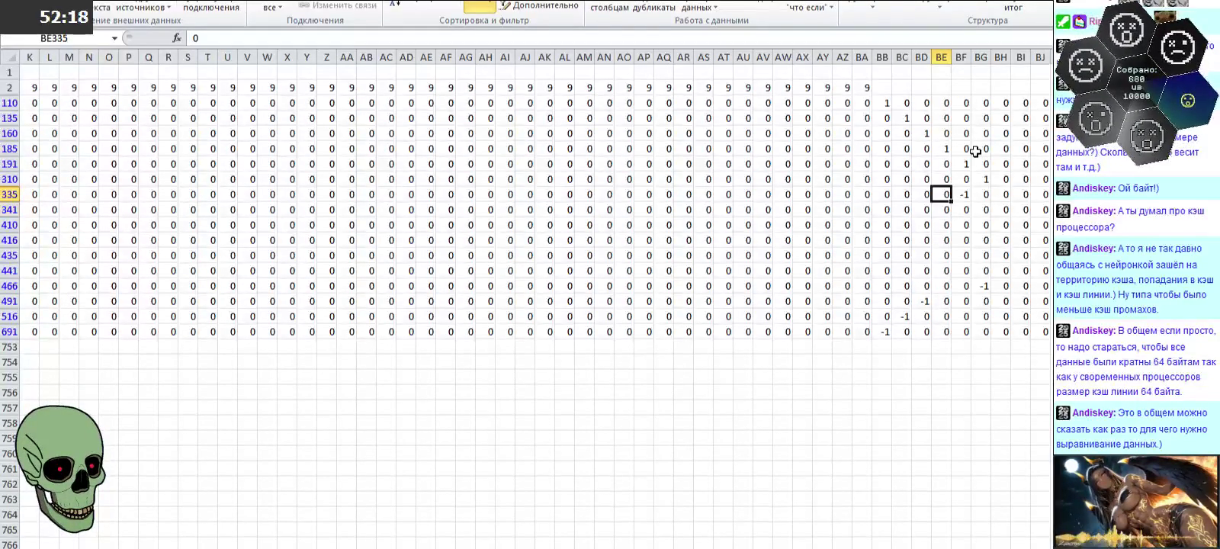
{"action": "key", "text": "Up"}
{"action": "key", "text": "Up"}
{"action": "key", "text": "Up"}
Step: Enter -1 in BE341
{"action": "key", "text": "Left"}
{"action": "key", "text": "Left"}
{"action": "key", "text": "Left"}
{"action": "key", "text": "Left"}
{"action": "key", "text": "Left"}
{"action": "key", "text": "Left"}
{"action": "key", "text": "Left"}
{"action": "key", "text": "Left"}
{"action": "key", "text": "Left"}
{"action": "key", "text": "Left"}
{"action": "key", "text": "Left"}
{"action": "key", "text": "Left"}
{"action": "key", "text": "Left"}
{"action": "key", "text": "Right"}
{"action": "key", "text": "Right"}
{"action": "key", "text": "Down"}
{"action": "key", "text": "Down"}
{"action": "key", "text": "Down"}
{"action": "key", "text": "Down"}
{"action": "key", "text": "Right"}
{"action": "key", "text": "Right"}
{"action": "key", "text": "Right"}
{"action": "key", "text": "Right"}
{"action": "key", "text": "Right"}
{"action": "key", "text": "Right"}
{"action": "key", "text": "Right"}
{"action": "key", "text": "Right"}
{"action": "key", "text": "Right"}
{"action": "key", "text": "Right"}
{"action": "key", "text": "Right"}
{"action": "key", "text": "Right"}
{"action": "key", "text": "Right"}
{"action": "key", "text": "Right"}
{"action": "key", "text": "Right"}
{"action": "key", "text": "Right"}
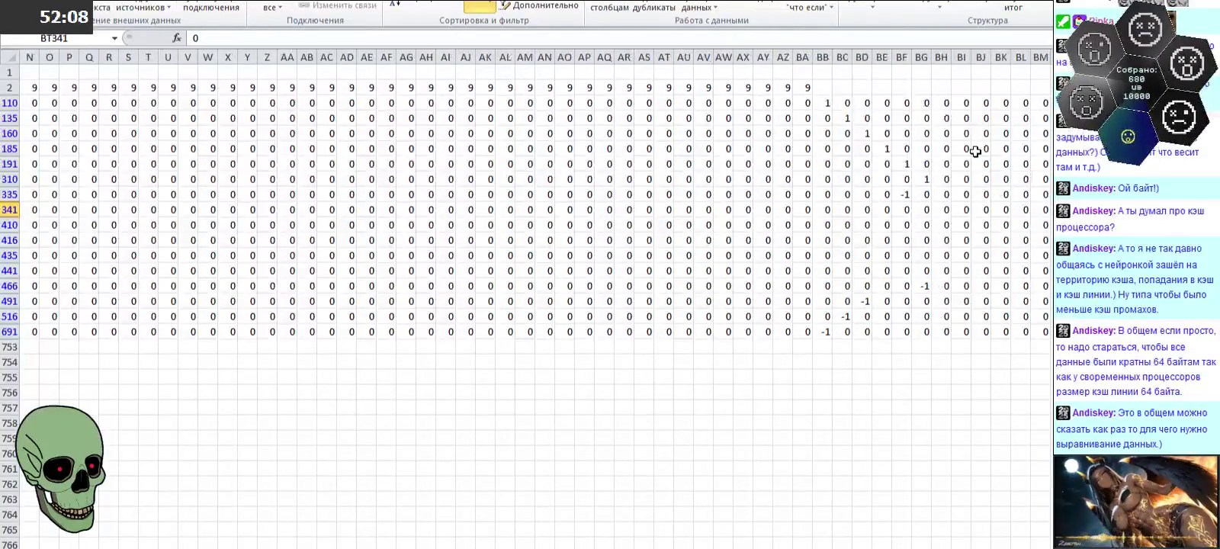
{"action": "key", "text": "Left"}
{"action": "key", "text": "Left"}
{"action": "key", "text": "Left"}
{"action": "key", "text": "Left"}
{"action": "key", "text": "Left"}
{"action": "type", "text": "-1"}
{"action": "key", "text": "Return"}
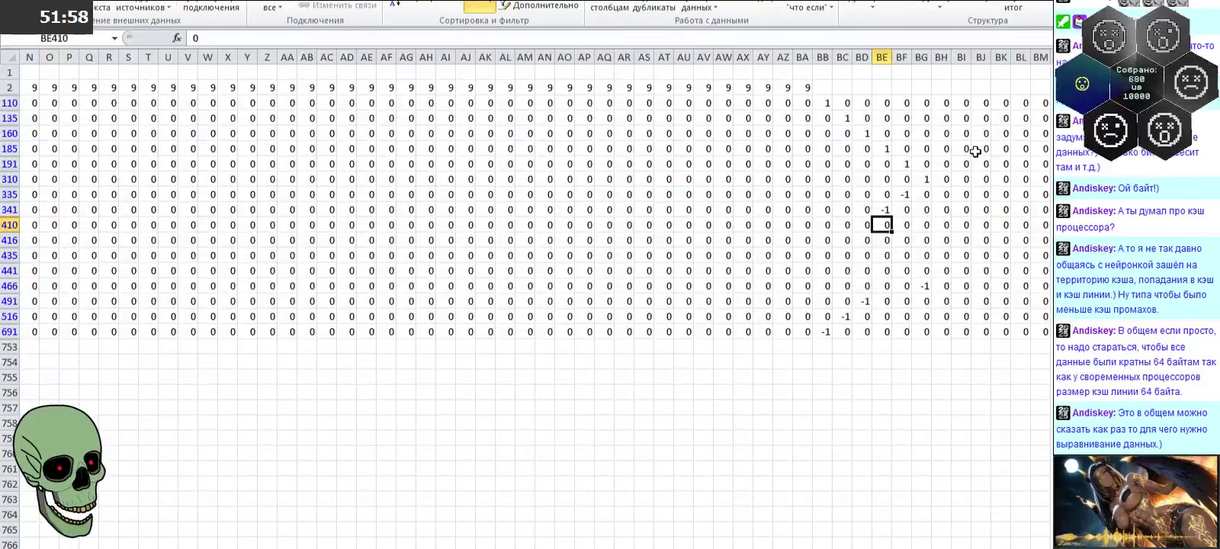
Step: Enter 1 in BH410 and confirm row 410's i value is 17
{"action": "key", "text": "Up"}
{"action": "key", "text": "Up"}
{"action": "key", "text": "Up"}
{"action": "key", "text": "Right"}
{"action": "key", "text": "Right"}
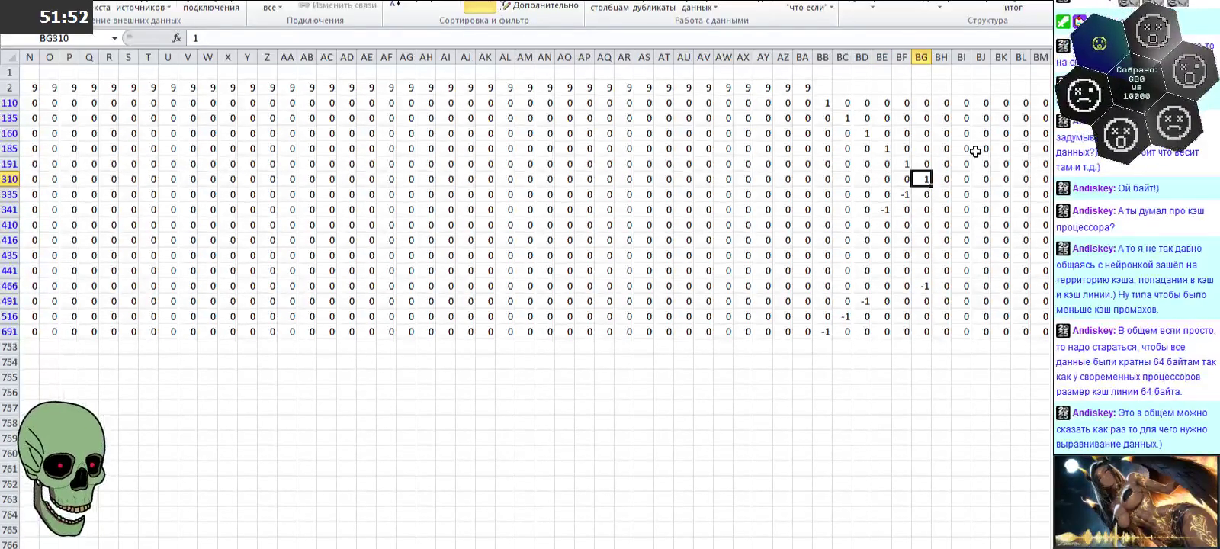
{"action": "key", "text": "Down"}
{"action": "key", "text": "Right"}
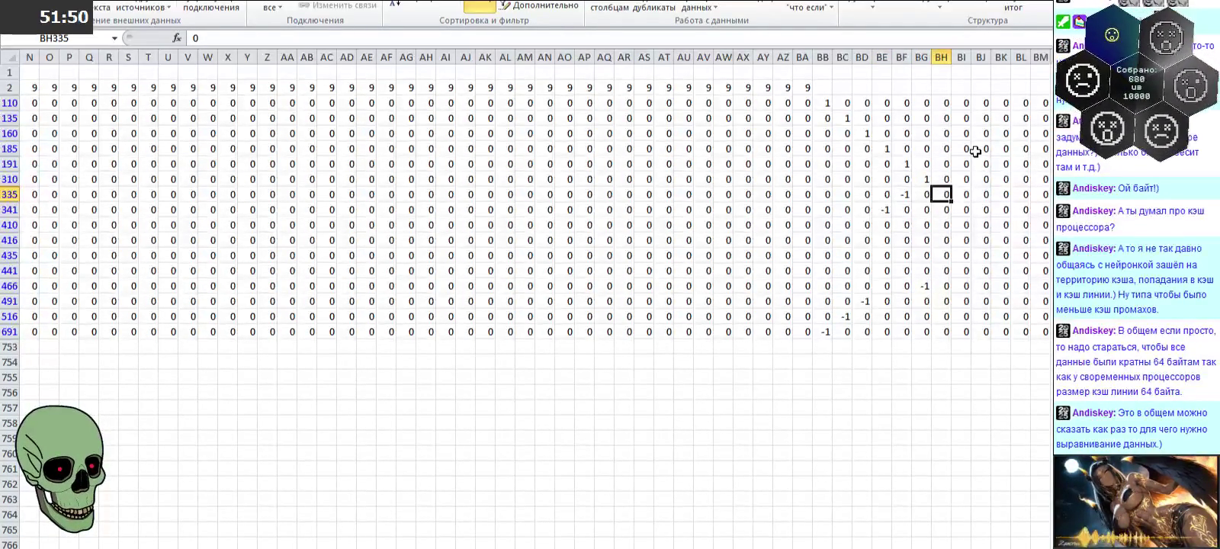
{"action": "key", "text": "Down"}
{"action": "key", "text": "Down"}
{"action": "type", "text": "1"}
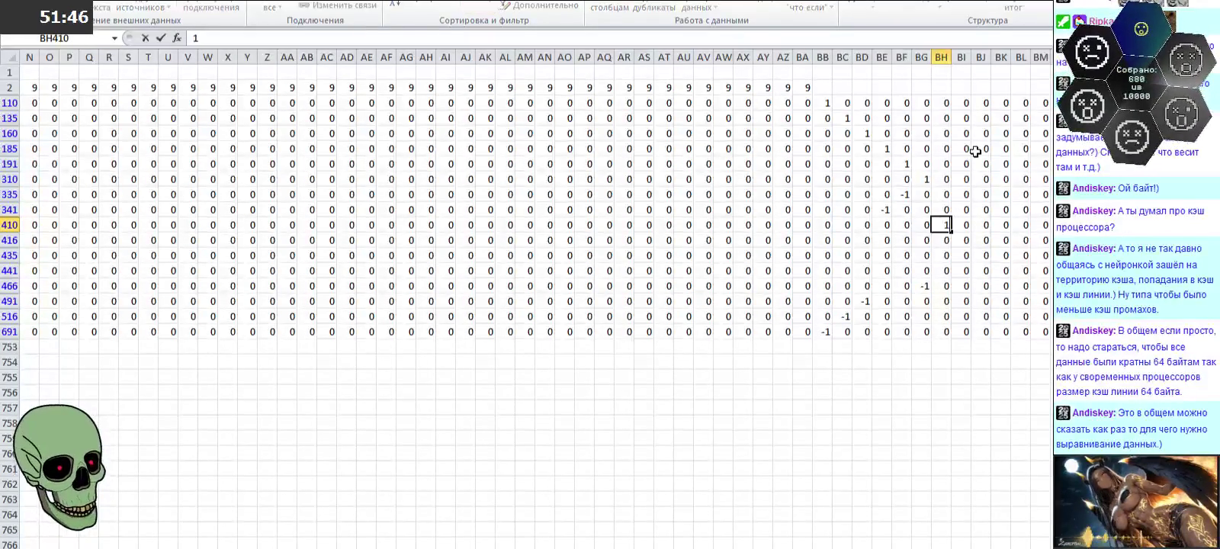
{"action": "key", "text": "Left"}
{"action": "key", "text": "Left"}
{"action": "key", "text": "Left"}
{"action": "key", "text": "Left"}
{"action": "key", "text": "Left"}
{"action": "key", "text": "Left"}
{"action": "key", "text": "Left"}
{"action": "key", "text": "Left"}
{"action": "key", "text": "Left"}
{"action": "key", "text": "Left"}
{"action": "key", "text": "Left"}
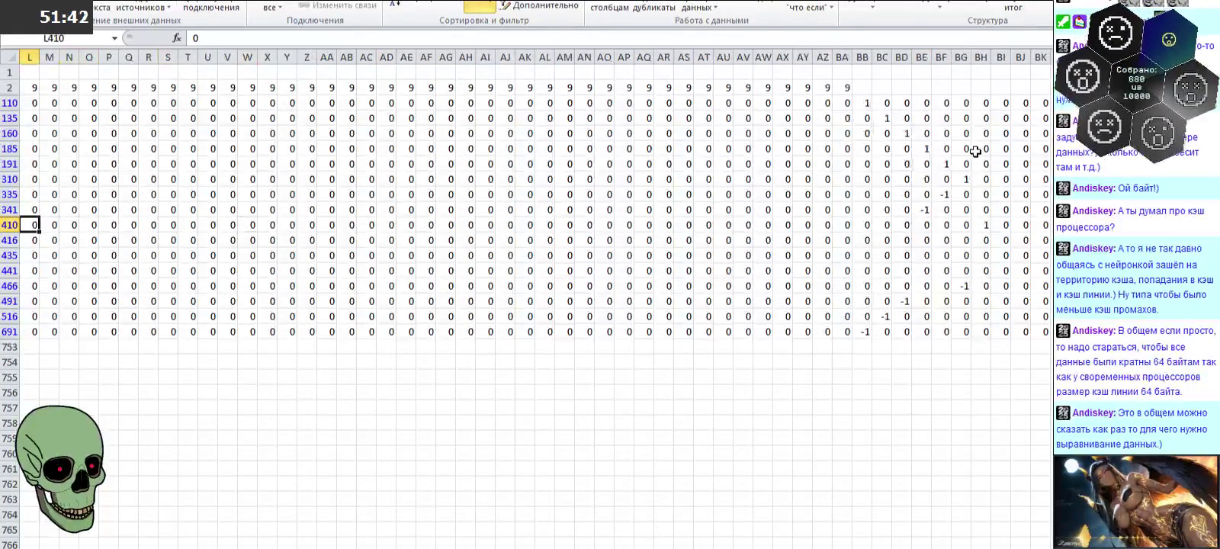
{"action": "key", "text": "Left"}
{"action": "key", "text": "Left"}
{"action": "key", "text": "Left"}
{"action": "key", "text": "Right"}
Step: Enter -1 in BH441
{"action": "key", "text": "Right"}
{"action": "key", "text": "Right"}
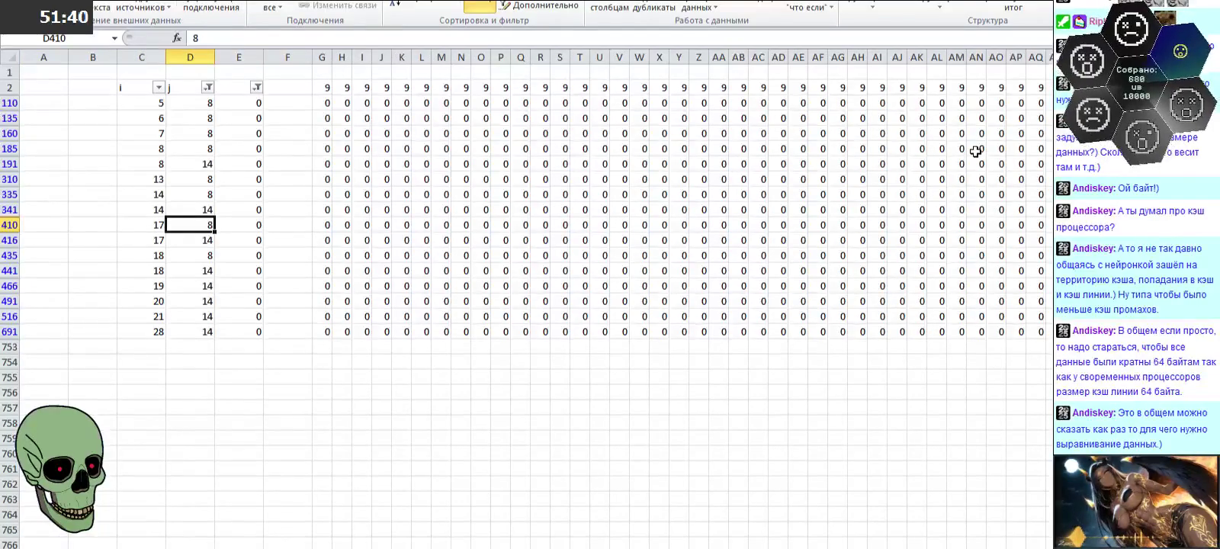
{"action": "key", "text": "Left"}
{"action": "key", "text": "Down"}
{"action": "key", "text": "Down"}
{"action": "key", "text": "Down"}
{"action": "key", "text": "Right"}
{"action": "key", "text": "Right"}
{"action": "key", "text": "Right"}
{"action": "key", "text": "Right"}
{"action": "key", "text": "Right"}
{"action": "key", "text": "Right"}
{"action": "key", "text": "Right"}
{"action": "key", "text": "Right"}
{"action": "key", "text": "Right"}
{"action": "key", "text": "Right"}
{"action": "key", "text": "Right"}
{"action": "key", "text": "Right"}
{"action": "key", "text": "Right"}
{"action": "key", "text": "Right"}
{"action": "key", "text": "Right"}
{"action": "key", "text": "Right"}
{"action": "key", "text": "Left"}
{"action": "key", "text": "Left"}
{"action": "key", "text": "Left"}
{"action": "key", "text": "Left"}
{"action": "key", "text": "Left"}
{"action": "key", "text": "Left"}
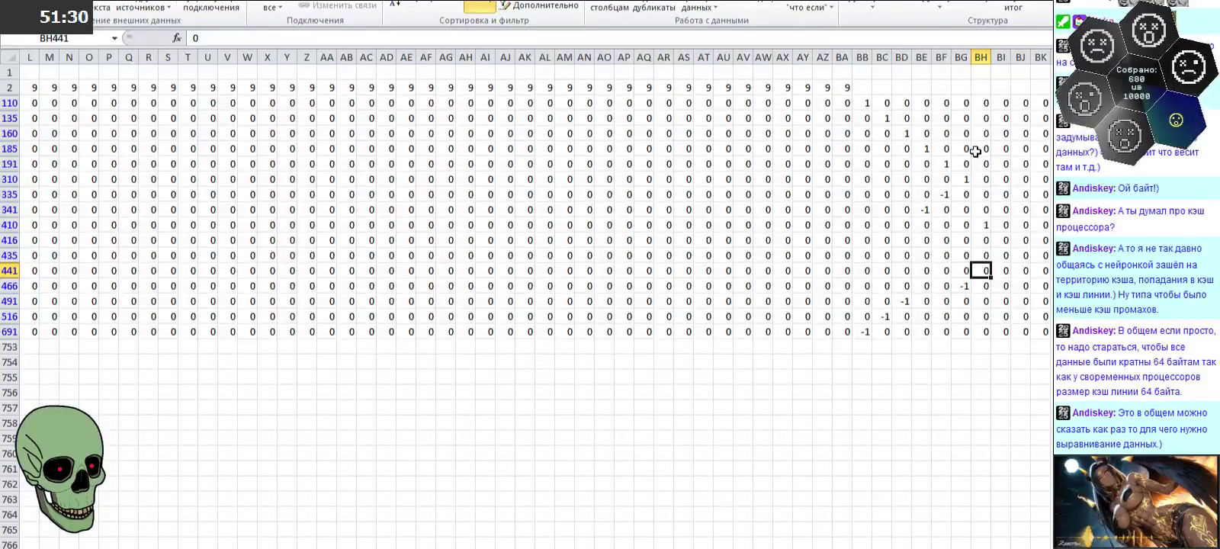
{"action": "type", "text": "-1"}
{"action": "key", "text": "Up"}
{"action": "key", "text": "Up"}
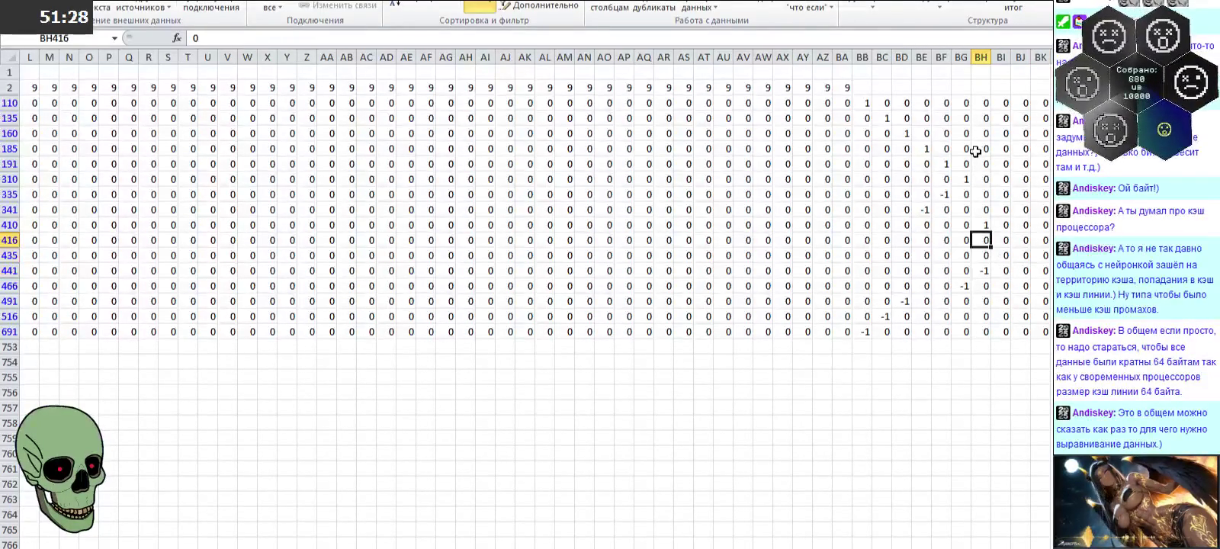
Step: Enter 1 in BI416 and -1 in BI435
{"action": "key", "text": "Right"}
{"action": "type", "text": "1"}
{"action": "key", "text": "Left"}
{"action": "key", "text": "Left"}
{"action": "key", "text": "Left"}
{"action": "key", "text": "Left"}
{"action": "key", "text": "Left"}
{"action": "key", "text": "Left"}
{"action": "key", "text": "Left"}
{"action": "key", "text": "Left"}
{"action": "key", "text": "Left"}
{"action": "key", "text": "Left"}
{"action": "key", "text": "Left"}
{"action": "key", "text": "Left"}
{"action": "key", "text": "Left"}
{"action": "key", "text": "Left"}
{"action": "key", "text": "Left"}
{"action": "key", "text": "Left"}
{"action": "key", "text": "Right"}
{"action": "key", "text": "Right"}
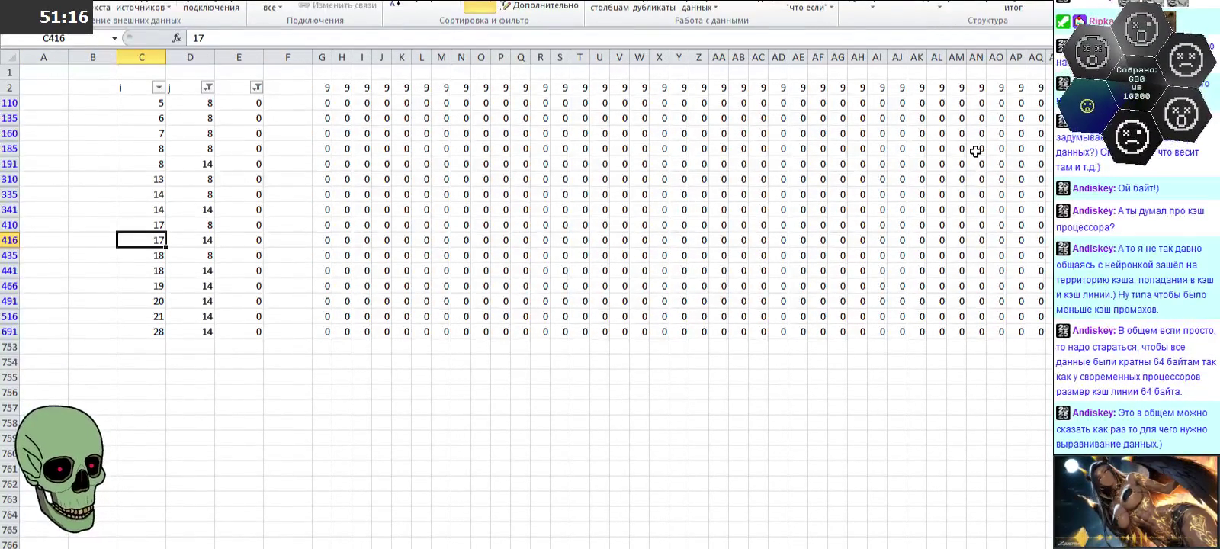
{"action": "key", "text": "Down"}
{"action": "key", "text": "Right"}
{"action": "key", "text": "Right"}
{"action": "key", "text": "Right"}
{"action": "key", "text": "Right"}
{"action": "key", "text": "Right"}
{"action": "key", "text": "Right"}
{"action": "key", "text": "Right"}
{"action": "key", "text": "Right"}
{"action": "key", "text": "Right"}
{"action": "key", "text": "Right"}
{"action": "key", "text": "Right"}
{"action": "key", "text": "Right"}
{"action": "key", "text": "Right"}
{"action": "key", "text": "Right"}
{"action": "key", "text": "Right"}
{"action": "key", "text": "Right"}
{"action": "key", "text": "Right"}
{"action": "key", "text": "Right"}
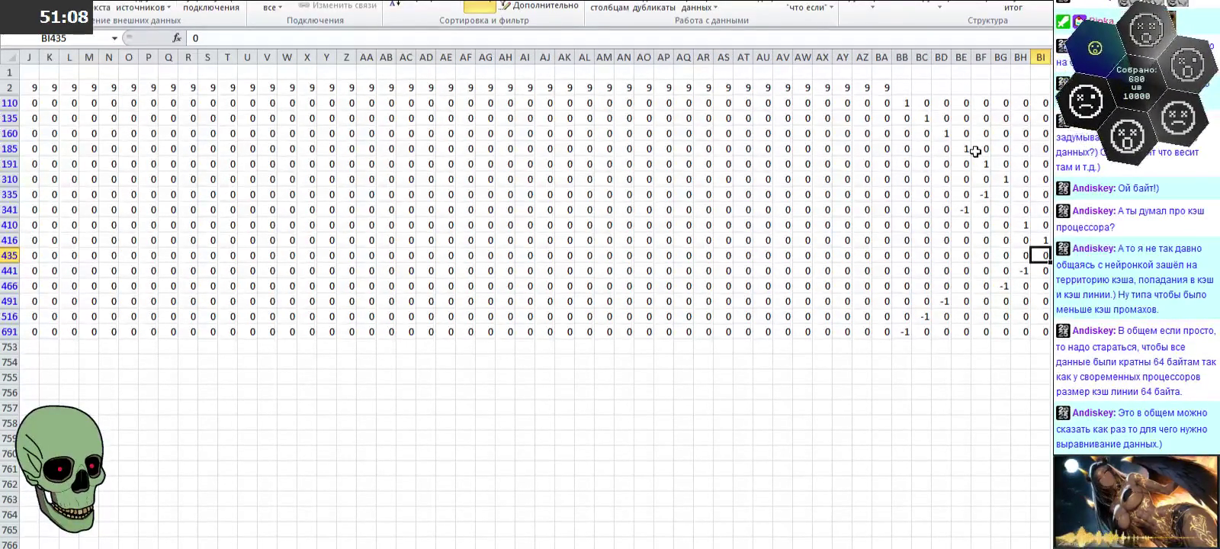
{"action": "type", "text": "-1"}
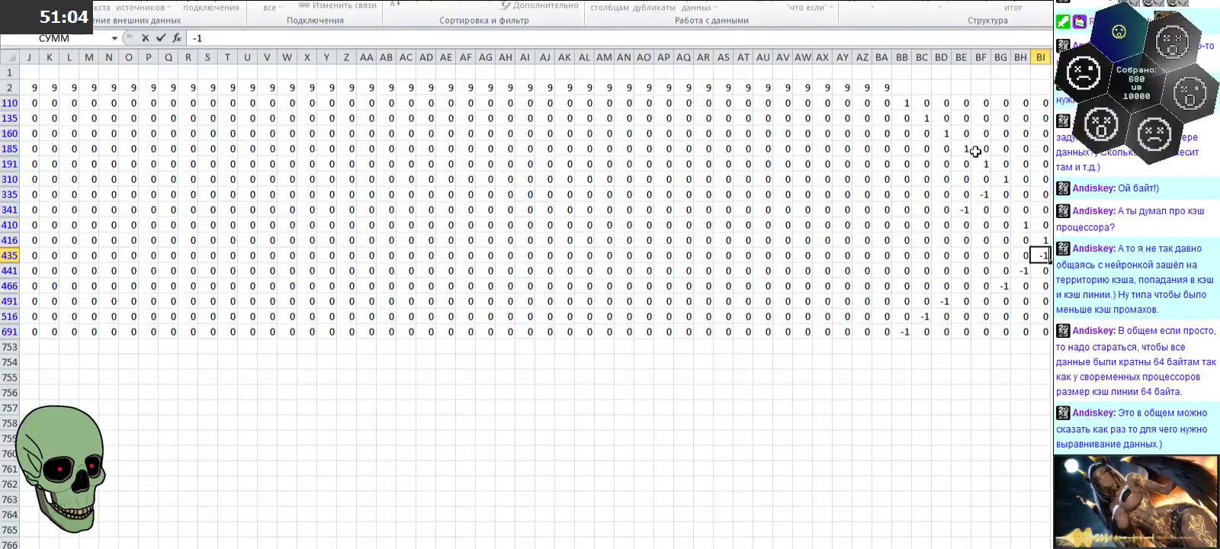
Step: Commit -1 in BI435, then enter 9 in BI2 and fill row 2 with 9s through BI
{"action": "mouse_move", "coordinate": [904, 102]}
{"action": "left_mouse_down"}
{"action": "mouse_move", "coordinate": [1041, 97]}
{"action": "mouse_move", "coordinate": [1043, 335]}
{"action": "left_mouse_up"}
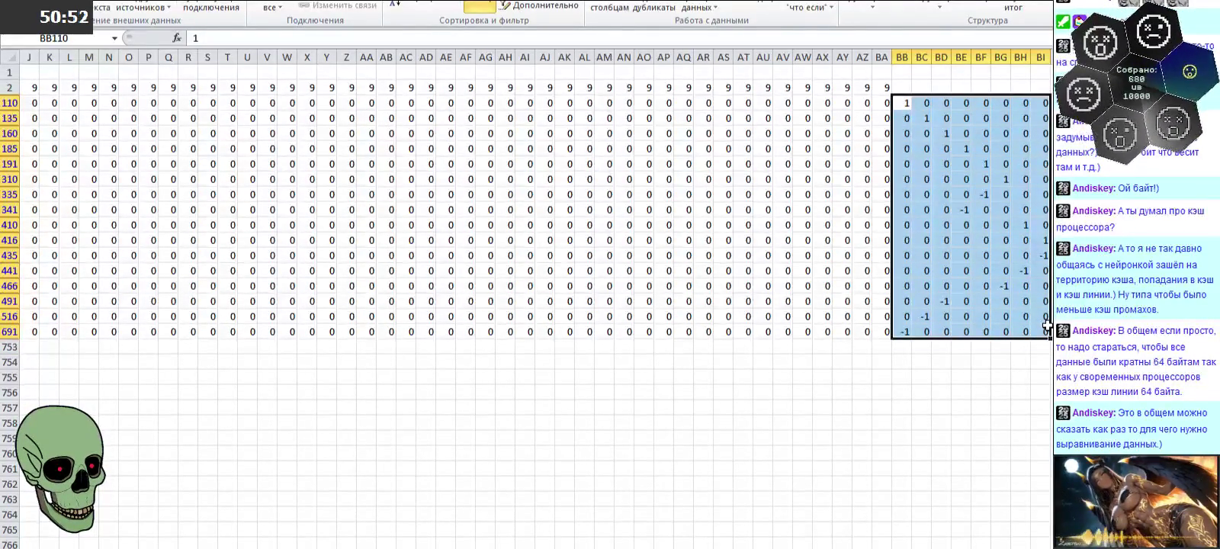
{"action": "left_click_drag", "start_coordinate": [906, 100], "coordinate": [902, 338]}
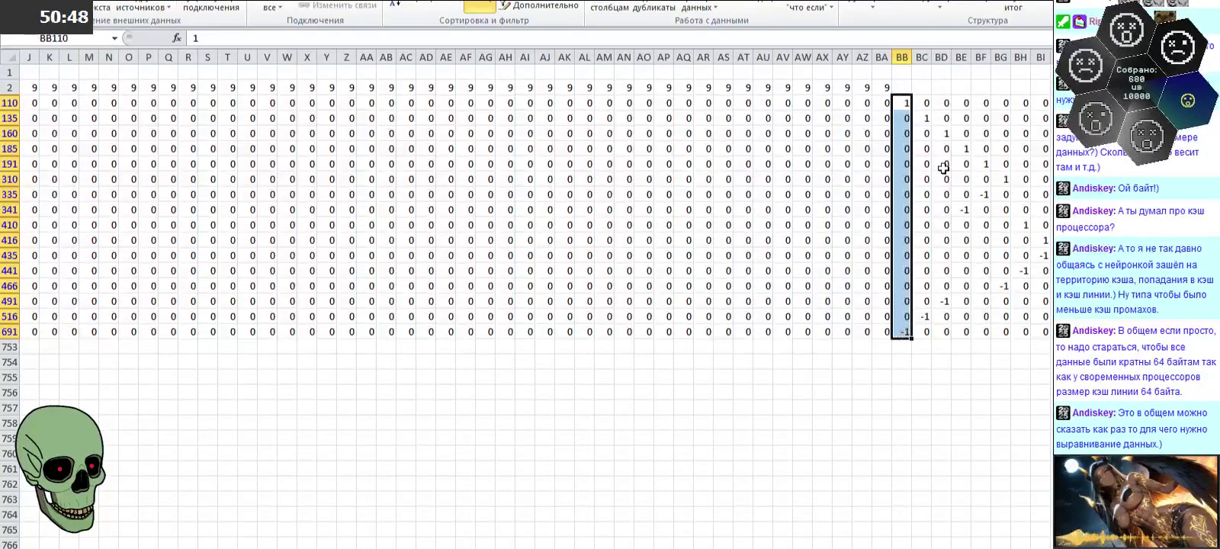
{"action": "left_click", "coordinate": [1040, 87]}
{"action": "type", "text": "9"}
{"action": "key", "text": "Left"}
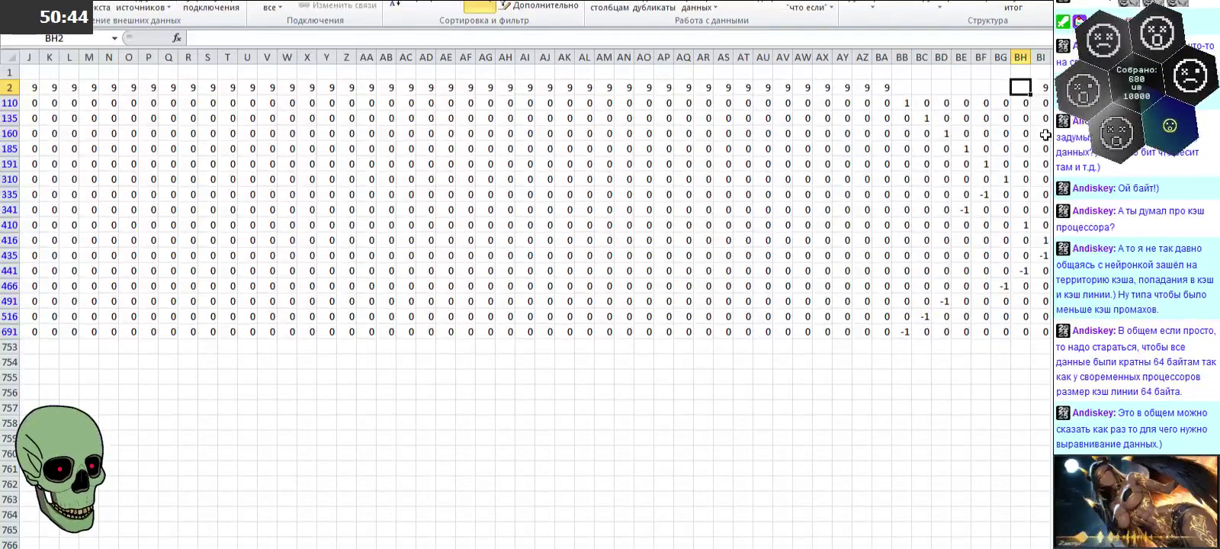
{"action": "left_click_drag", "start_coordinate": [867, 82], "coordinate": [1040, 95]}
{"action": "left_click", "coordinate": [1049, 103]}
{"action": "left_click_drag", "start_coordinate": [1014, 547], "coordinate": [972, 548]}
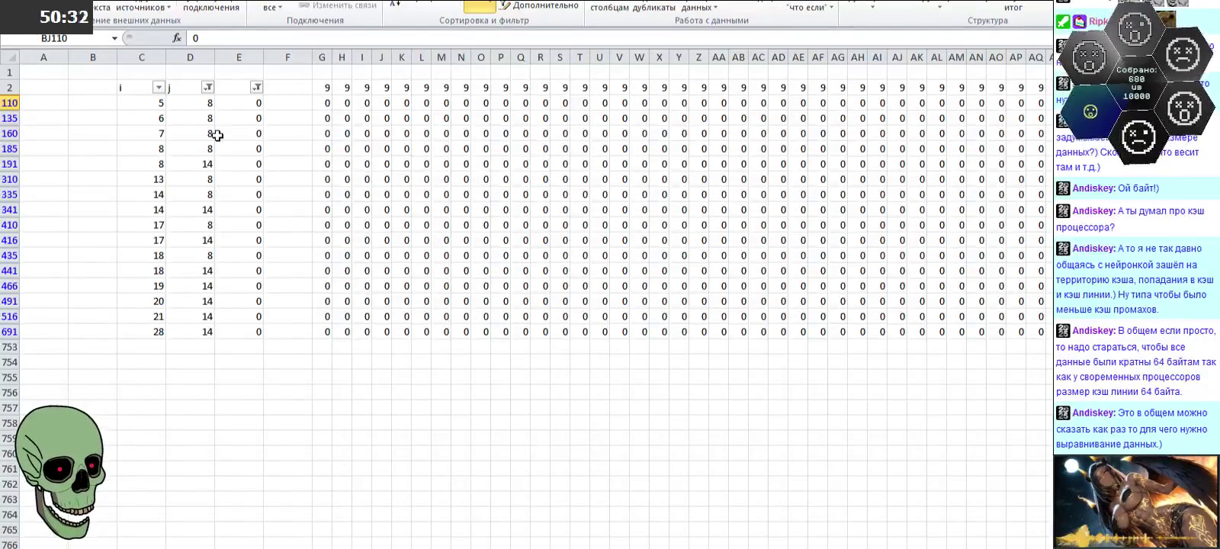
{"action": "left_click", "coordinate": [208, 87]}
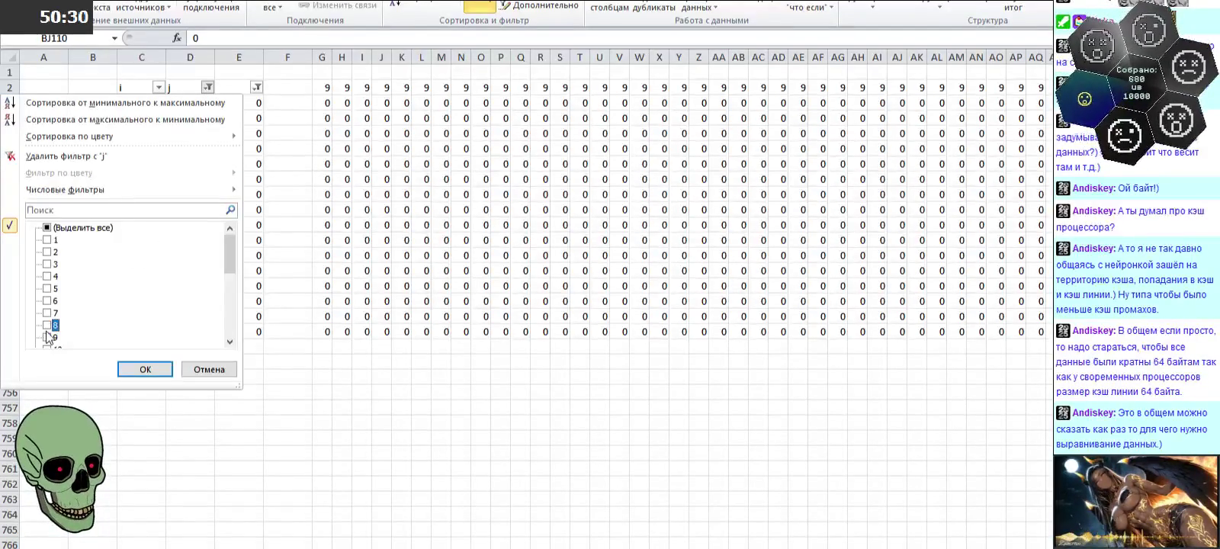
Step: Filter column j to only 9 by unchecking 14 and checking 9, then go to BJ61
{"action": "scroll", "coordinate": [78, 301], "scroll_direction": "down", "scroll_amount": 5}
{"action": "scroll", "coordinate": [76, 288], "scroll_direction": "up", "scroll_amount": 1}
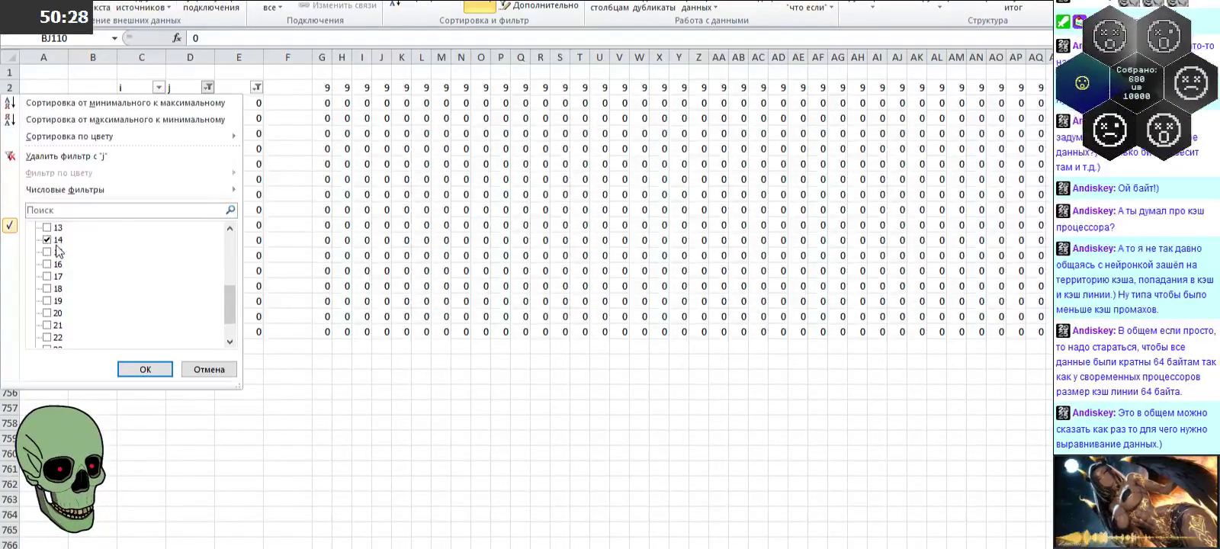
{"action": "left_click", "coordinate": [57, 241]}
{"action": "scroll", "coordinate": [57, 247], "scroll_direction": "up", "scroll_amount": 1}
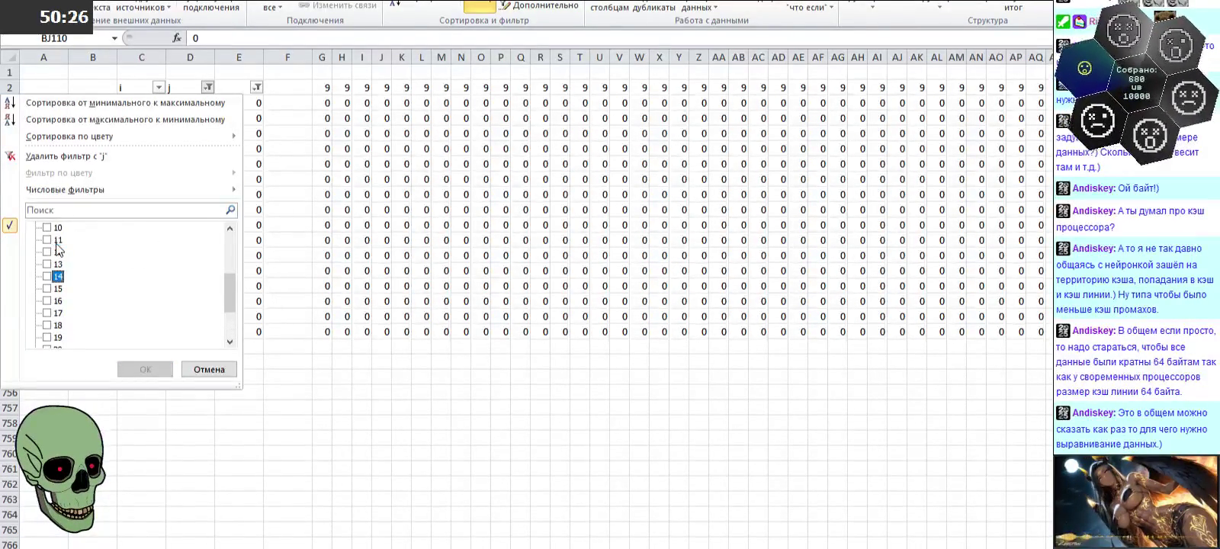
{"action": "scroll", "coordinate": [59, 253], "scroll_direction": "up", "scroll_amount": 1}
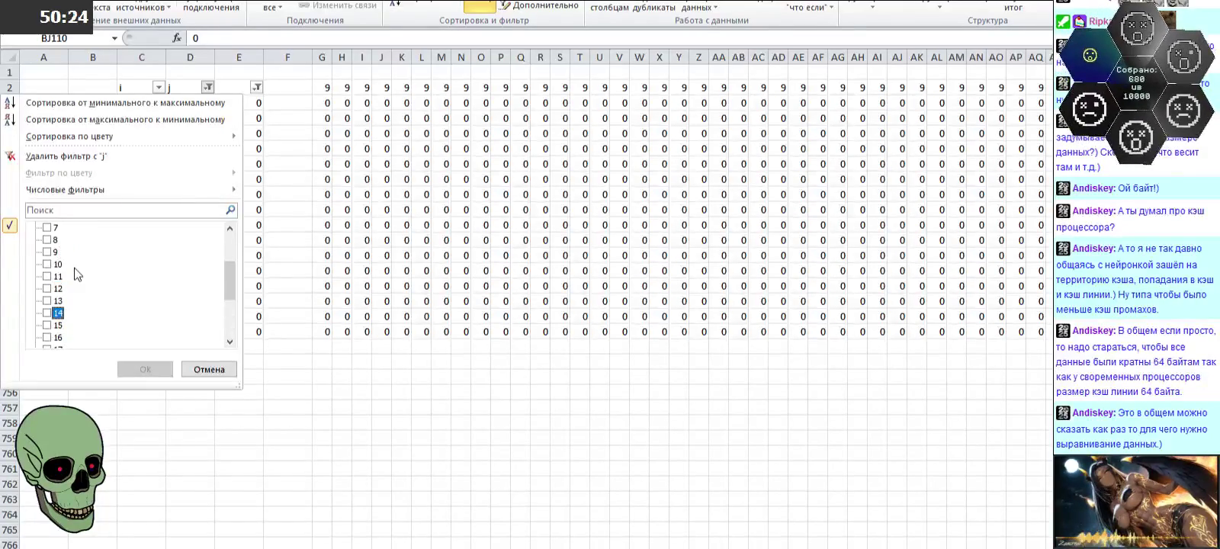
{"action": "left_click", "coordinate": [54, 260]}
{"action": "left_click", "coordinate": [149, 369]}
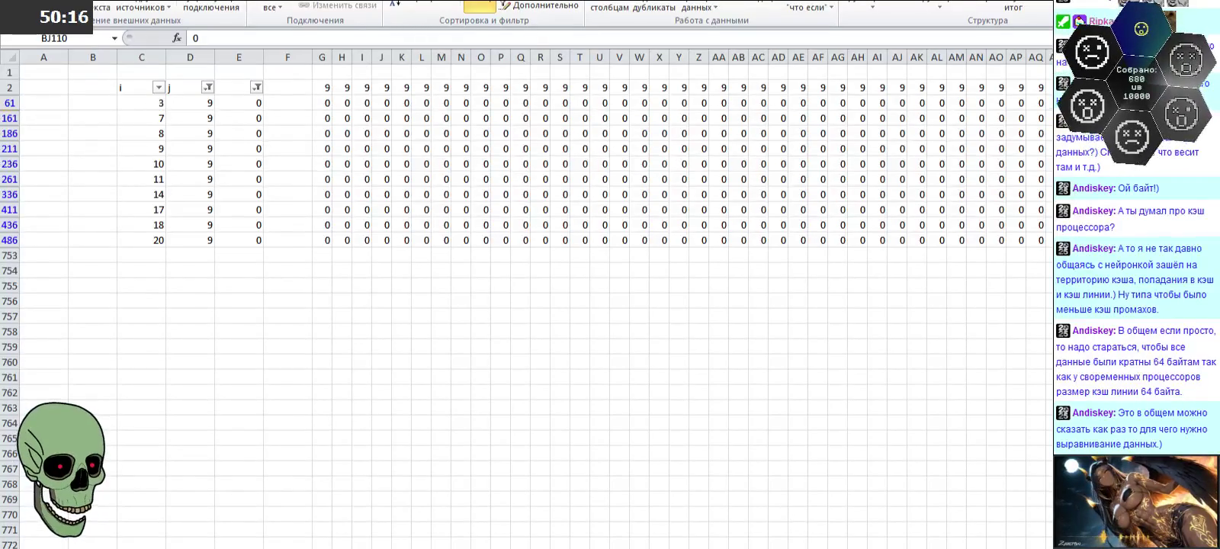
{"action": "scroll", "coordinate": [787, 507], "scroll_direction": "right", "scroll_amount": 7}
{"action": "left_click", "coordinate": [839, 102]}
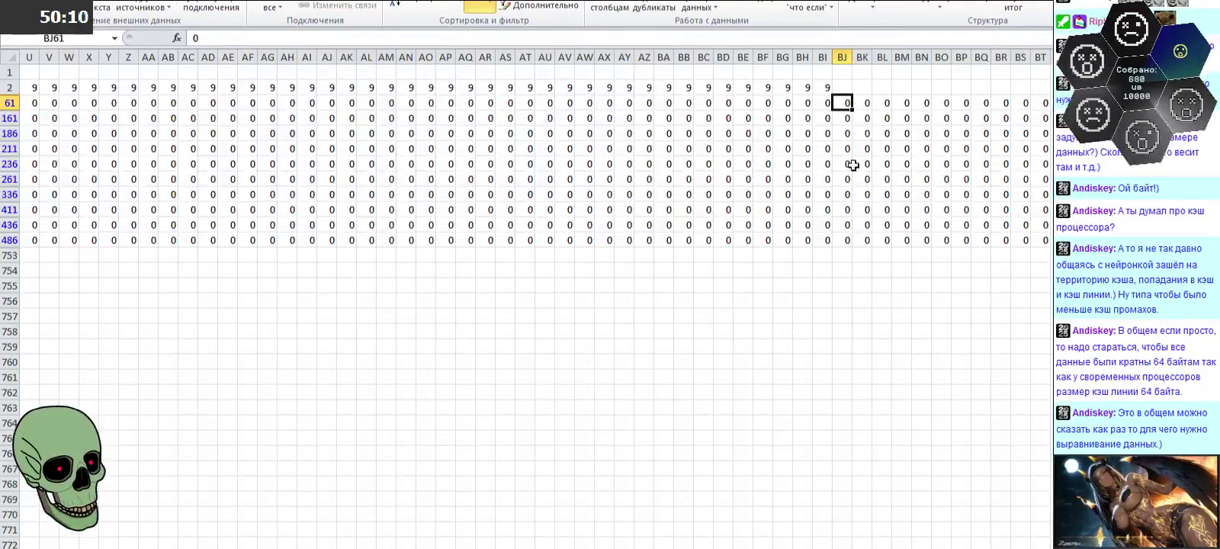
Step: Enter 1 in BJ61 and -1 in BJ261
{"action": "type", "text": "1"}
{"action": "key", "text": "Left"}
{"action": "key", "text": "Left"}
{"action": "key", "text": "Left"}
{"action": "key", "text": "Left"}
{"action": "key", "text": "Left"}
{"action": "key", "text": "Left"}
{"action": "key", "text": "Left"}
{"action": "key", "text": "Left"}
{"action": "key", "text": "Left"}
{"action": "key", "text": "Left"}
{"action": "key", "text": "Left"}
{"action": "key", "text": "Left"}
{"action": "key", "text": "Left"}
{"action": "key", "text": "Left"}
{"action": "key", "text": "Left"}
{"action": "key", "text": "Left"}
{"action": "key", "text": "Down"}
{"action": "key", "text": "Down"}
{"action": "key", "text": "Down"}
{"action": "key", "text": "Down"}
{"action": "key", "text": "Down"}
{"action": "key", "text": "Right"}
{"action": "key", "text": "Right"}
{"action": "key", "text": "Right"}
{"action": "key", "text": "Right"}
{"action": "key", "text": "Right"}
{"action": "key", "text": "Right"}
{"action": "key", "text": "Right"}
{"action": "key", "text": "Right"}
{"action": "key", "text": "Right"}
{"action": "key", "text": "Right"}
{"action": "key", "text": "Right"}
{"action": "key", "text": "Right"}
{"action": "key", "text": "Right"}
{"action": "key", "text": "Right"}
{"action": "key", "text": "Right"}
{"action": "key", "text": "Right"}
{"action": "key", "text": "Right"}
{"action": "key", "text": "Right"}
{"action": "key", "text": "Right"}
{"action": "key", "text": "Left"}
{"action": "key", "text": "Left"}
{"action": "key", "text": "Left"}
{"action": "key", "text": "Left"}
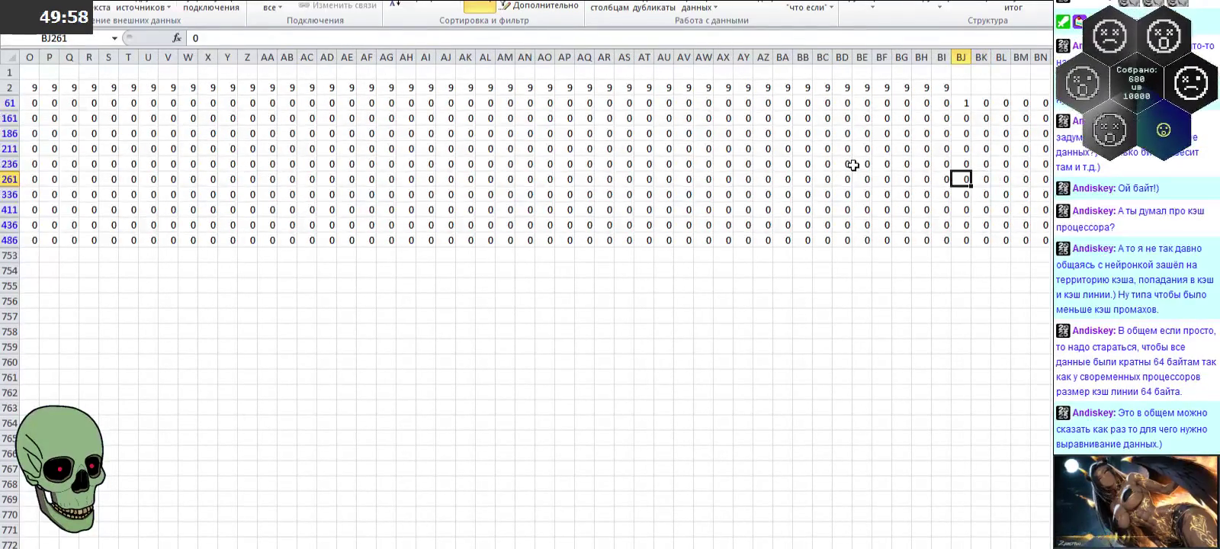
{"action": "type", "text": "-1"}
{"action": "key", "text": "Up"}
{"action": "key", "text": "Up"}
{"action": "key", "text": "Up"}
Step: Enter 1 in BK161 and -1 in BK486
{"action": "key", "text": "Right"}
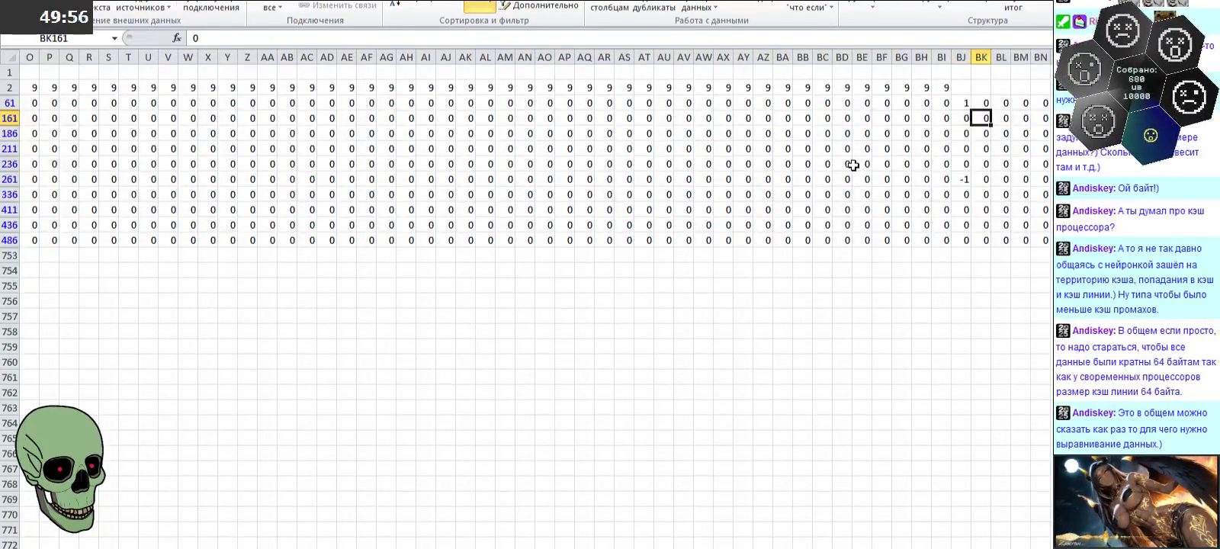
{"action": "type", "text": "1"}
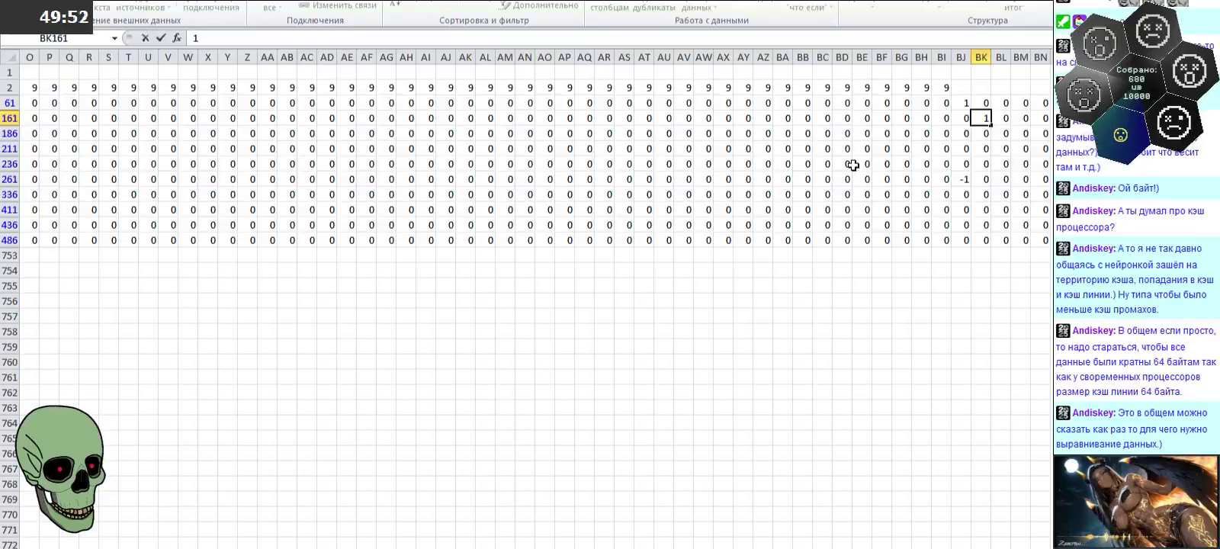
{"action": "key", "text": "Left"}
{"action": "key", "text": "Left"}
{"action": "key", "text": "Left"}
{"action": "key", "text": "Left"}
{"action": "key", "text": "Left"}
{"action": "key", "text": "Left"}
{"action": "key", "text": "Left"}
{"action": "key", "text": "Left"}
{"action": "key", "text": "Left"}
{"action": "key", "text": "Left"}
{"action": "key", "text": "Left"}
{"action": "key", "text": "Left"}
{"action": "key", "text": "Left"}
{"action": "key", "text": "Left"}
{"action": "key", "text": "Left"}
{"action": "key", "text": "Left"}
{"action": "key", "text": "Right"}
{"action": "key", "text": "Right"}
{"action": "key", "text": "Right"}
{"action": "key", "text": "Left"}
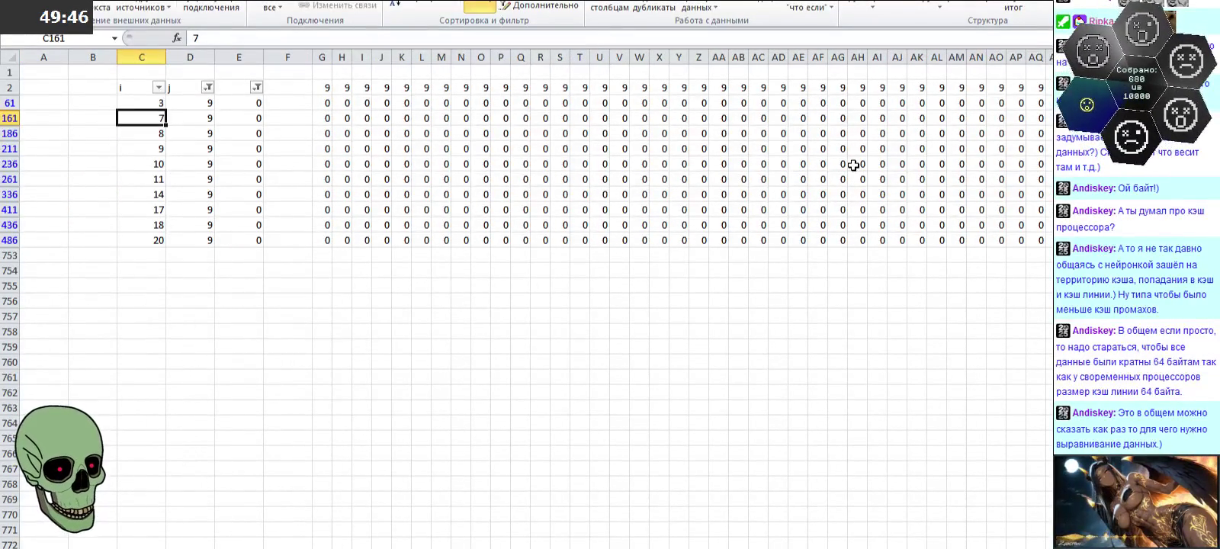
{"action": "key", "text": "Down"}
Step: Enter the column BL pair of 1 and -1, with -1 in BL336
{"action": "key", "text": "Down"}
{"action": "key", "text": "Down"}
{"action": "key", "text": "Down"}
{"action": "key", "text": "Down"}
{"action": "key", "text": "Right"}
{"action": "key", "text": "Right"}
{"action": "key", "text": "Right"}
{"action": "key", "text": "Right"}
{"action": "key", "text": "Right"}
{"action": "key", "text": "Right"}
{"action": "key", "text": "Right"}
{"action": "key", "text": "Right"}
{"action": "key", "text": "Right"}
{"action": "key", "text": "Right"}
{"action": "key", "text": "Right"}
{"action": "key", "text": "Right"}
{"action": "key", "text": "Right"}
{"action": "key", "text": "Right"}
{"action": "key", "text": "Right"}
{"action": "key", "text": "Right"}
{"action": "key", "text": "Right"}
{"action": "key", "text": "Right"}
{"action": "key", "text": "Right"}
{"action": "key", "text": "Left"}
{"action": "key", "text": "Left"}
{"action": "key", "text": "Left"}
{"action": "key", "text": "Left"}
{"action": "key", "text": "Left"}
{"action": "type", "text": "-1"}
{"action": "key", "text": "Up"}
{"action": "key", "text": "Up"}
{"action": "key", "text": "Up"}
{"action": "key", "text": "Up"}
{"action": "key", "text": "Up"}
{"action": "key", "text": "Up"}
{"action": "key", "text": "Down"}
{"action": "key", "text": "Right"}
{"action": "type", "text": "1"}
{"action": "key", "text": "Left"}
{"action": "key", "text": "Left"}
{"action": "key", "text": "Left"}
{"action": "key", "text": "Left"}
{"action": "key", "text": "Left"}
{"action": "key", "text": "Left"}
{"action": "key", "text": "Left"}
{"action": "key", "text": "Left"}
{"action": "key", "text": "Left"}
{"action": "key", "text": "Left"}
{"action": "key", "text": "Left"}
{"action": "key", "text": "Left"}
{"action": "key", "text": "Left"}
{"action": "key", "text": "Home"}
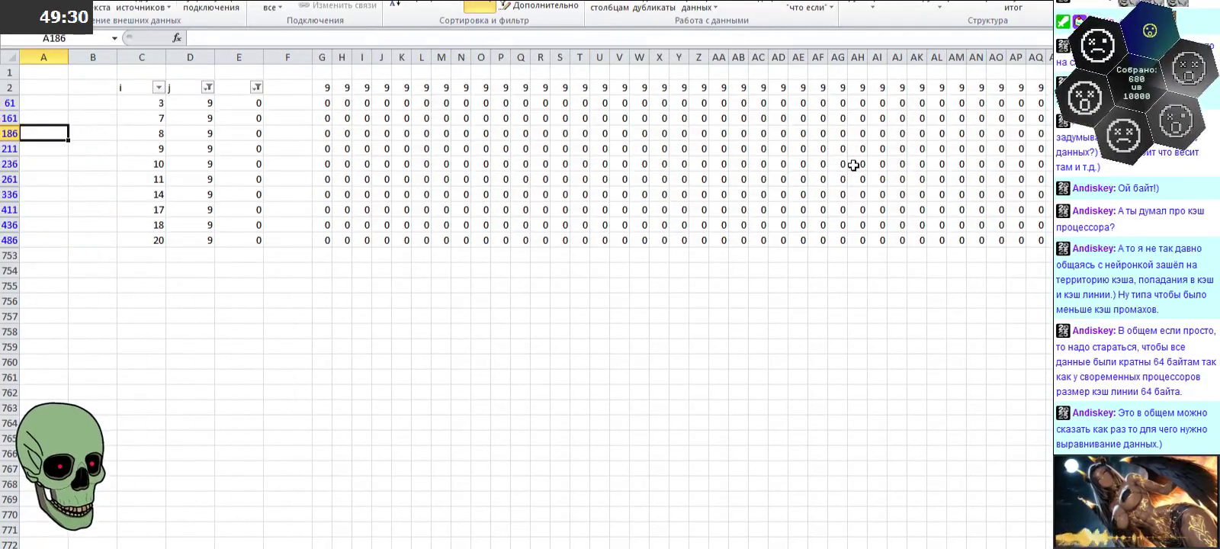
{"action": "key", "text": "Right"}
{"action": "key", "text": "Right"}
{"action": "key", "text": "Down"}
{"action": "key", "text": "Down"}
{"action": "key", "text": "Down"}
{"action": "key", "text": "Down"}
{"action": "key", "text": "Right"}
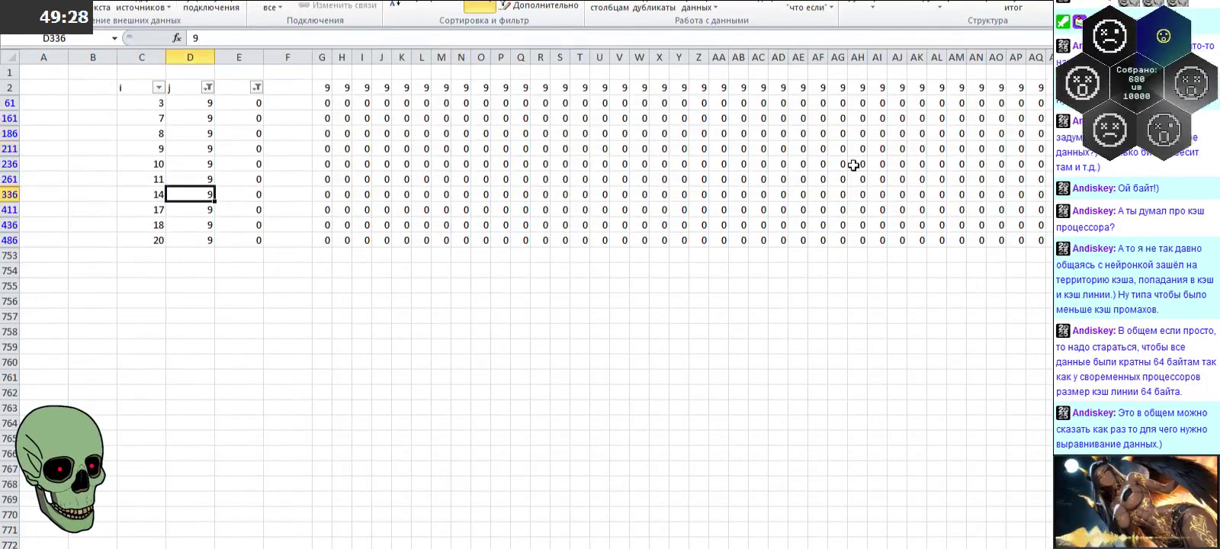
{"action": "key", "text": "Right"}
{"action": "key", "text": "Right"}
{"action": "key", "text": "Right"}
{"action": "key", "text": "Right"}
{"action": "key", "text": "Right"}
{"action": "key", "text": "Right"}
{"action": "key", "text": "Right"}
{"action": "key", "text": "Right"}
{"action": "key", "text": "Right"}
{"action": "key", "text": "Right"}
{"action": "key", "text": "Right"}
{"action": "key", "text": "Right"}
{"action": "key", "text": "Right"}
{"action": "key", "text": "Right"}
{"action": "key", "text": "Right"}
{"action": "key", "text": "Left"}
{"action": "key", "text": "Left"}
{"action": "key", "text": "Left"}
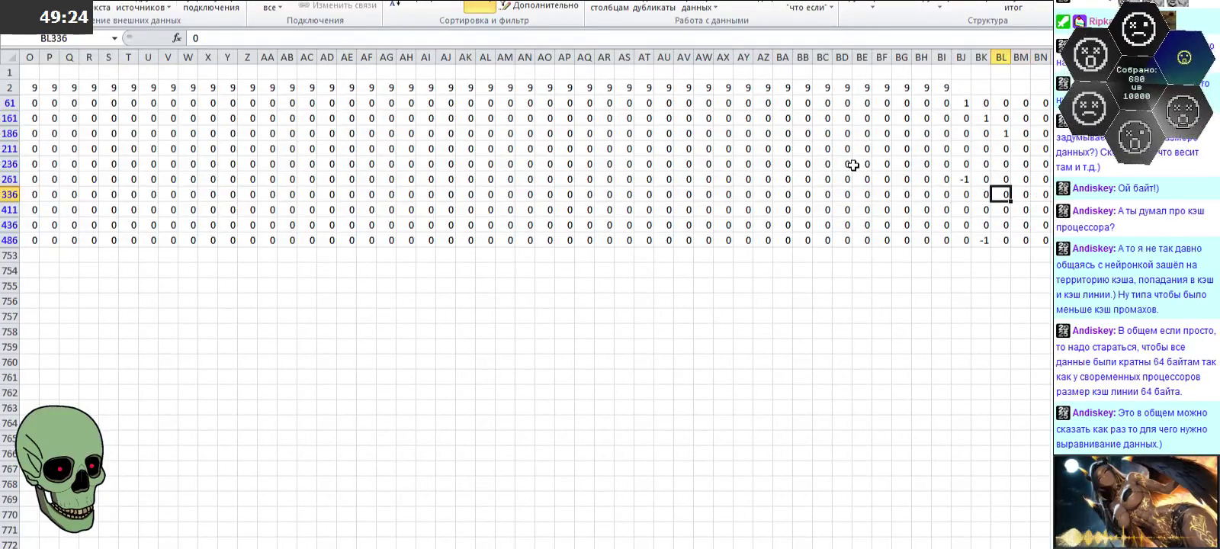
{"action": "type", "text": "-"}
{"action": "key", "text": "Up"}
{"action": "key", "text": "Up"}
{"action": "key", "text": "Up"}
Step: Enter 1 in BM211 and -1 in BM236
{"action": "key", "text": "Right"}
{"action": "type", "text": "1"}
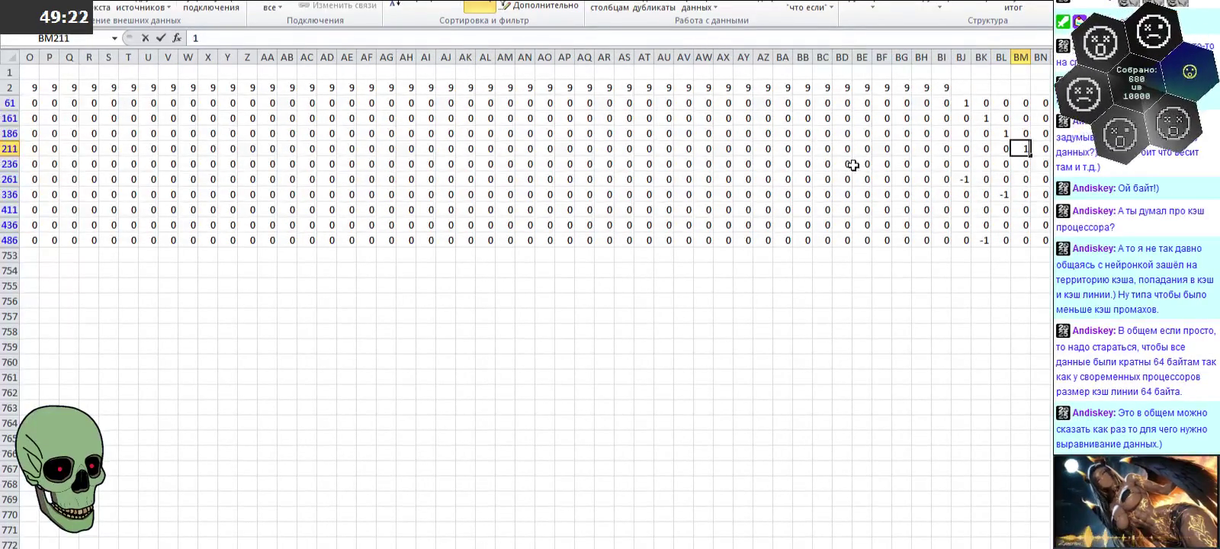
{"action": "key", "text": "Left"}
{"action": "key", "text": "Left"}
{"action": "key", "text": "Left"}
{"action": "key", "text": "Left"}
{"action": "key", "text": "Left"}
{"action": "key", "text": "Left"}
{"action": "key", "text": "Left"}
{"action": "key", "text": "Left"}
{"action": "key", "text": "Left"}
{"action": "key", "text": "Left"}
{"action": "key", "text": "Left"}
{"action": "key", "text": "Left"}
{"action": "key", "text": "Left"}
{"action": "key", "text": "Left"}
{"action": "key", "text": "Left"}
{"action": "key", "text": "Left"}
{"action": "key", "text": "Right"}
{"action": "key", "text": "Right"}
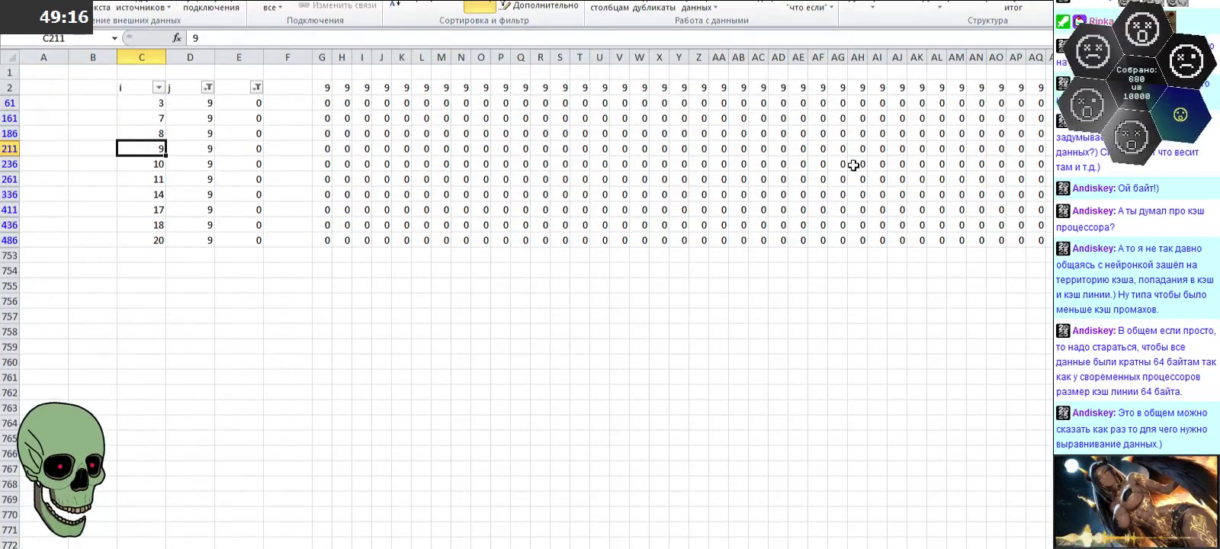
{"action": "key", "text": "Down"}
{"action": "key", "text": "Right"}
{"action": "key", "text": "Right"}
{"action": "key", "text": "Right"}
{"action": "key", "text": "Right"}
{"action": "key", "text": "Right"}
{"action": "key", "text": "Right"}
{"action": "key", "text": "Right"}
{"action": "key", "text": "Right"}
{"action": "key", "text": "Right"}
{"action": "key", "text": "Right"}
{"action": "key", "text": "Right"}
{"action": "key", "text": "Right"}
{"action": "key", "text": "Right"}
{"action": "key", "text": "Right"}
{"action": "key", "text": "Right"}
{"action": "key", "text": "Right"}
{"action": "key", "text": "Left"}
{"action": "key", "text": "Left"}
{"action": "key", "text": "Left"}
{"action": "key", "text": "Left"}
{"action": "type", "text": "-1"}
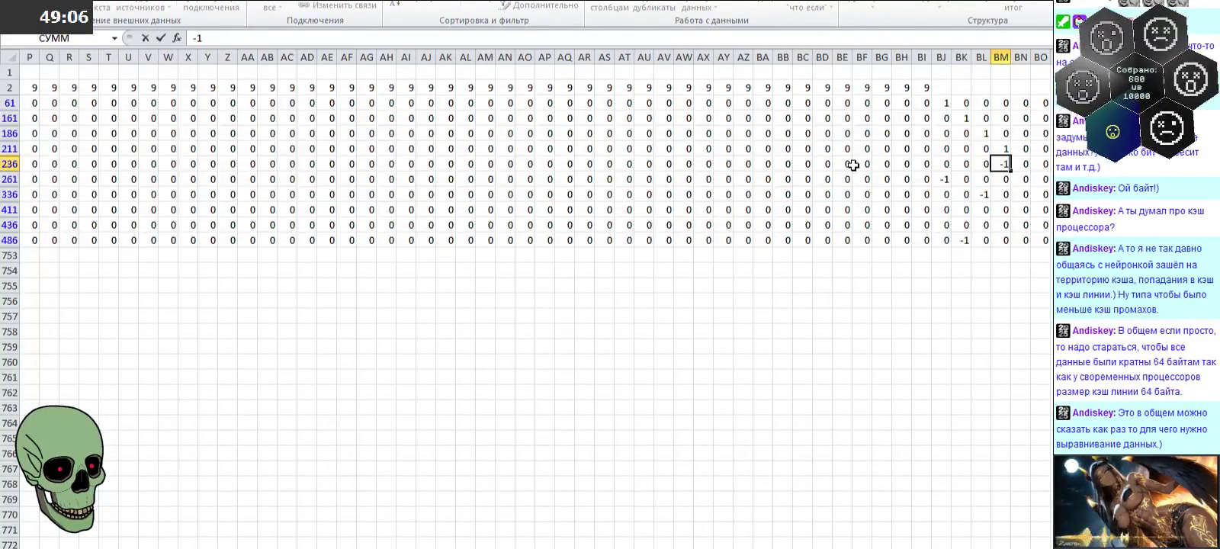
{"action": "key", "text": "Return"}
Step: Enter 1 in BN411 and -1 in BN436
{"action": "key", "text": "Up"}
{"action": "key", "text": "Right"}
{"action": "key", "text": "Down"}
{"action": "key", "text": "Down"}
{"action": "key", "text": "Down"}
{"action": "type", "text": "1"}
{"action": "key", "text": "Left"}
{"action": "key", "text": "Left"}
{"action": "key", "text": "Left"}
{"action": "key", "text": "Left"}
{"action": "key", "text": "Left"}
{"action": "key", "text": "Left"}
{"action": "key", "text": "Left"}
{"action": "key", "text": "Left"}
{"action": "key", "text": "Left"}
{"action": "key", "text": "Left"}
{"action": "key", "text": "Left"}
{"action": "key", "text": "Left"}
{"action": "key", "text": "Left"}
{"action": "key", "text": "Left"}
{"action": "key", "text": "Left"}
{"action": "key", "text": "Left"}
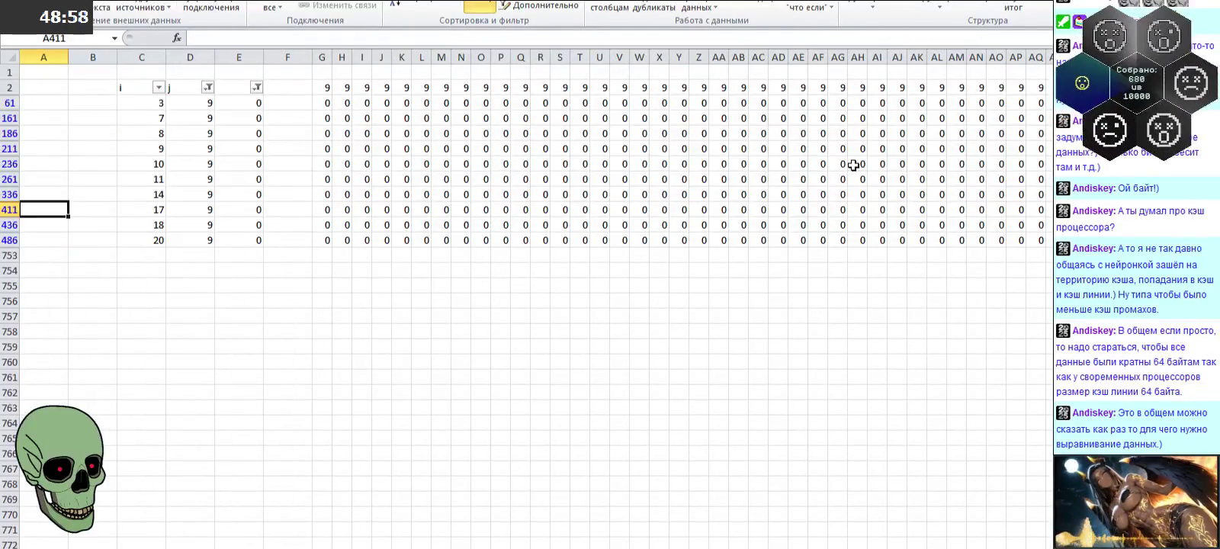
{"action": "key", "text": "Down"}
{"action": "key", "text": "Right"}
{"action": "key", "text": "Right"}
{"action": "key", "text": "Right"}
{"action": "key", "text": "Right"}
{"action": "key", "text": "Right"}
{"action": "key", "text": "Right"}
{"action": "key", "text": "Right"}
{"action": "key", "text": "Right"}
{"action": "key", "text": "Right"}
{"action": "key", "text": "Right"}
{"action": "key", "text": "Right"}
{"action": "key", "text": "Right"}
{"action": "key", "text": "Right"}
{"action": "key", "text": "Right"}
{"action": "key", "text": "Right"}
{"action": "key", "text": "Right"}
{"action": "key", "text": "Right"}
{"action": "key", "text": "Right"}
{"action": "key", "text": "Right"}
{"action": "key", "text": "Right"}
{"action": "key", "text": "Left"}
{"action": "key", "text": "Left"}
{"action": "key", "text": "Left"}
{"action": "key", "text": "Left"}
{"action": "type", "text": "-1"}
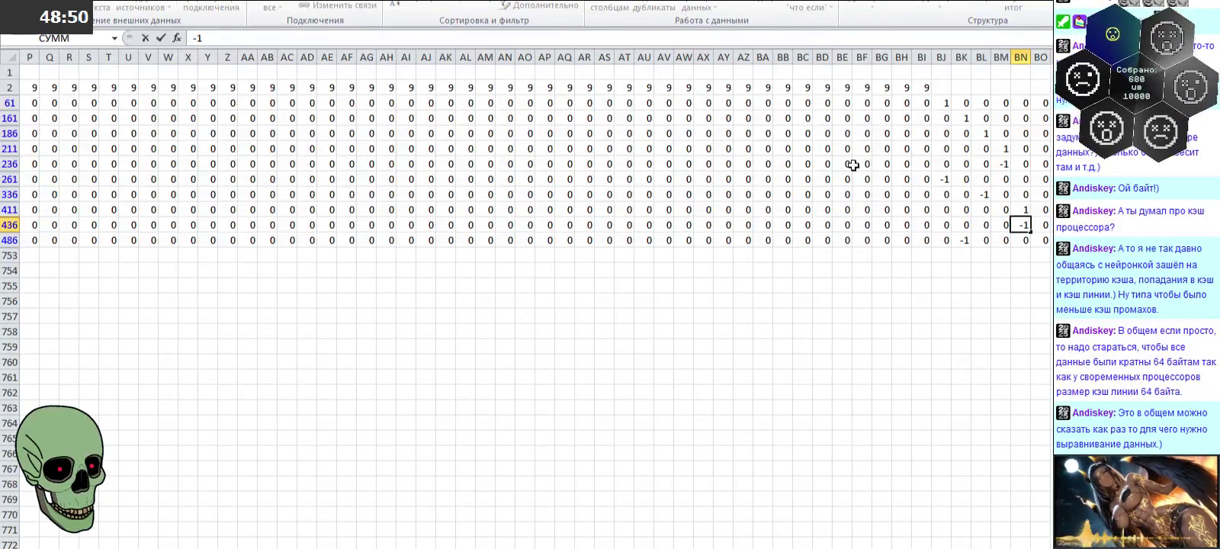
{"action": "key", "text": "Up"}
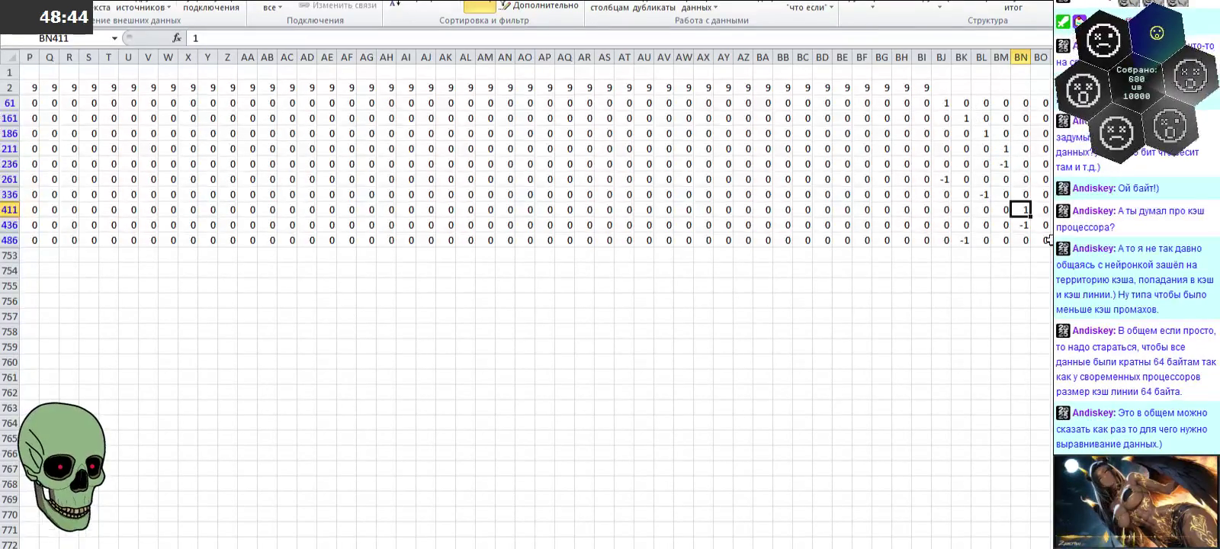
Step: Put 9 in BN2 and fill 9s across row 2 from BJ to BM
{"action": "left_click_drag", "start_coordinate": [948, 111], "coordinate": [946, 240]}
{"action": "left_click", "coordinate": [944, 102]}
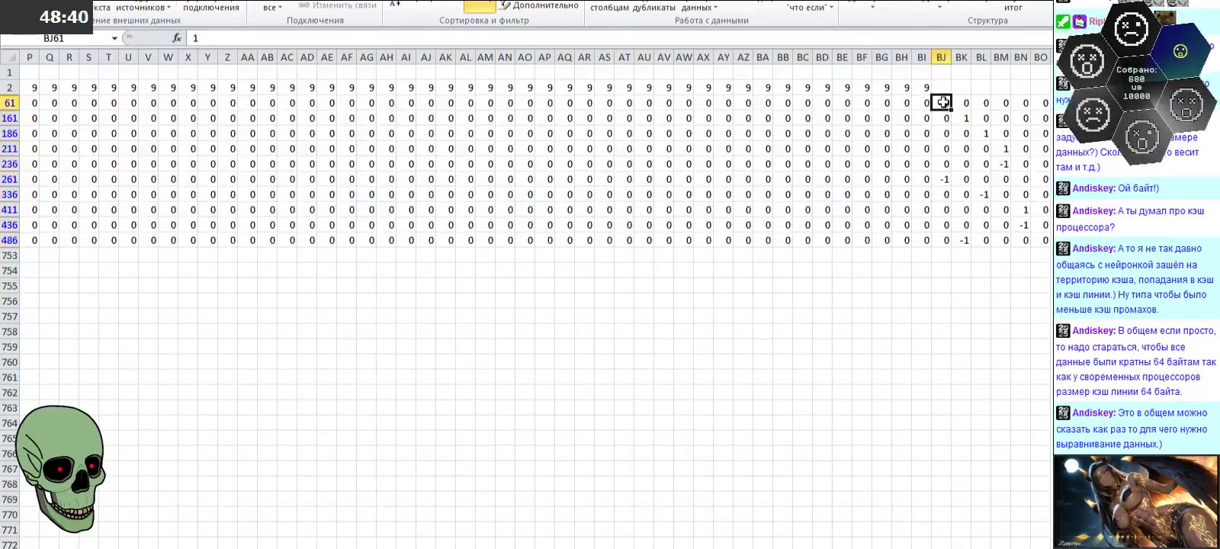
{"action": "left_click_drag", "start_coordinate": [944, 102], "coordinate": [1024, 237]}
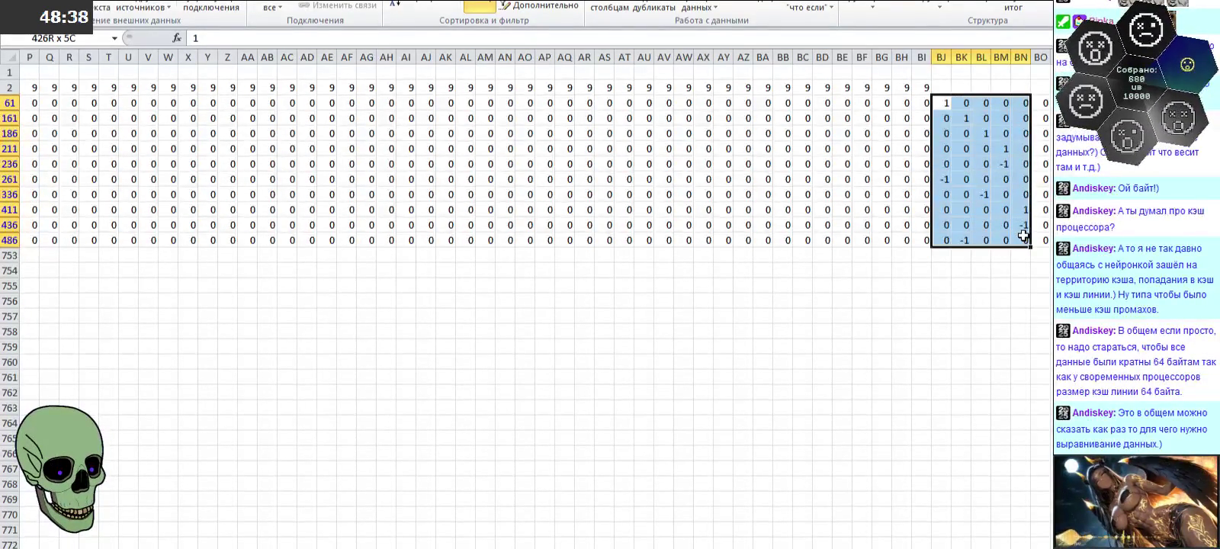
{"action": "left_click", "coordinate": [1019, 88]}
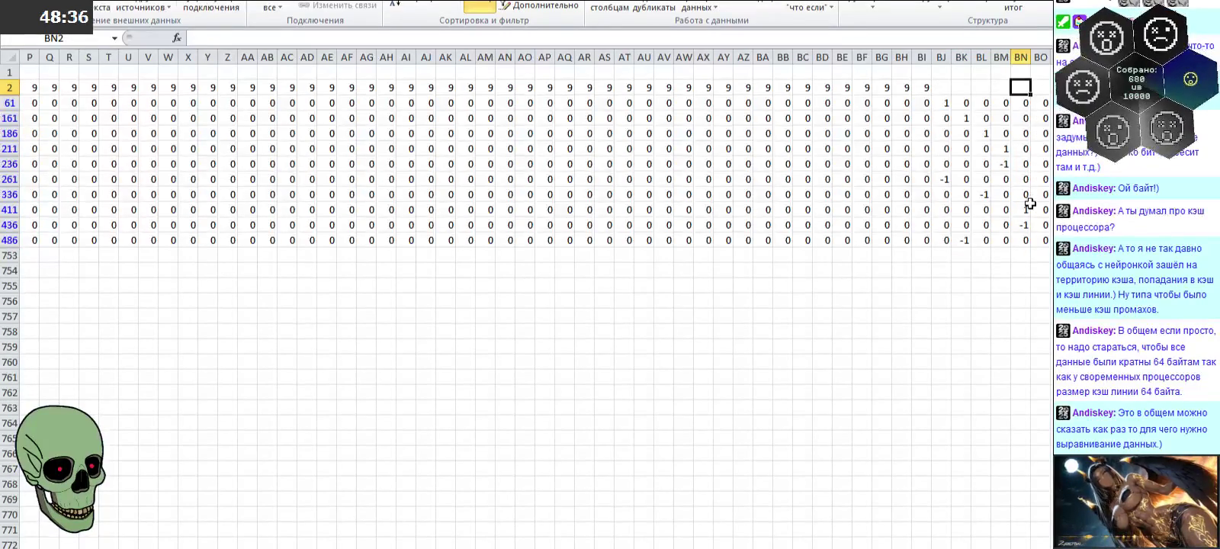
{"action": "type", "text": "9"}
{"action": "key", "text": "Left"}
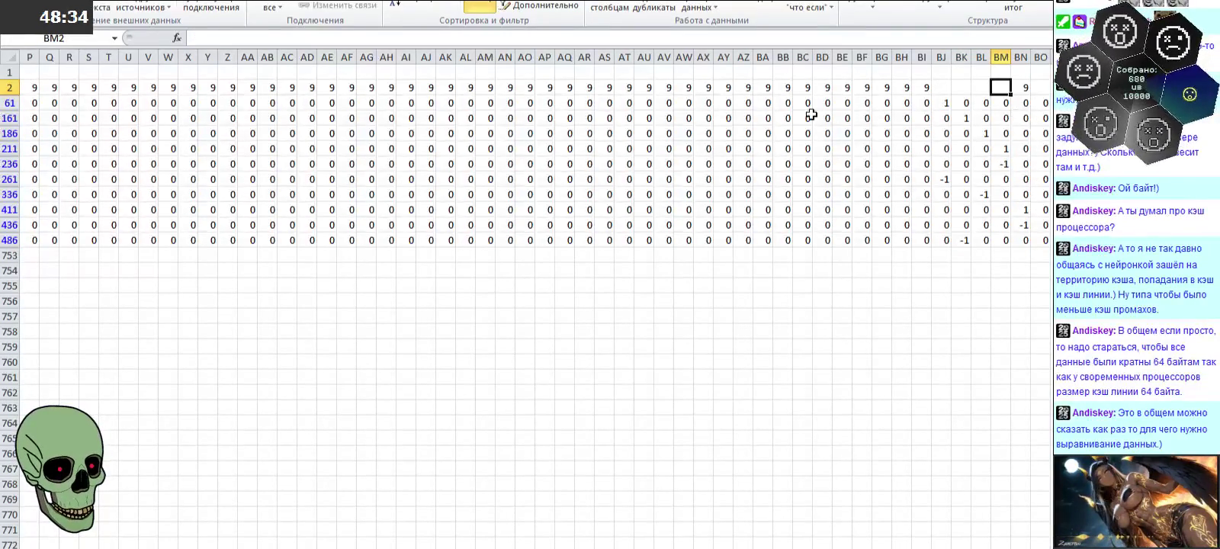
{"action": "left_click_drag", "start_coordinate": [907, 87], "coordinate": [1010, 93]}
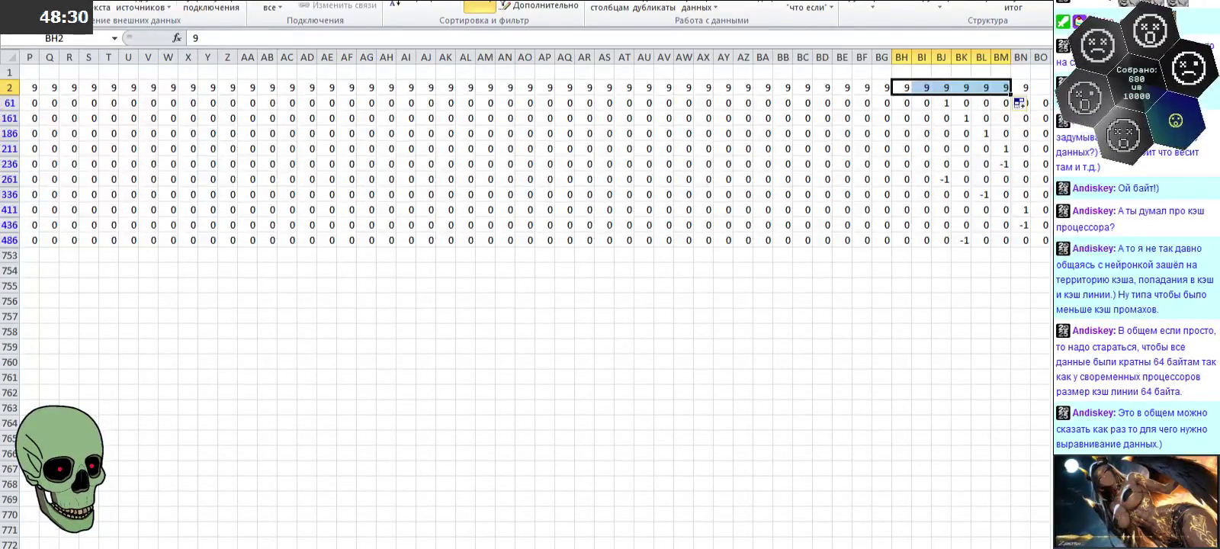
{"action": "left_click", "coordinate": [1045, 101]}
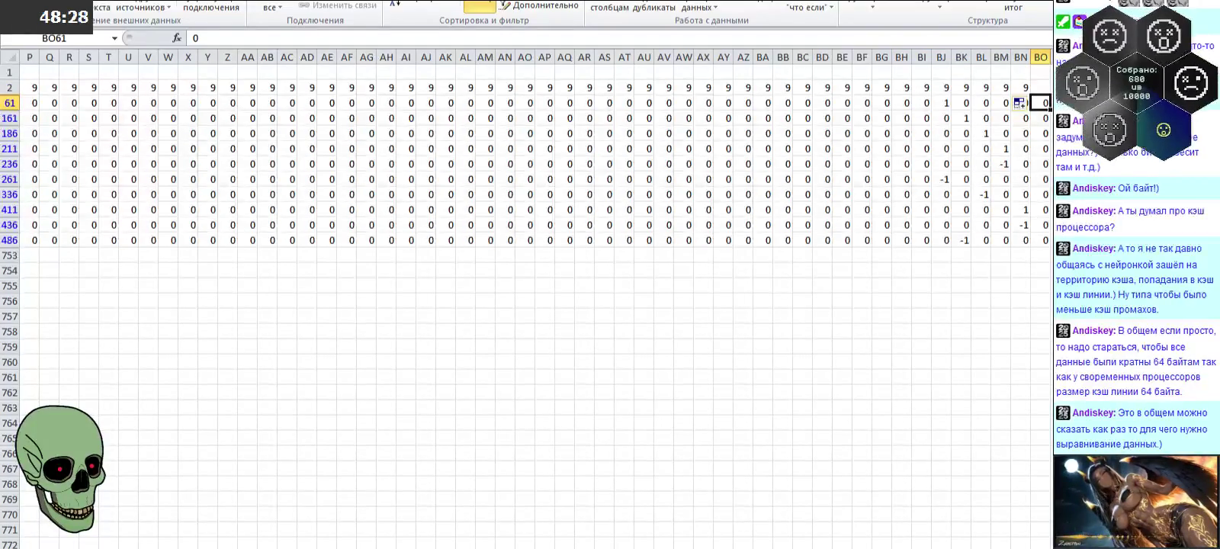
{"action": "scroll", "coordinate": [534, 164], "scroll_direction": "right", "scroll_amount": 5}
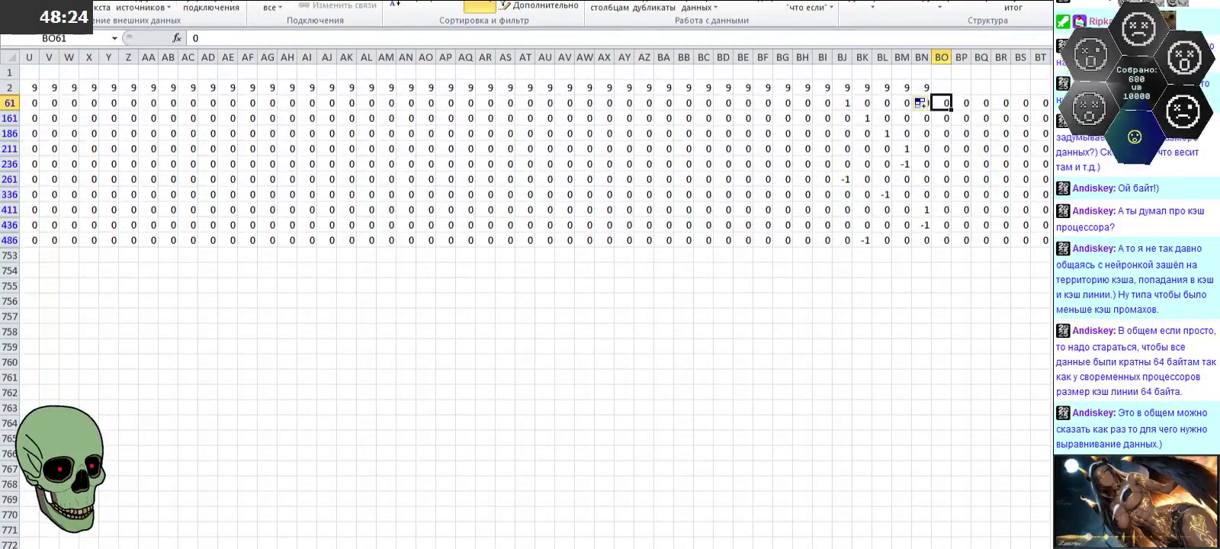
{"action": "scroll", "coordinate": [534, 164], "scroll_direction": "left", "scroll_amount": 10}
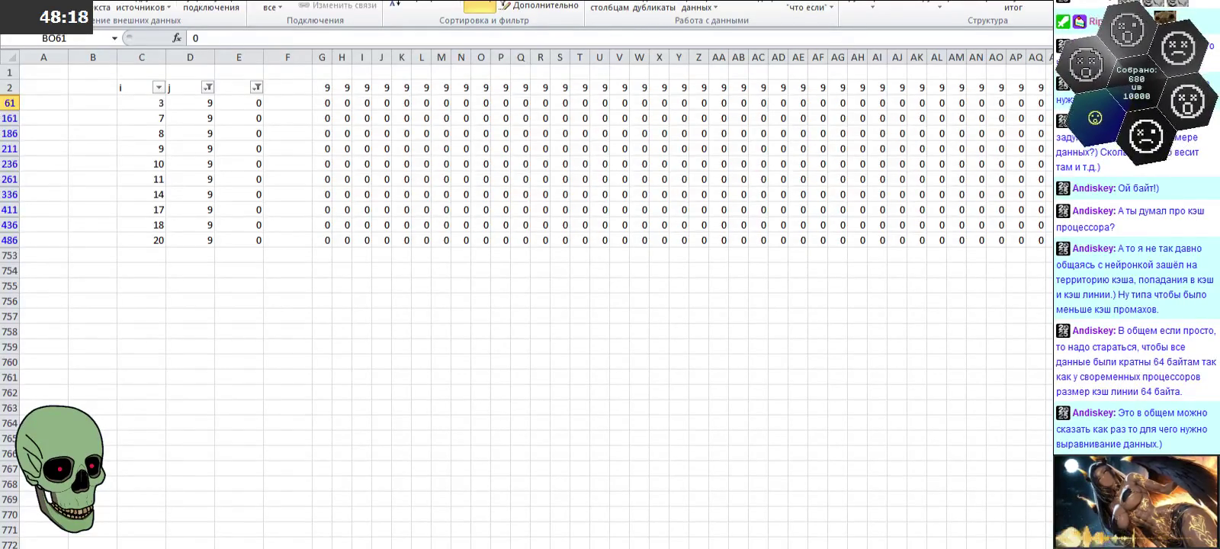
{"action": "left_click", "coordinate": [207, 87]}
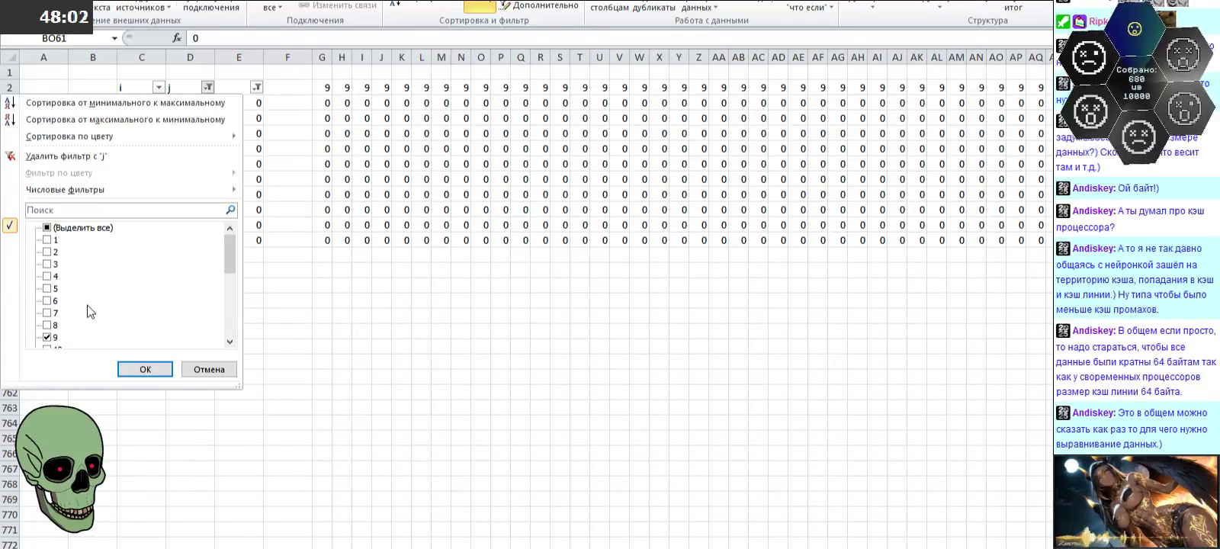
Step: Swap the j filter from 9 to 11 and 23, then switch filtering off entirely
{"action": "left_click", "coordinate": [53, 337]}
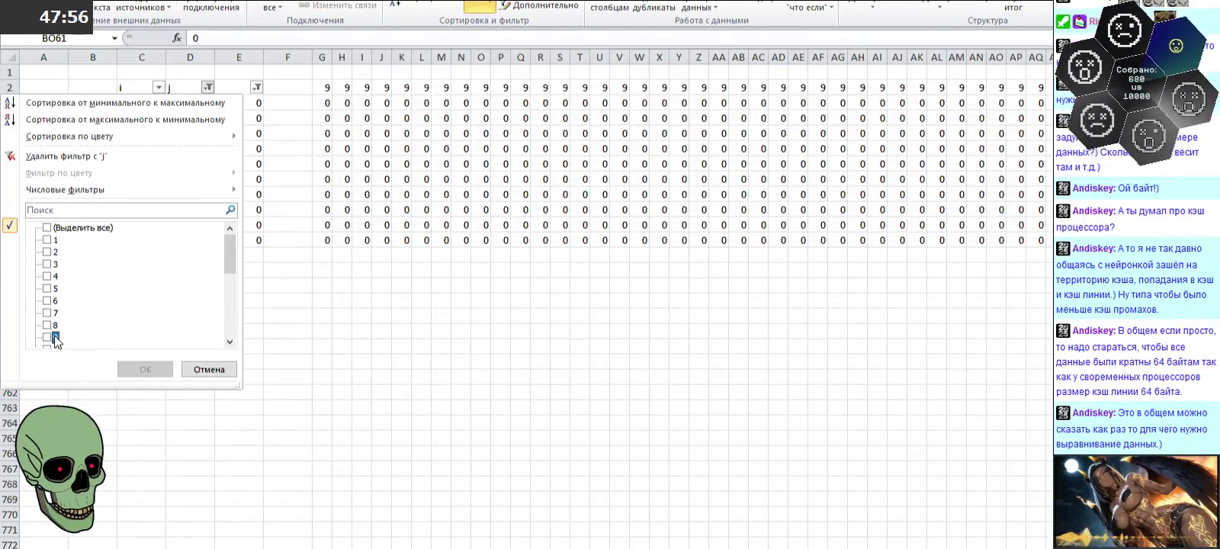
{"action": "scroll", "coordinate": [54, 336], "scroll_direction": "down", "scroll_amount": 2}
{"action": "scroll", "coordinate": [55, 328], "scroll_direction": "down", "scroll_amount": 2}
{"action": "left_click", "coordinate": [46, 252]}
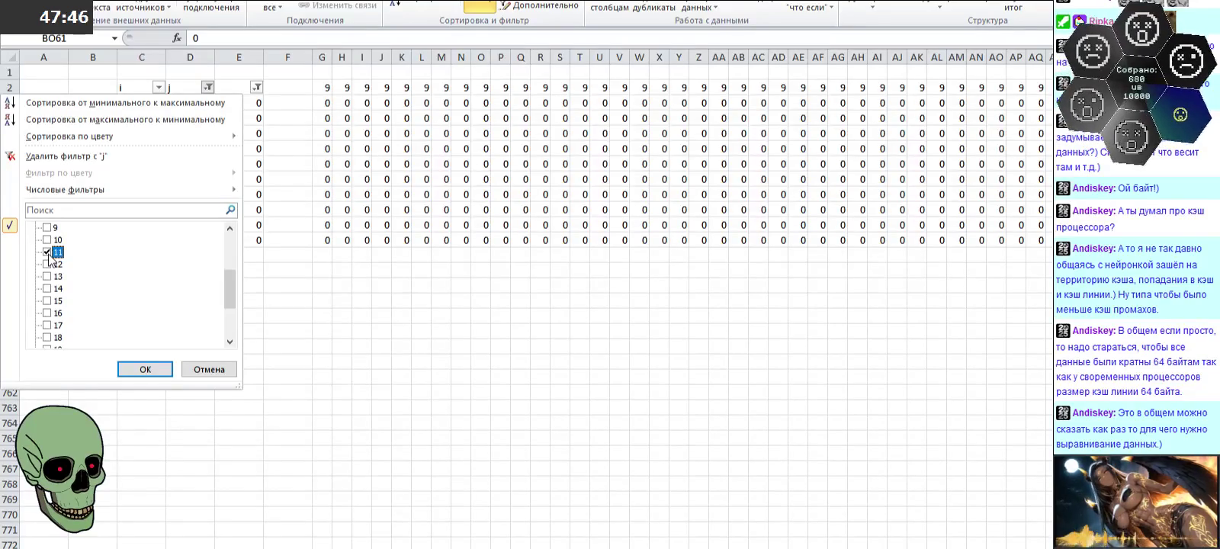
{"action": "scroll", "coordinate": [53, 297], "scroll_direction": "down", "scroll_amount": 2}
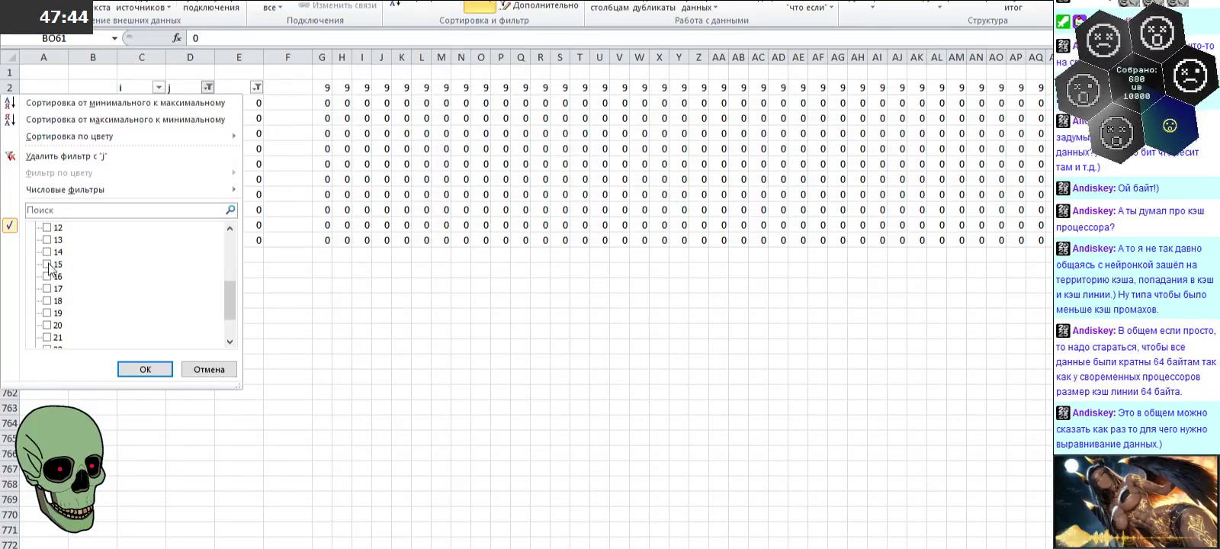
{"action": "left_click", "coordinate": [46, 325]}
{"action": "left_click", "coordinate": [149, 369]}
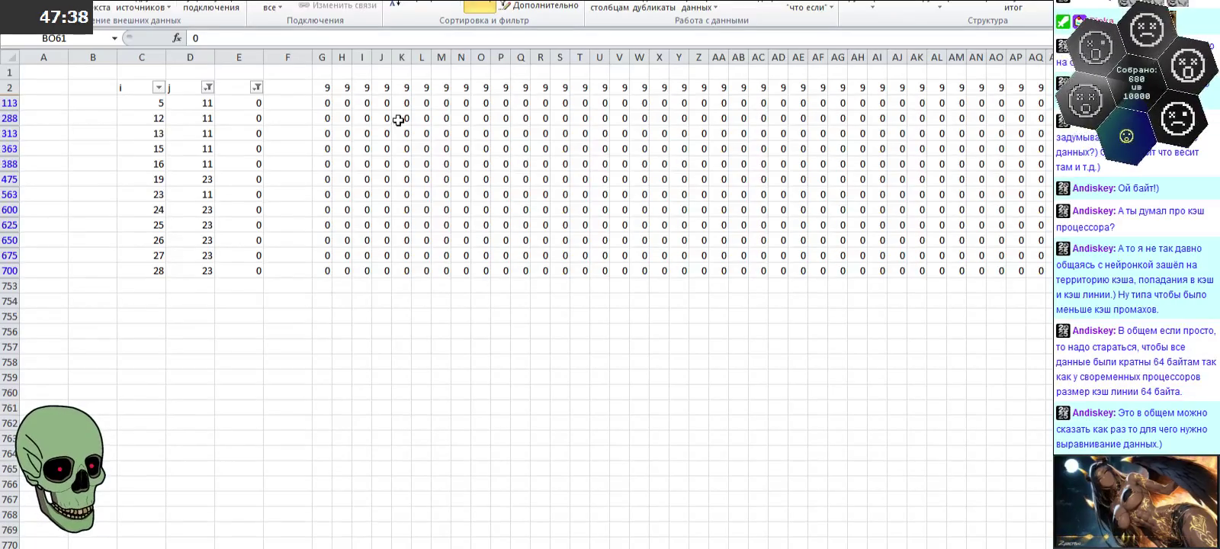
{"action": "left_click", "coordinate": [478, 3]}
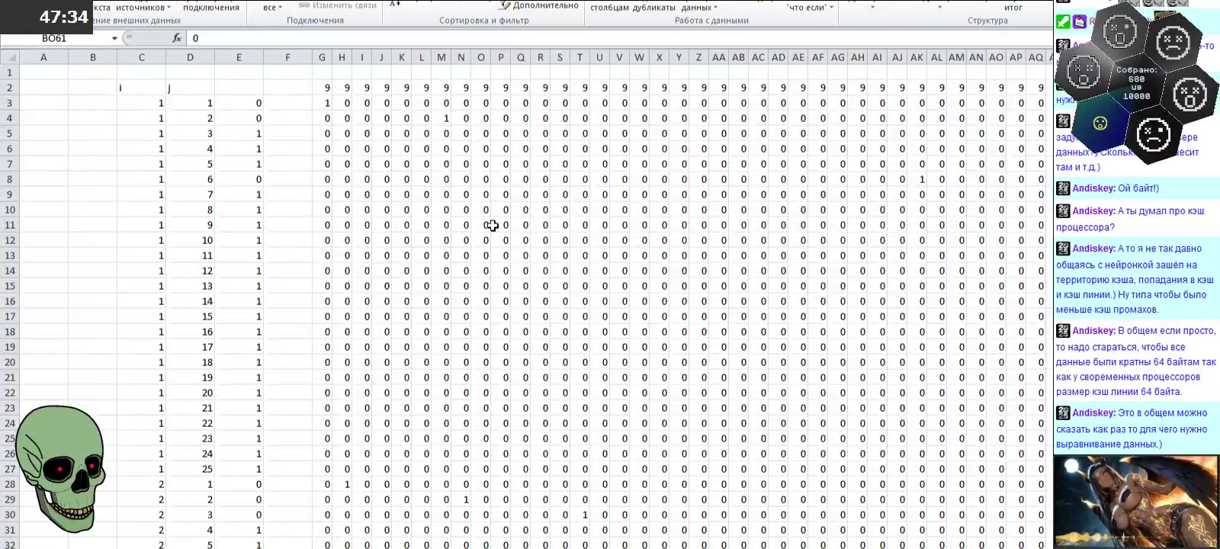
Step: Insert blank columns at F, growing the batch from 1 to 2 to 4 columns
{"action": "left_click_drag", "start_coordinate": [309, 104], "coordinate": [303, 94]}
{"action": "right_click", "coordinate": [300, 61]}
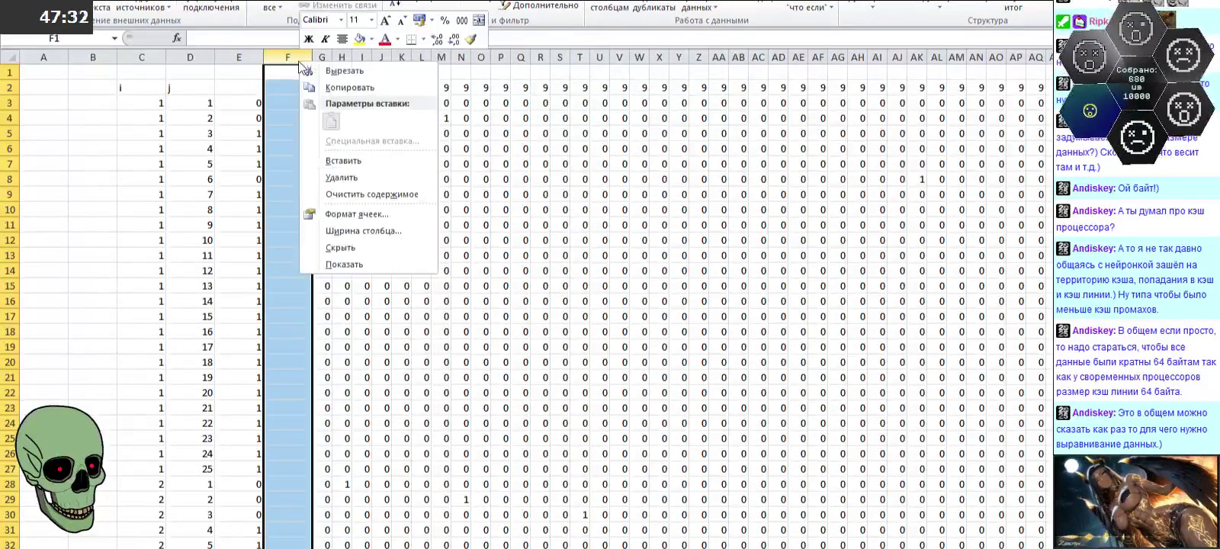
{"action": "left_click", "coordinate": [343, 155]}
{"action": "left_click_drag", "start_coordinate": [301, 57], "coordinate": [424, 57]}
{"action": "right_click", "coordinate": [329, 53]}
{"action": "left_click", "coordinate": [343, 155]}
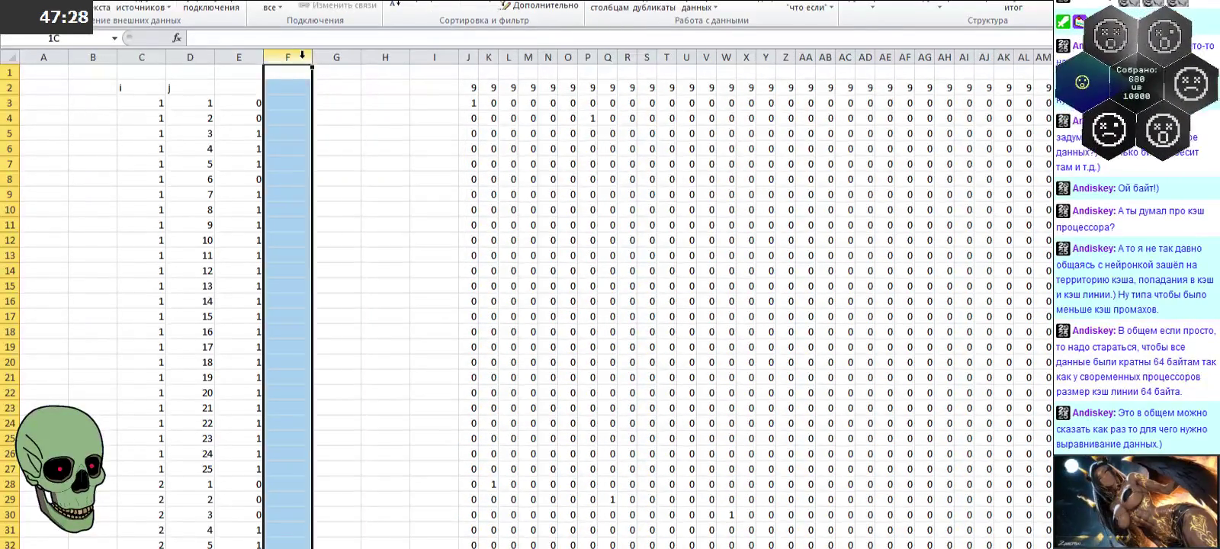
{"action": "right_click", "coordinate": [424, 58]}
{"action": "left_click", "coordinate": [463, 157]}
Step: Insert further batches of 8, 17 and more blank columns at F, reaching AK
{"action": "left_click_drag", "start_coordinate": [288, 56], "coordinate": [612, 56]}
{"action": "right_click", "coordinate": [612, 55]}
{"action": "left_click", "coordinate": [634, 156]}
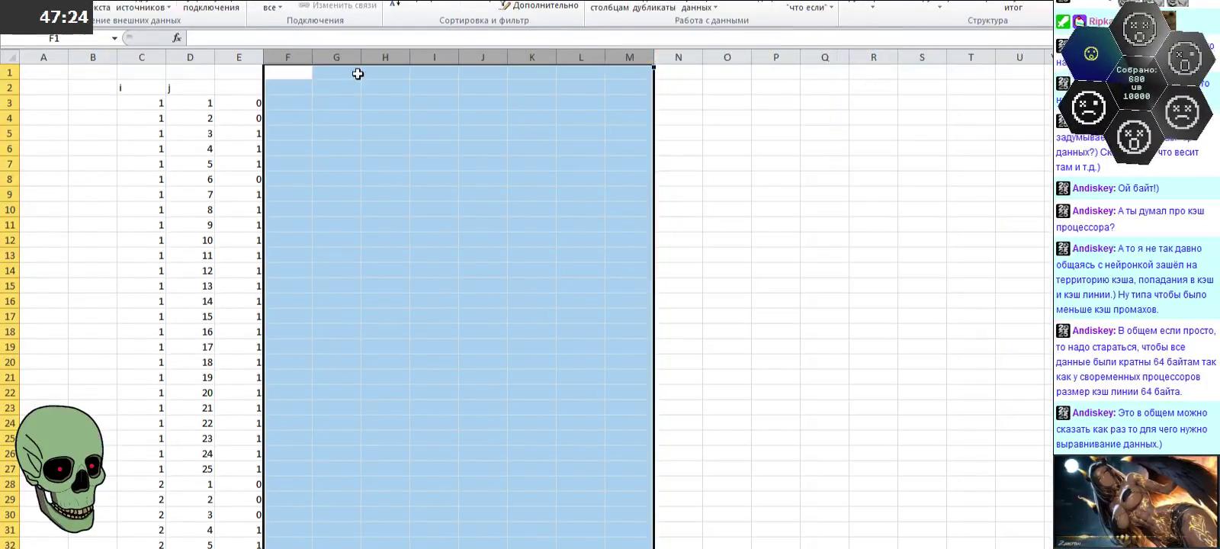
{"action": "left_click_drag", "start_coordinate": [290, 56], "coordinate": [1018, 56]}
{"action": "right_click", "coordinate": [1018, 56]}
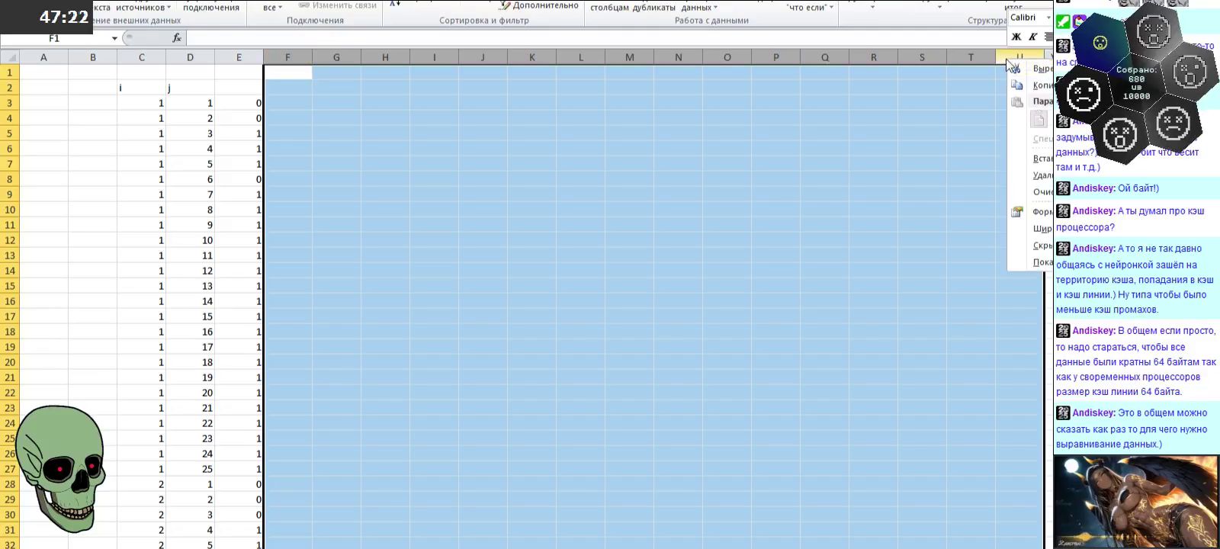
{"action": "left_click", "coordinate": [1039, 158]}
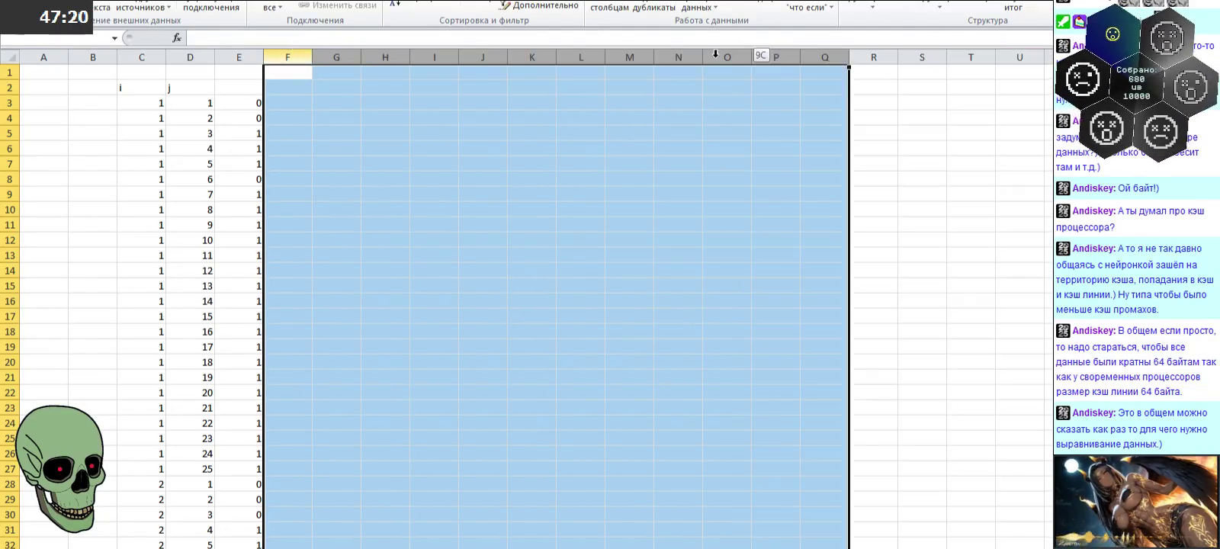
{"action": "scroll", "coordinate": [676, 114], "scroll_direction": "right", "scroll_amount": 8}
{"action": "left_click_drag", "start_coordinate": [1044, 56], "coordinate": [355, 58]}
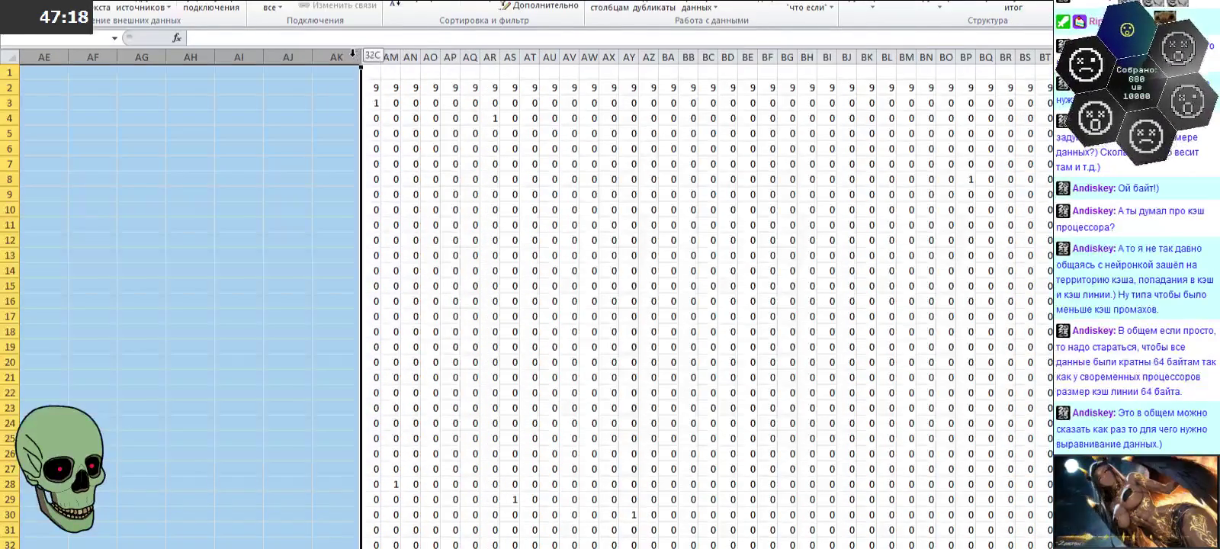
{"action": "right_click", "coordinate": [355, 59]}
{"action": "left_click", "coordinate": [398, 156]}
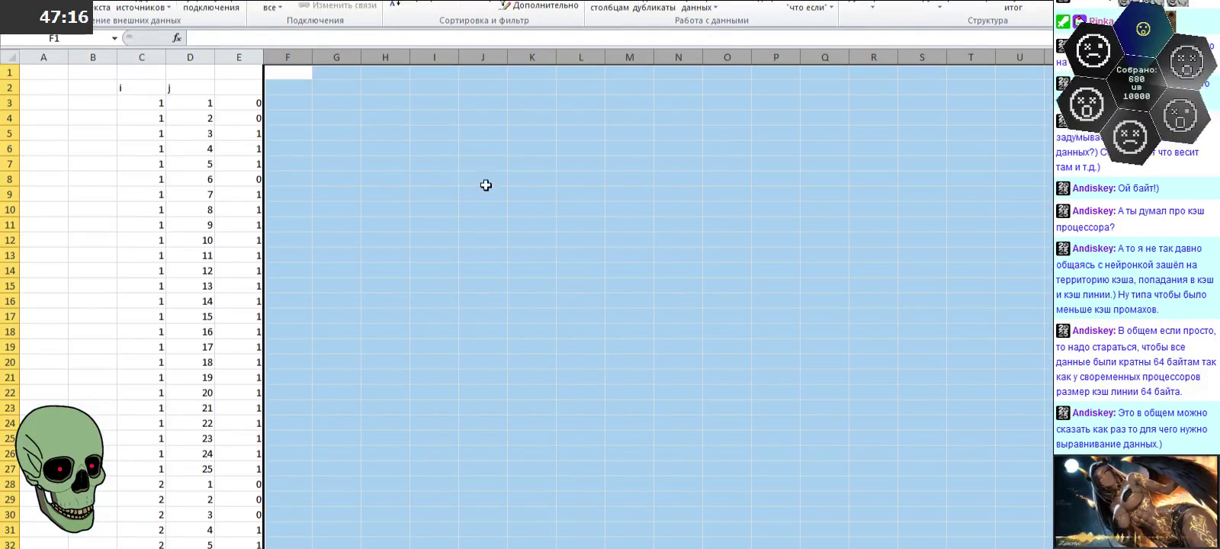
Step: Set a narrow column width for F–AK and then for AL–BQ
{"action": "right_click", "coordinate": [498, 56]}
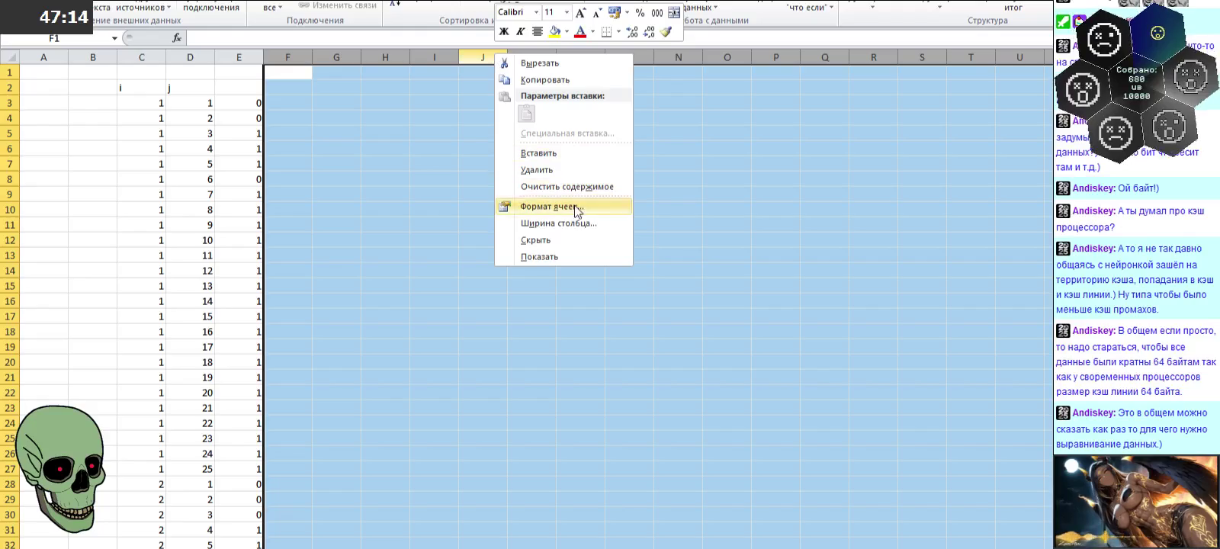
{"action": "left_click", "coordinate": [574, 221]}
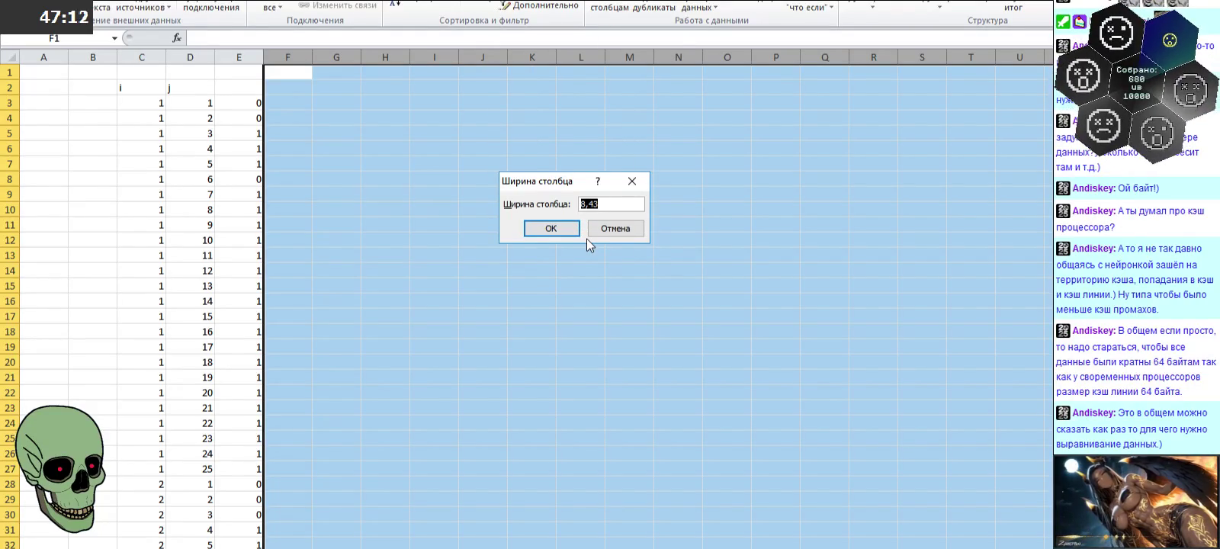
{"action": "left_click", "coordinate": [560, 229]}
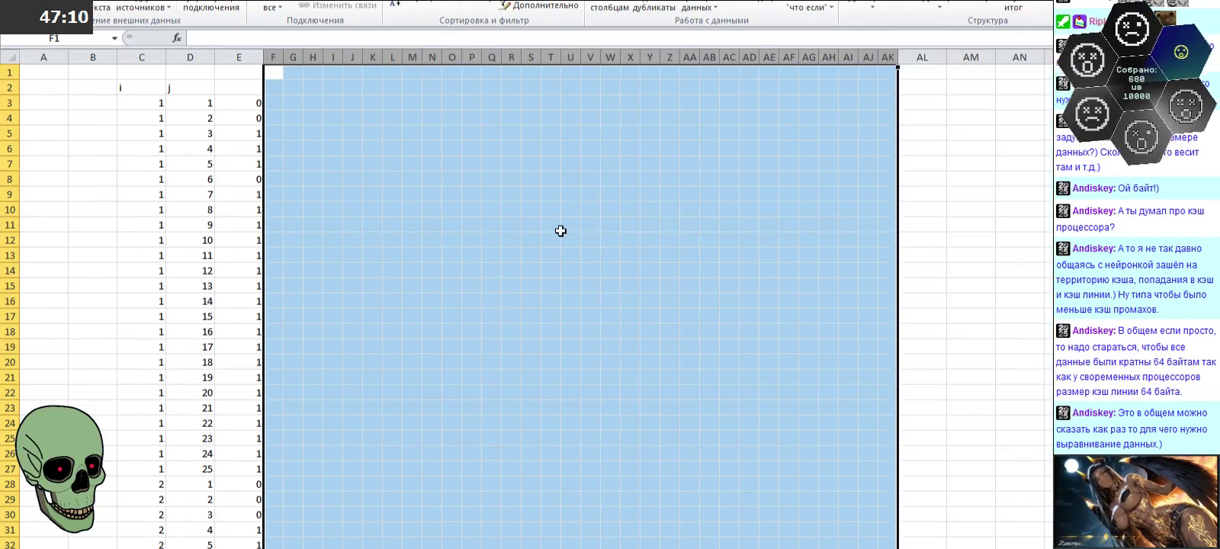
{"action": "left_click_drag", "start_coordinate": [816, 548], "coordinate": [808, 546]}
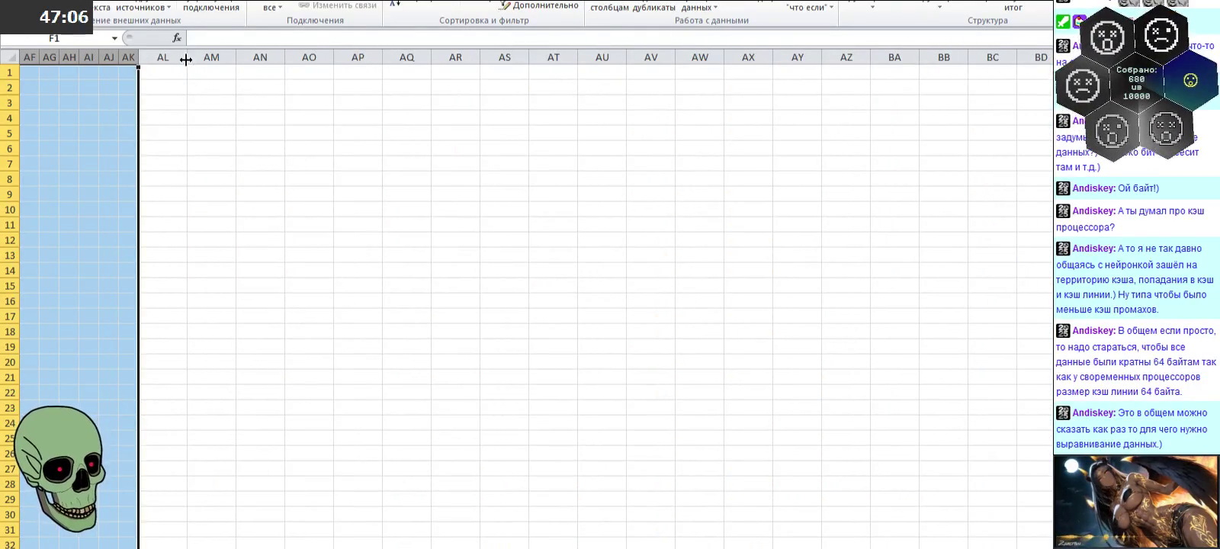
{"action": "mouse_move", "coordinate": [164, 57]}
{"action": "left_mouse_down"}
{"action": "mouse_move", "coordinate": [1049, 57]}
{"action": "mouse_move", "coordinate": [435, 57]}
{"action": "left_mouse_up"}
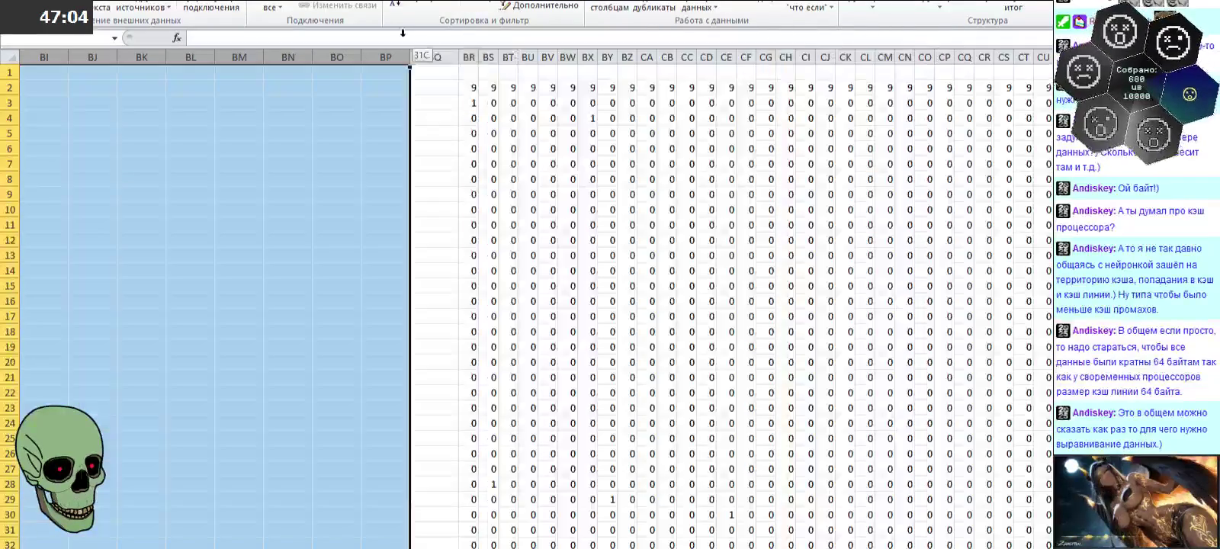
{"action": "right_click", "coordinate": [438, 57]}
{"action": "left_click", "coordinate": [522, 227]}
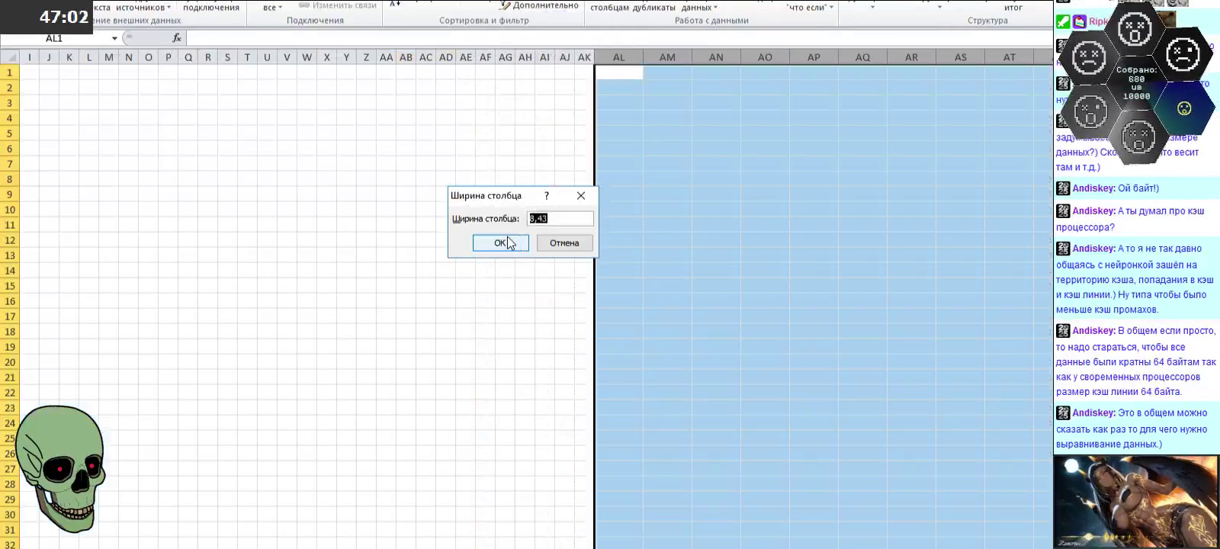
{"action": "left_click", "coordinate": [508, 243]}
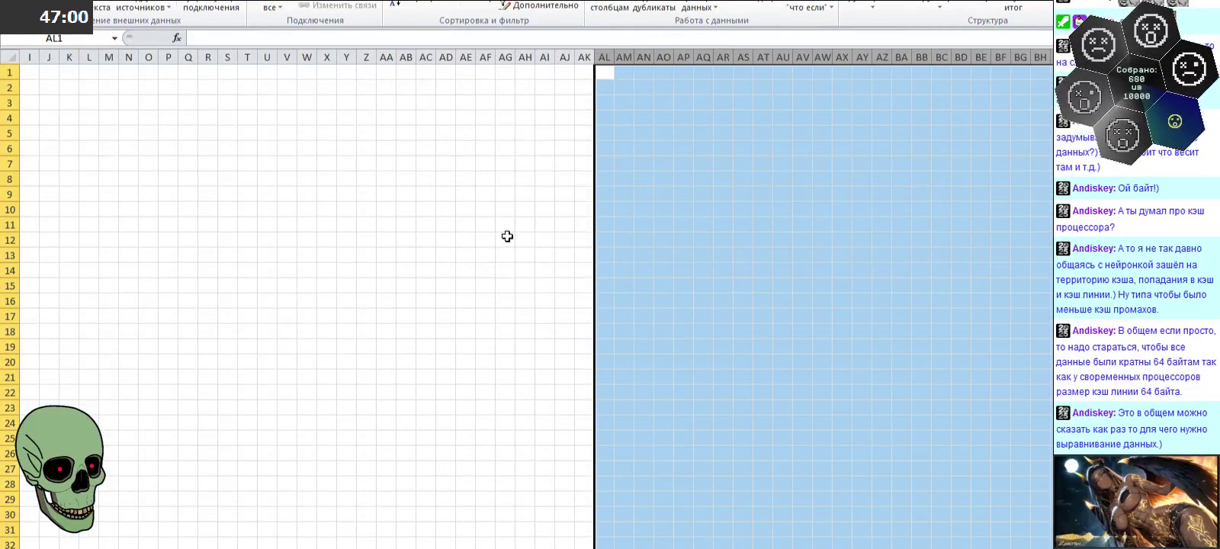
{"action": "left_click_drag", "start_coordinate": [692, 546], "coordinate": [778, 546]}
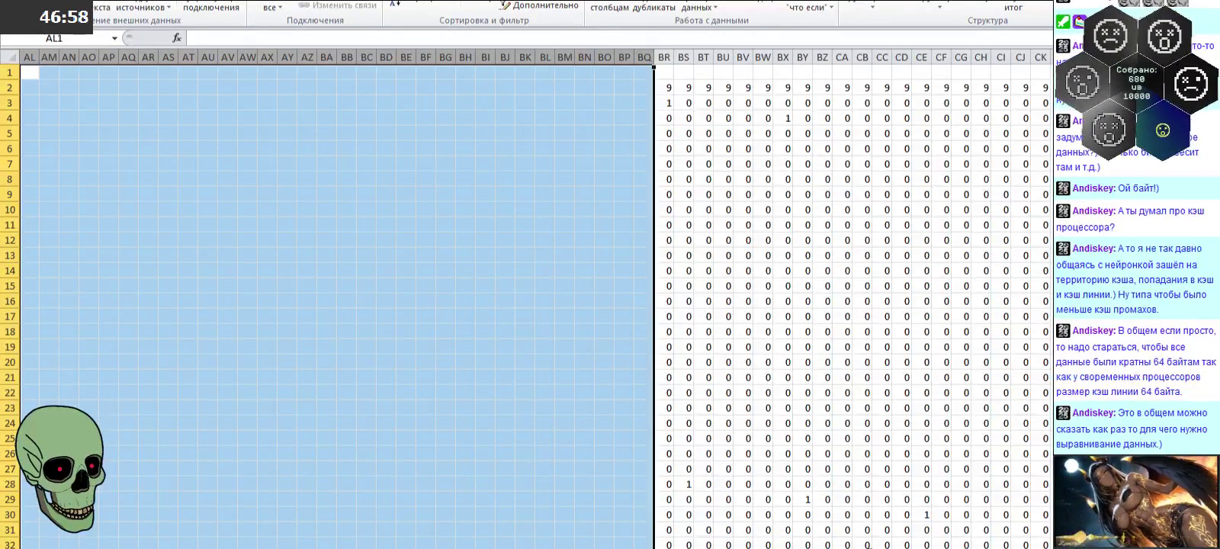
{"action": "left_click_drag", "start_coordinate": [778, 546], "coordinate": [877, 546]}
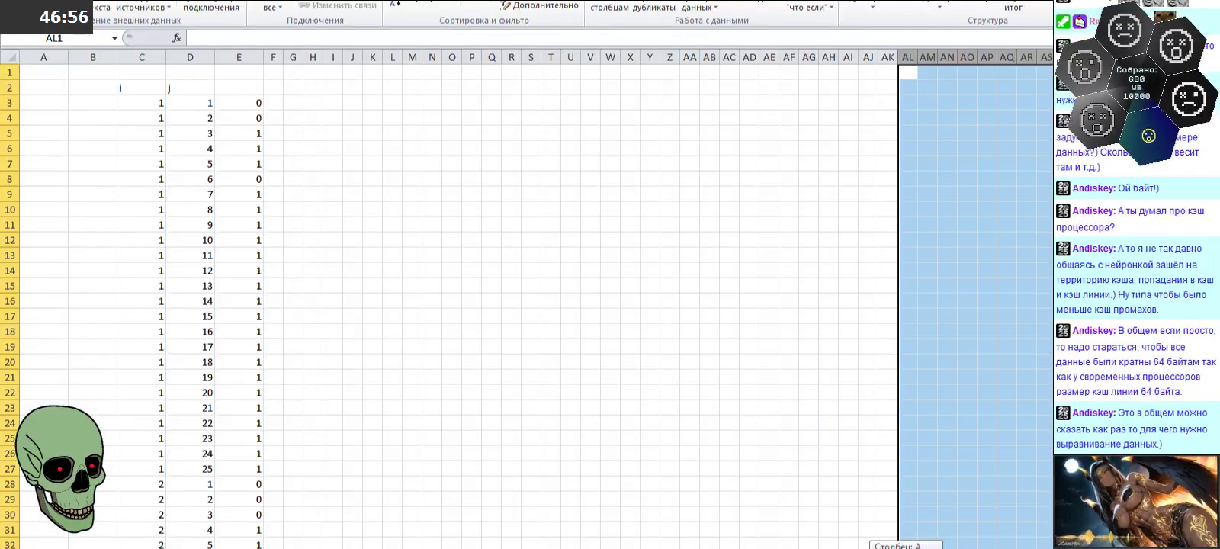
{"action": "left_click", "coordinate": [312, 103]}
Step: Enter 0 in H3:H5 and fill the zeros down to row 752 and across to BP
{"action": "type", "text": "0"}
{"action": "key", "text": "Return"}
{"action": "type", "text": "0"}
{"action": "key", "text": "Return"}
{"action": "type", "text": "0"}
{"action": "key", "text": "Return"}
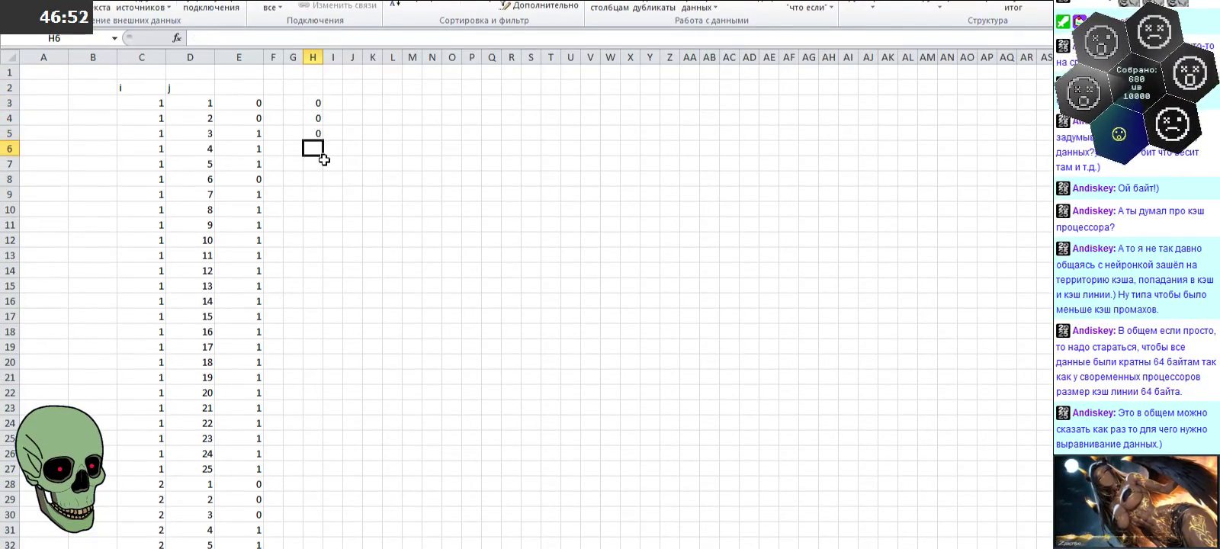
{"action": "left_click_drag", "start_coordinate": [308, 107], "coordinate": [326, 472]}
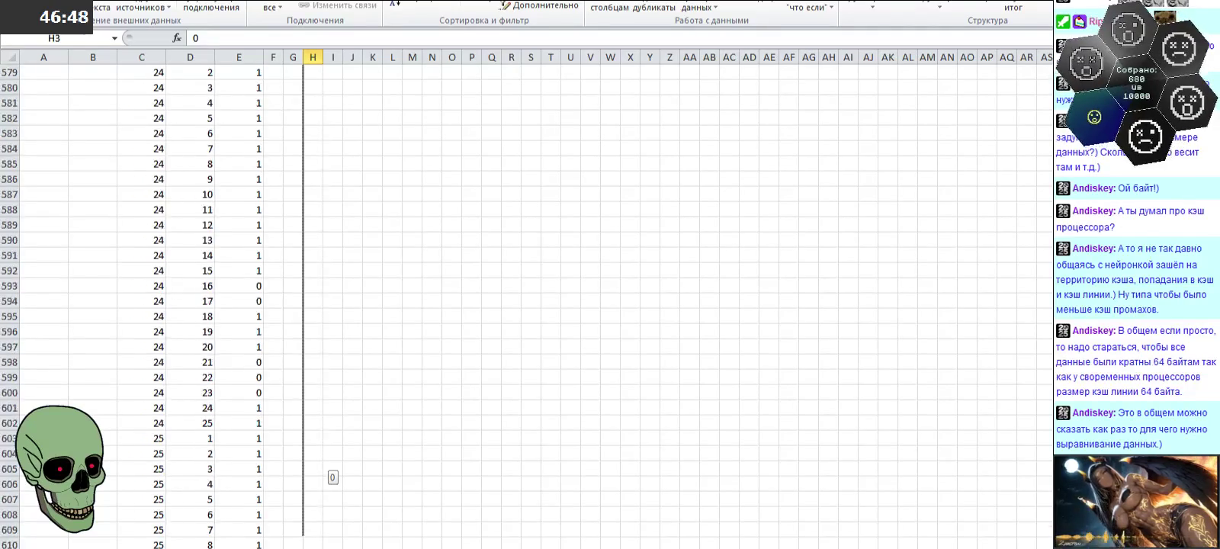
{"action": "mouse_move", "coordinate": [327, 471]}
{"action": "left_mouse_down"}
{"action": "mouse_move", "coordinate": [324, 521]}
{"action": "mouse_move", "coordinate": [1051, 521]}
{"action": "mouse_move", "coordinate": [911, 521]}
{"action": "left_mouse_up"}
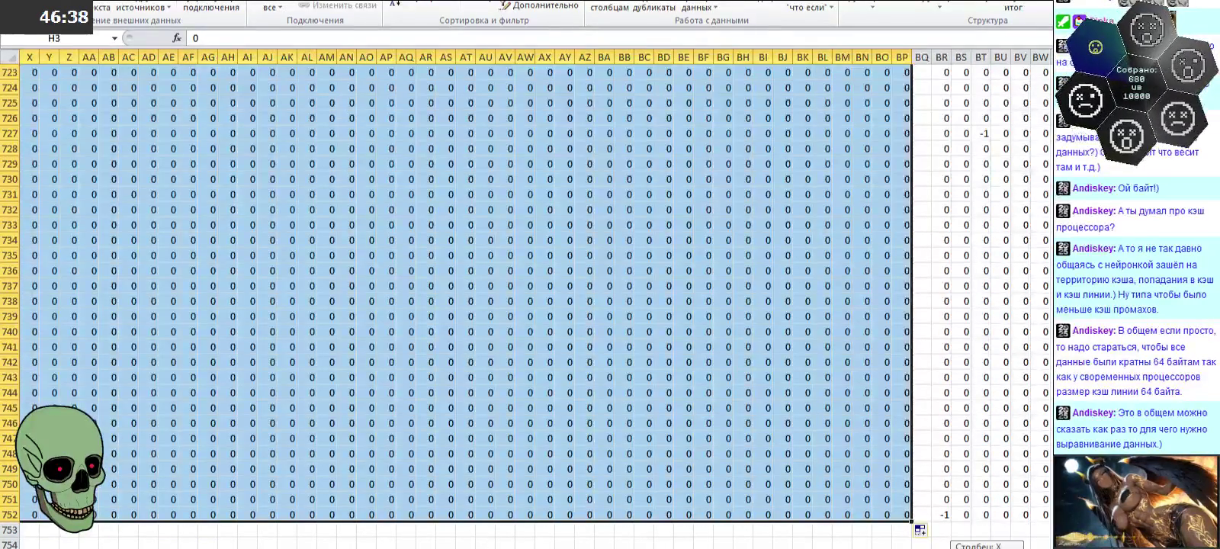
Step: Return to the top, select the i–j table C2:E752 and turn filtering back on
{"action": "scroll", "coordinate": [669, 271], "scroll_direction": "left", "scroll_amount": 8}
{"action": "scroll", "coordinate": [670, 273], "scroll_direction": "up", "scroll_amount": 10}
{"action": "scroll", "coordinate": [709, 276], "scroll_direction": "up", "scroll_amount": 9}
{"action": "scroll", "coordinate": [747, 278], "scroll_direction": "up", "scroll_amount": 8}
{"action": "scroll", "coordinate": [748, 278], "scroll_direction": "up", "scroll_amount": 10}
{"action": "scroll", "coordinate": [747, 278], "scroll_direction": "up", "scroll_amount": 5}
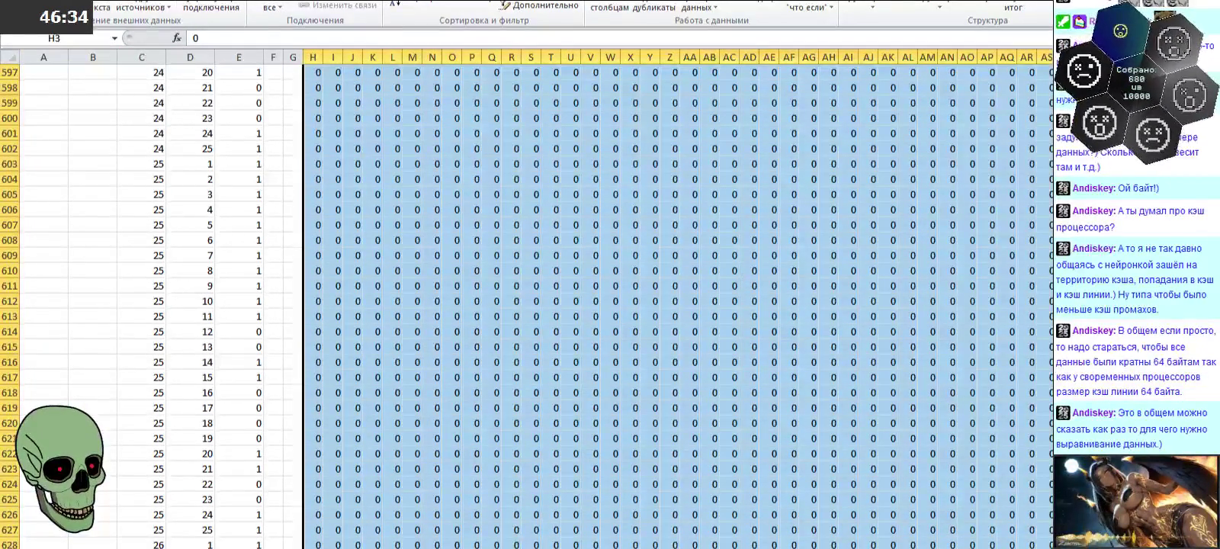
{"action": "key", "text": "ctrl+BackSpace"}
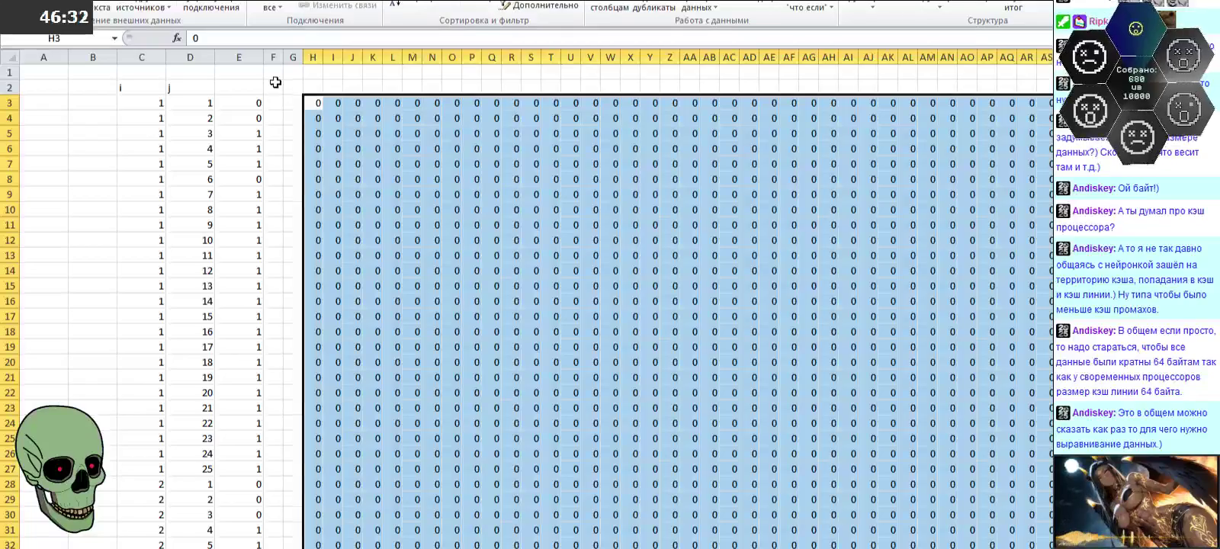
{"action": "left_click", "coordinate": [275, 85]}
{"action": "left_click", "coordinate": [136, 87]}
{"action": "left_click_drag", "start_coordinate": [136, 86], "coordinate": [302, 543]}
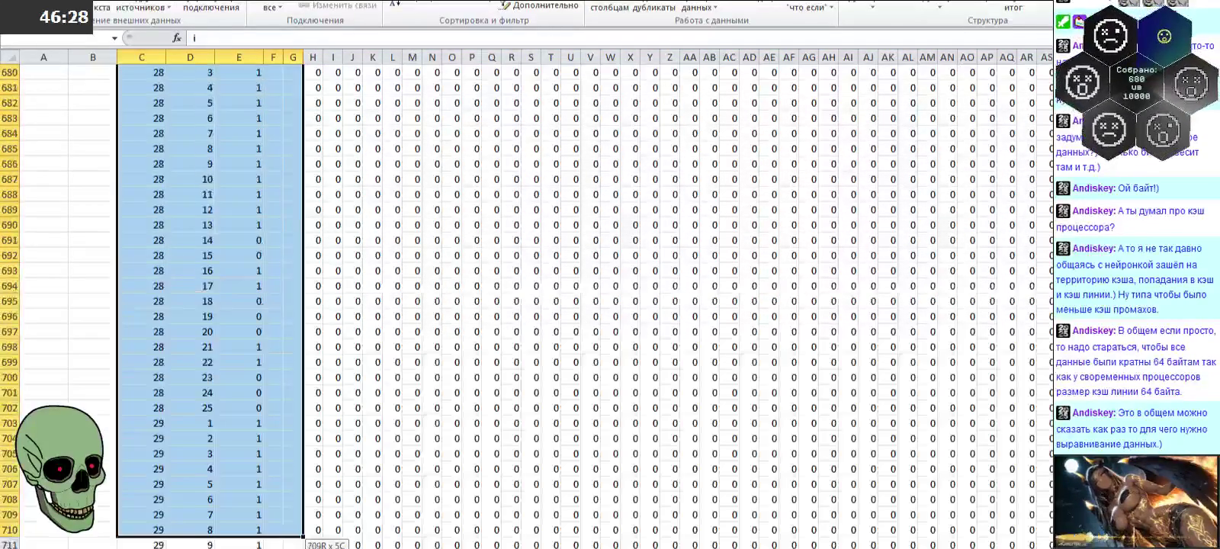
{"action": "left_click_drag", "start_coordinate": [301, 543], "coordinate": [253, 539]}
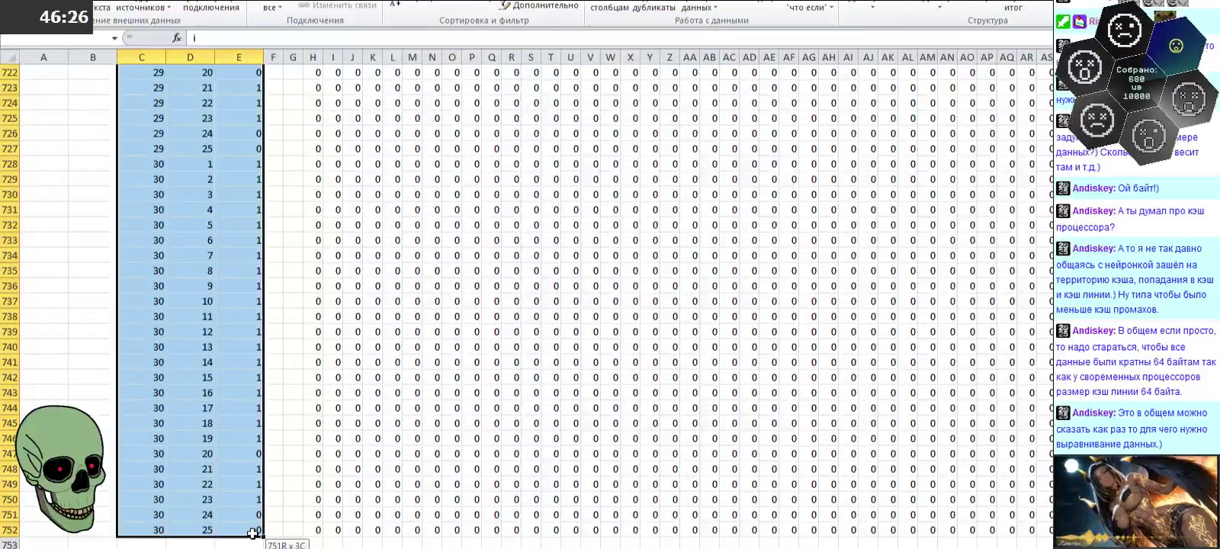
{"action": "left_click", "coordinate": [479, 6]}
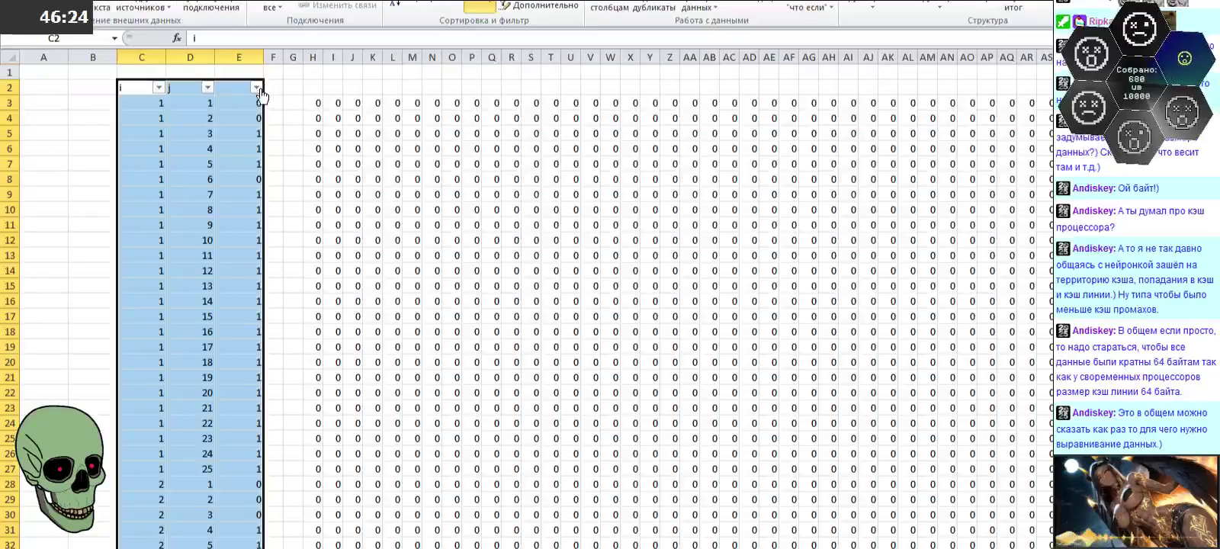
Step: Filter column E to show only the rows whose value is 0
{"action": "left_click", "coordinate": [256, 87]}
{"action": "left_click", "coordinate": [67, 251]}
{"action": "left_click", "coordinate": [165, 369]}
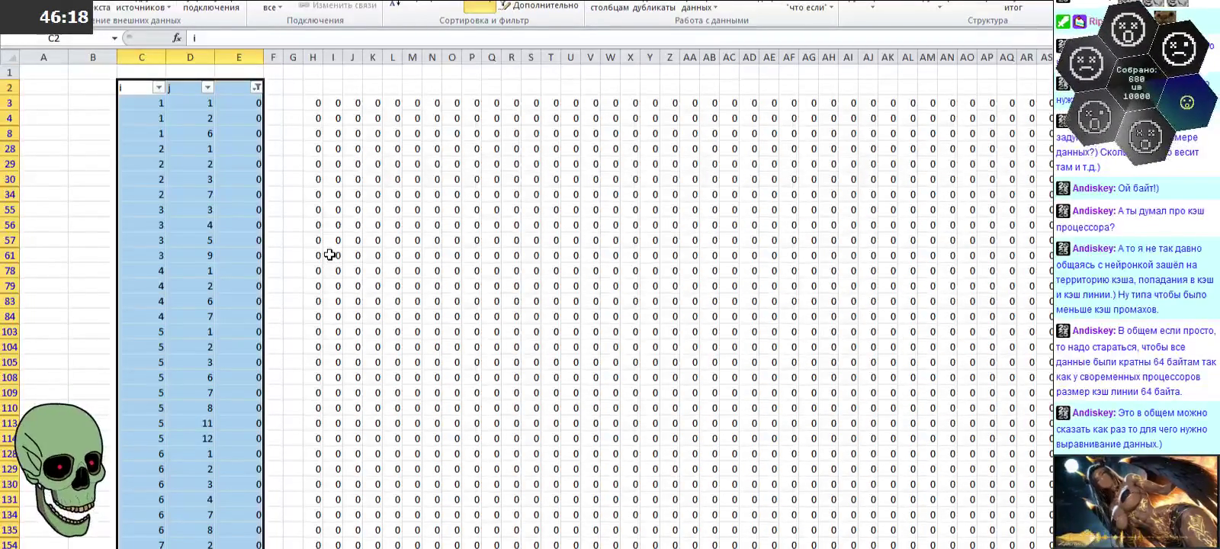
Step: Start narrowing the j column filter down to just 11
{"action": "left_click", "coordinate": [207, 87]}
{"action": "left_click", "coordinate": [78, 233]}
{"action": "scroll", "coordinate": [61, 290], "scroll_direction": "down", "scroll_amount": 1}
{"action": "scroll", "coordinate": [52, 320], "scroll_direction": "down", "scroll_amount": 1}
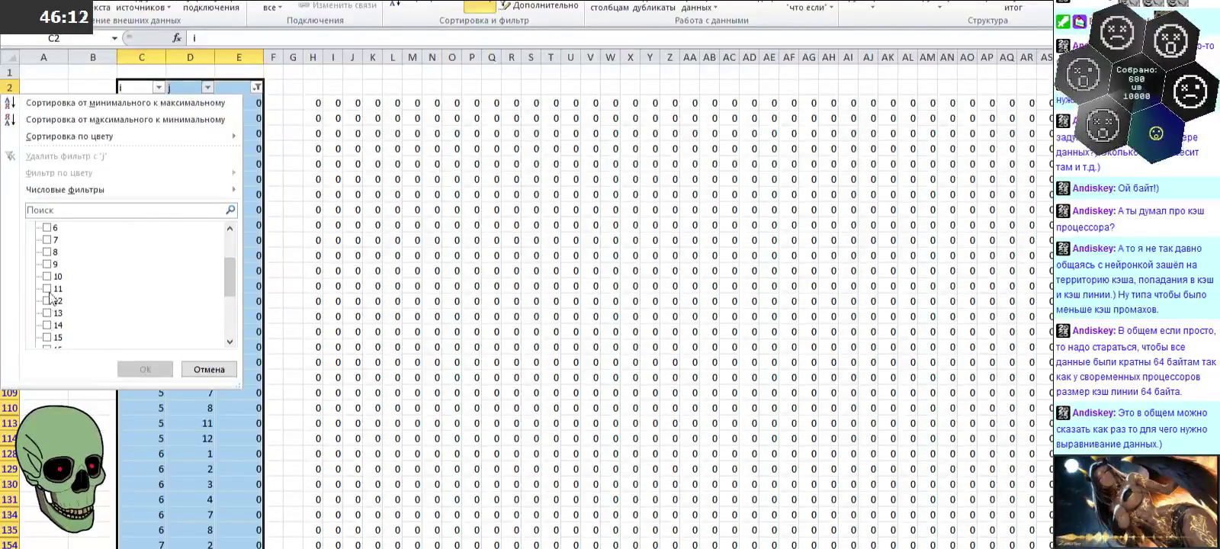